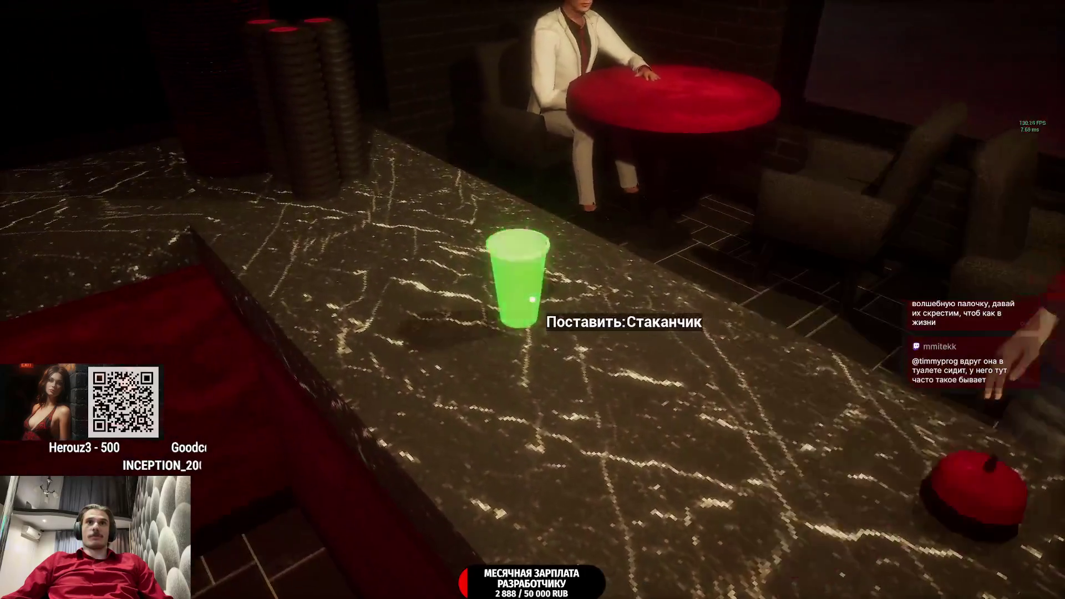
# - Set the empty cup on the counter, fit its lid, then pause and resume the game
pyautogui.click(533, 300)
pyautogui.click(533, 300)
pyautogui.click(533, 300)
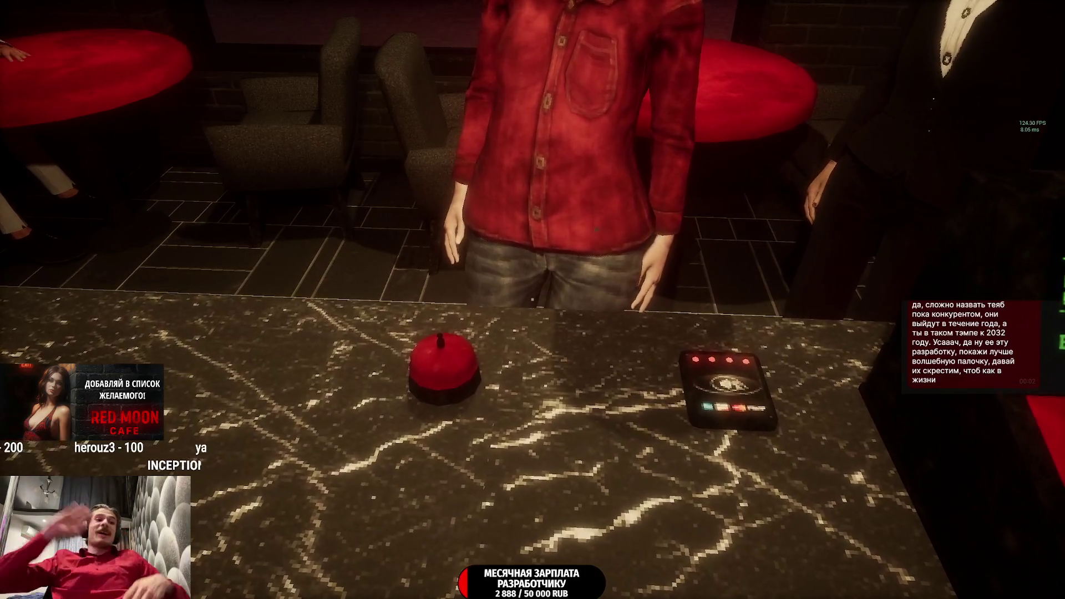
pyautogui.press('Escape')
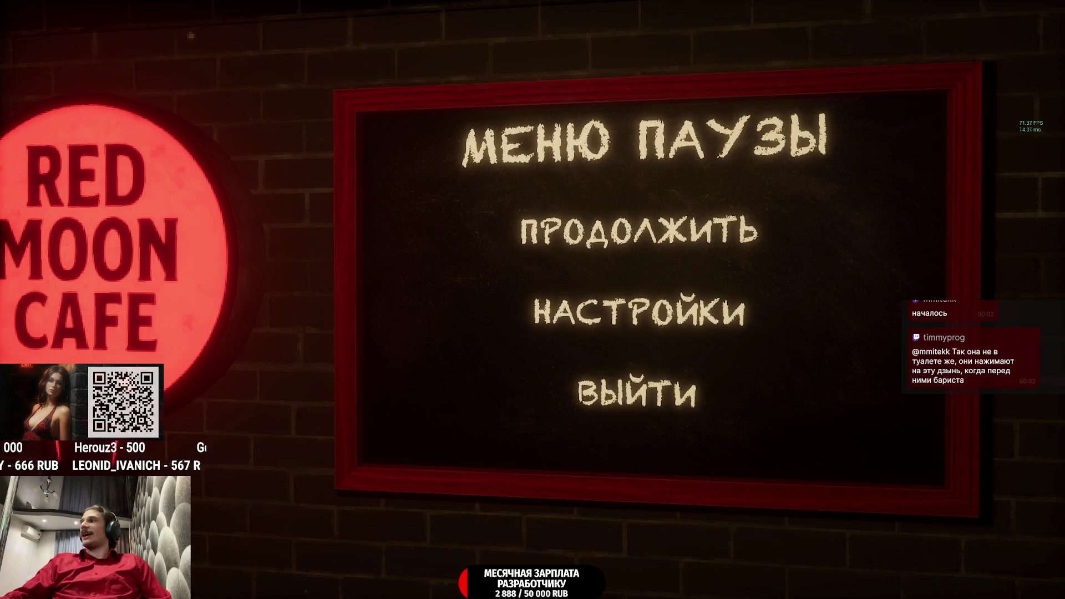
pyautogui.click(694, 245)
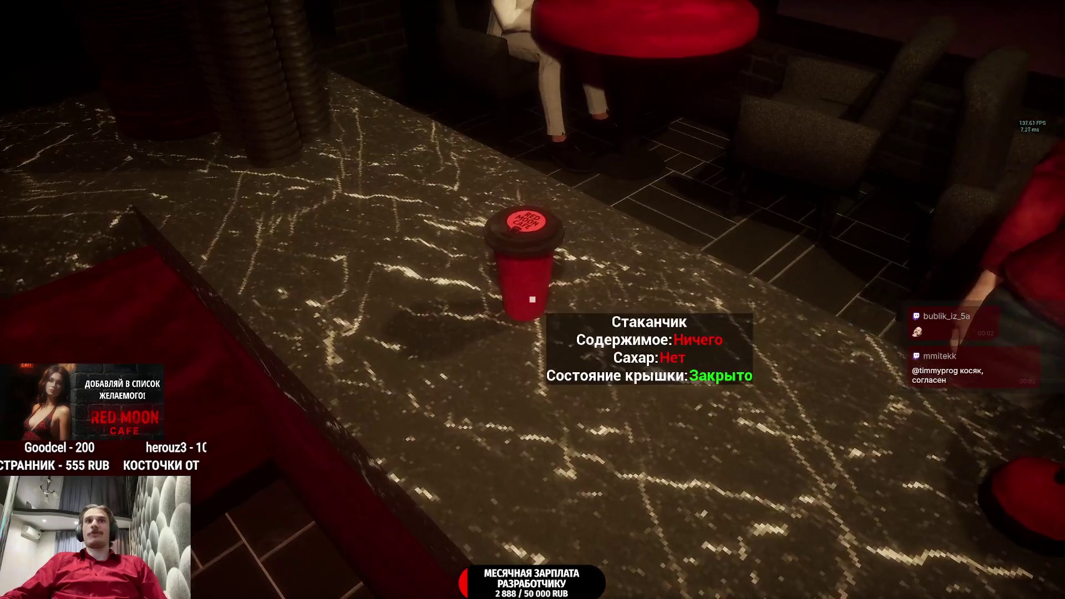
# - Take the espresso cup from the machine and cap it with a lid on the counter
pyautogui.click(532, 300)
pyautogui.click(533, 300)
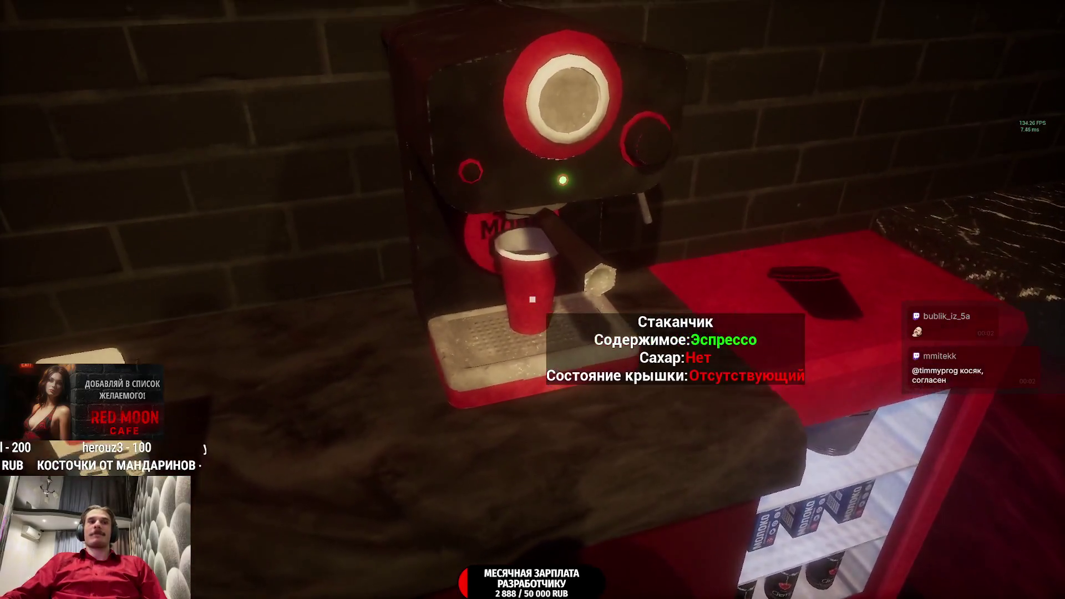
pyautogui.click(533, 300)
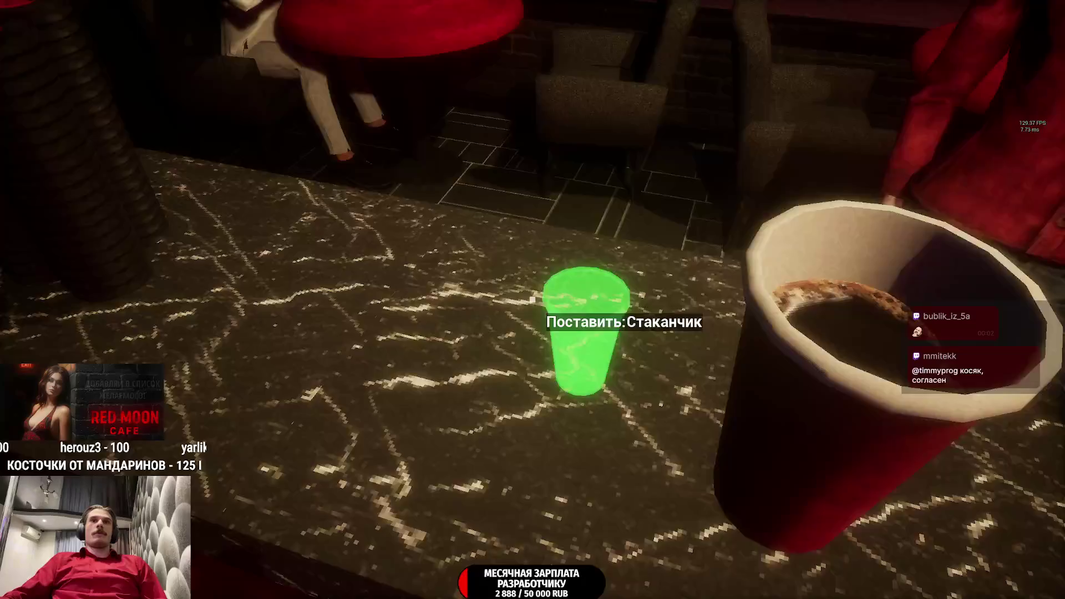
pyautogui.click(532, 299)
pyautogui.click(532, 299)
pyautogui.click(533, 300)
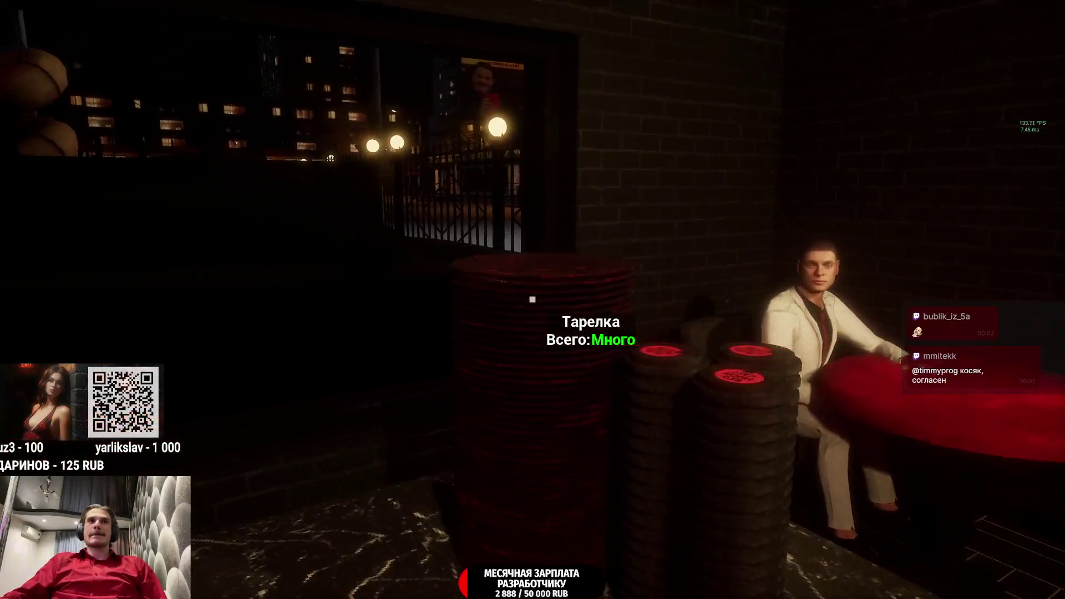
# - Walk to the register and plate a chocolate pie beside the cup
pyautogui.press('w')
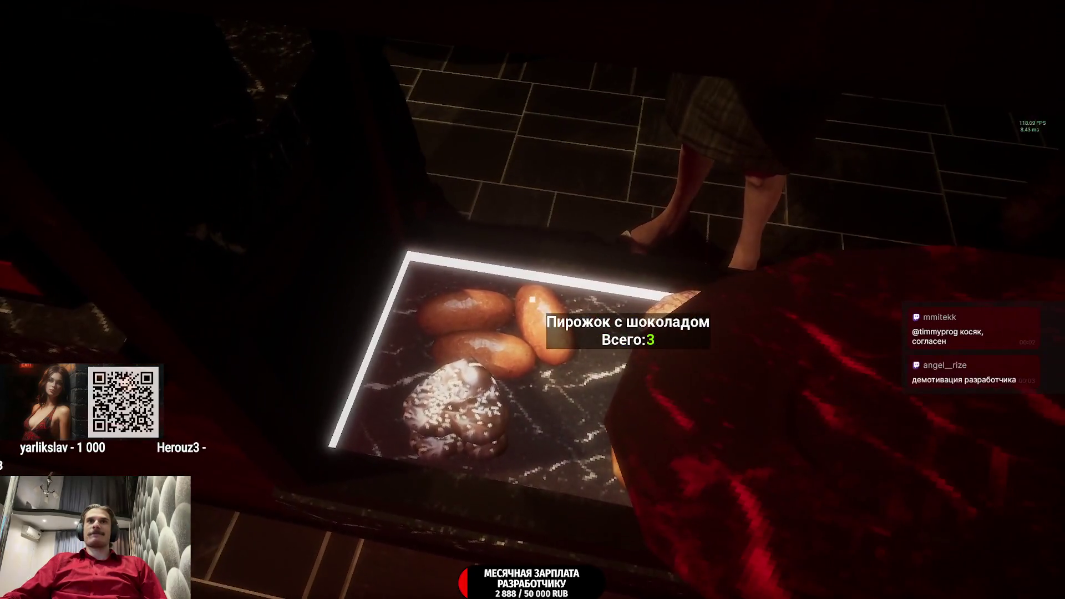
pyautogui.click(532, 300)
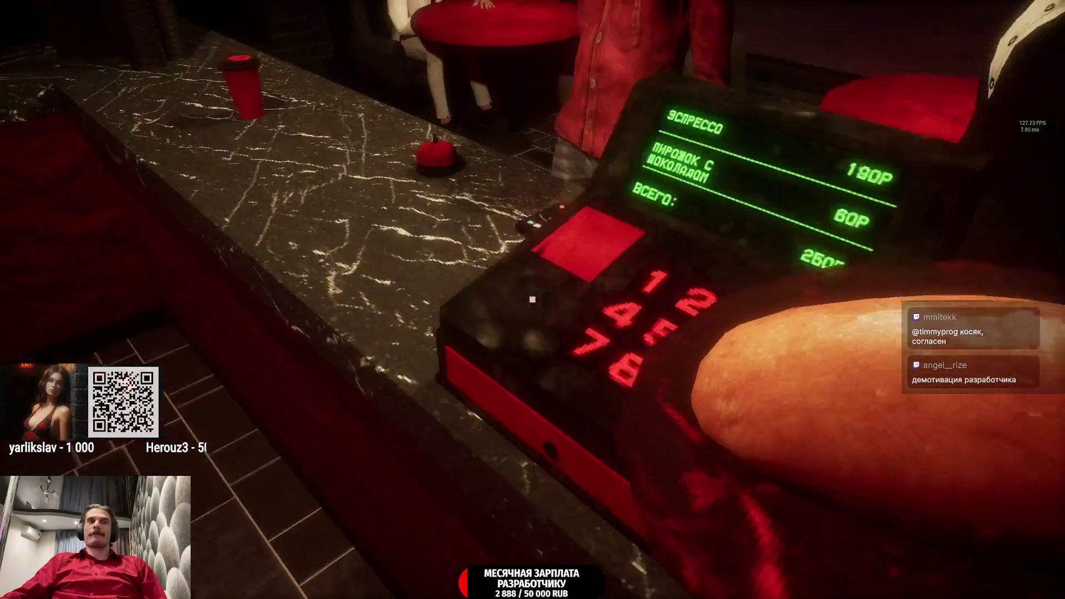
pyautogui.click(532, 299)
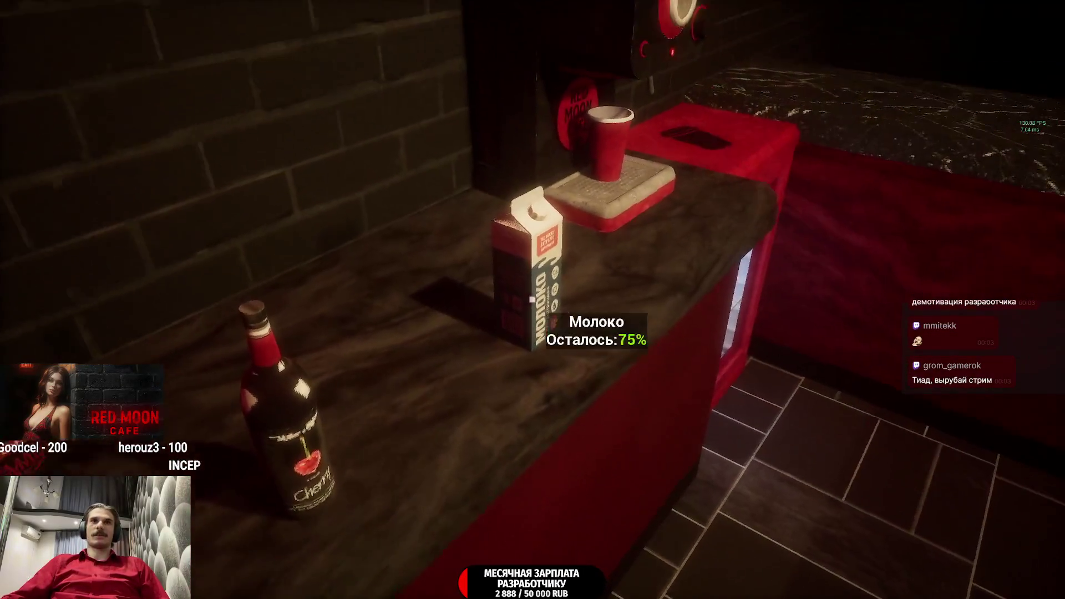
# - Pour milk into the cup, start the grinder, and walk over to the jukebox
pyautogui.click(533, 300)
pyautogui.click(533, 300)
pyautogui.click(533, 299)
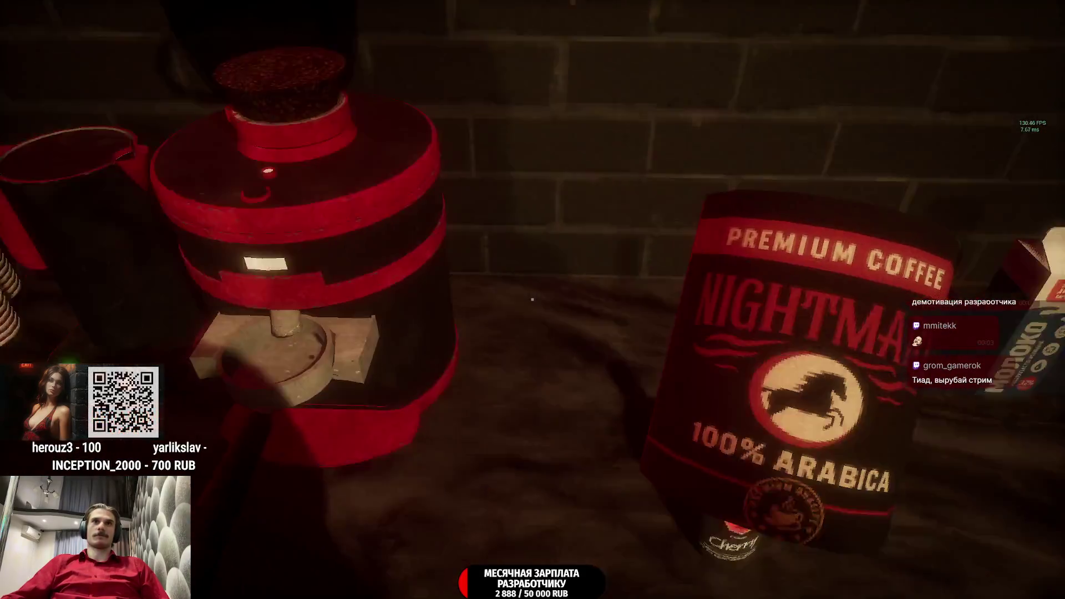
pyautogui.click(532, 300)
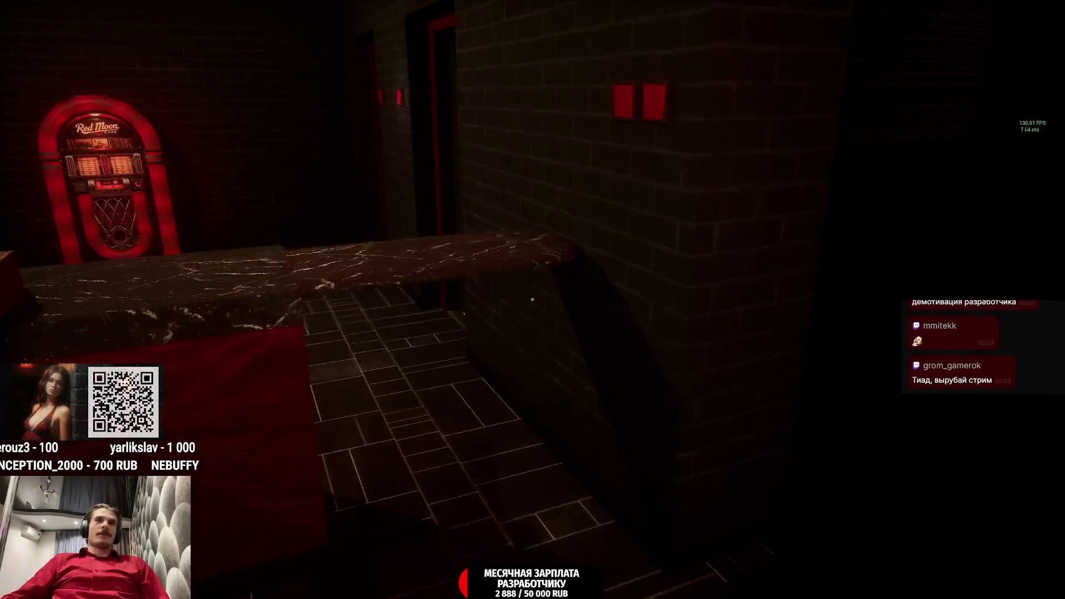
pyautogui.press('w')
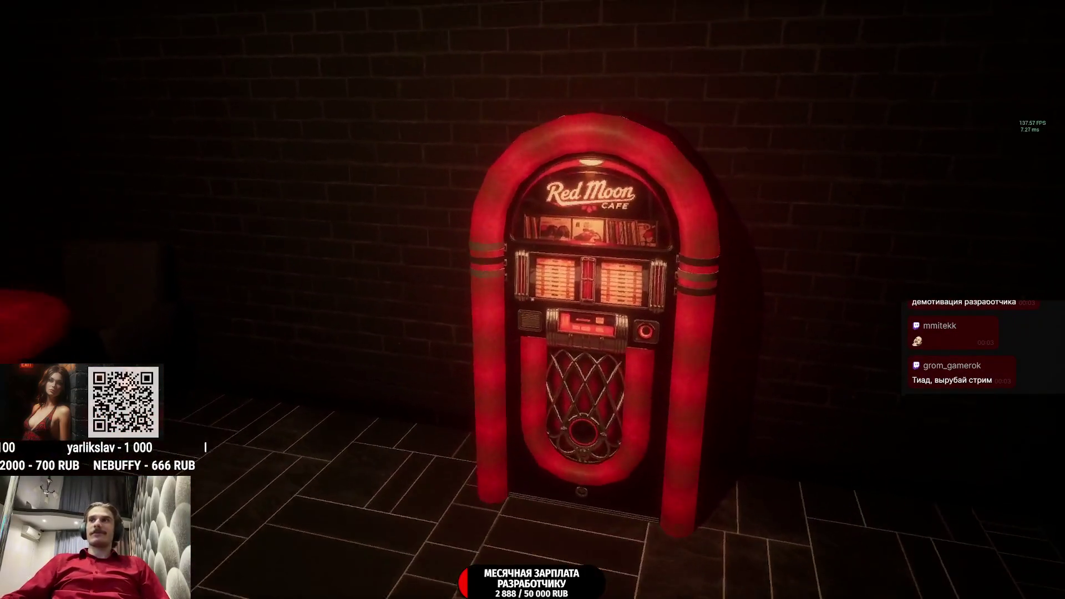
pyautogui.press('w')
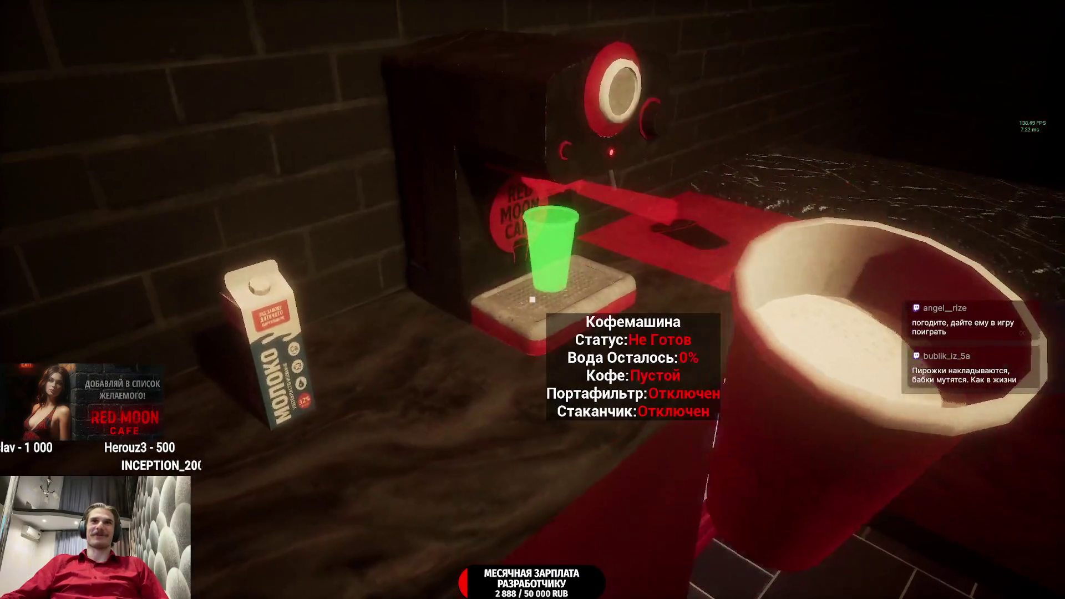
# - Put a cup under the machine, take the portafilter, refill the water to 100%, and bin the empty bottle
pyautogui.click(532, 300)
pyautogui.click(532, 299)
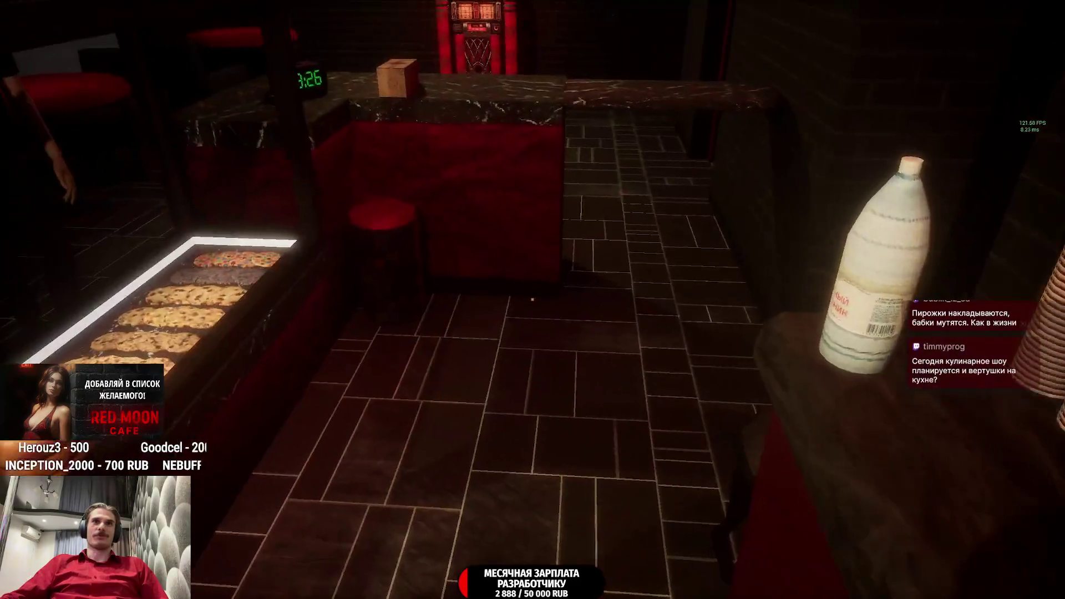
pyautogui.click(532, 299)
pyautogui.click(532, 299)
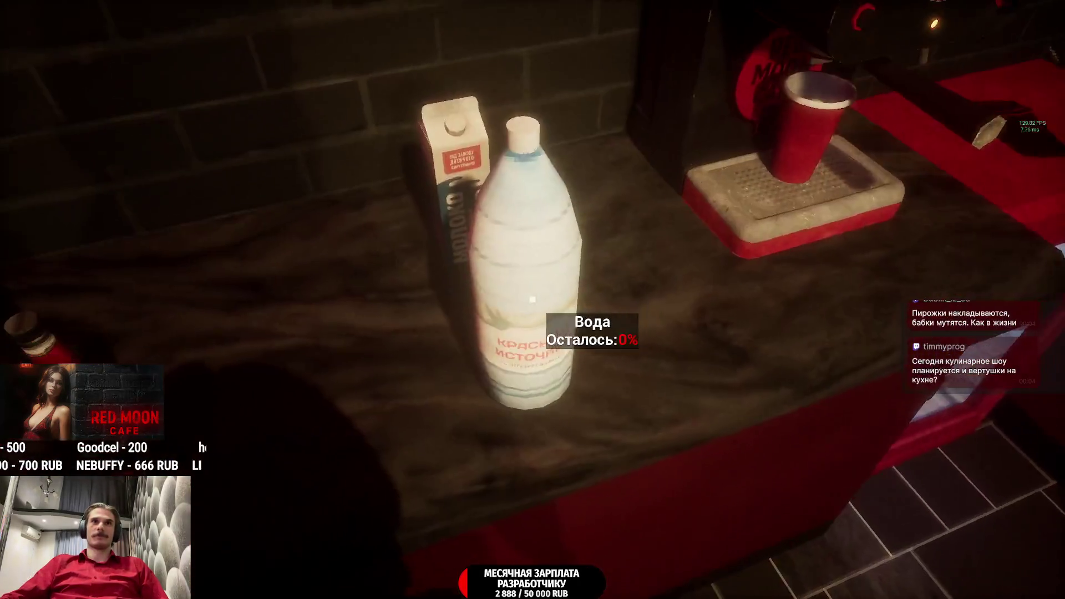
pyautogui.click(532, 300)
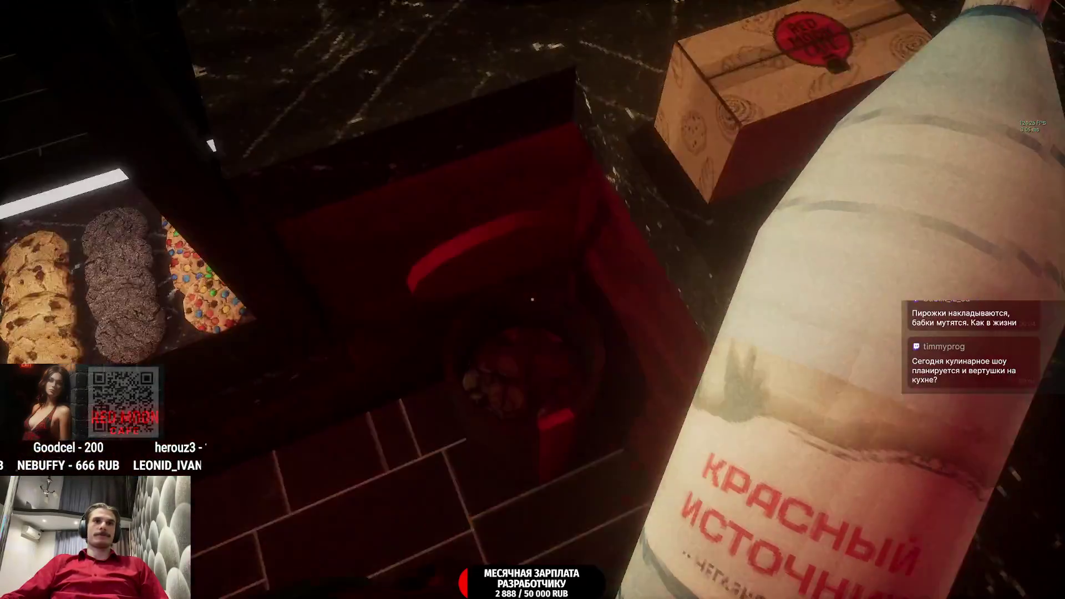
pyautogui.click(532, 299)
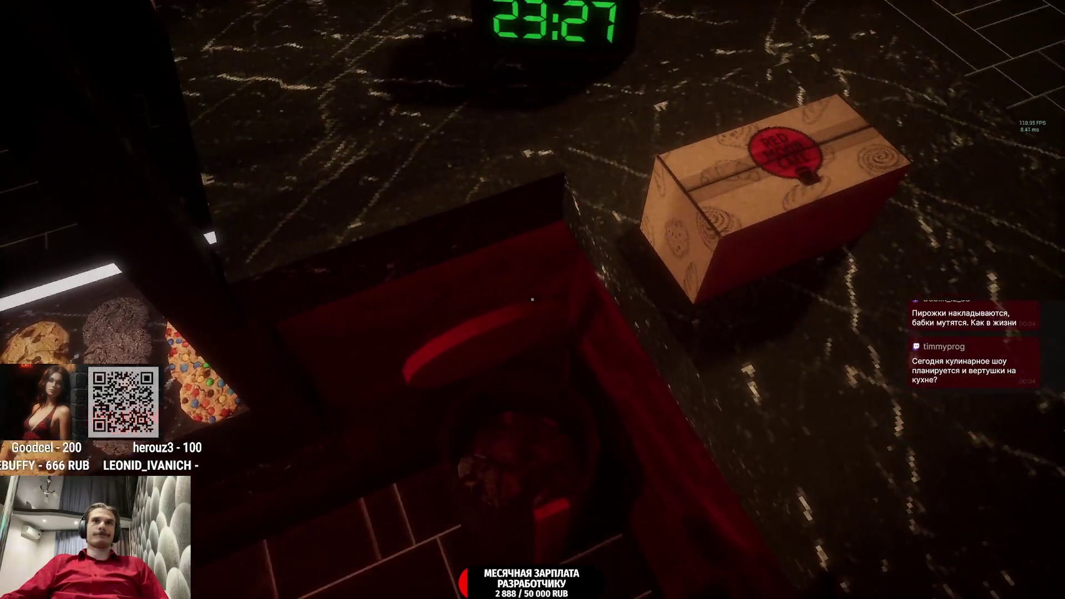
pyautogui.press('w')
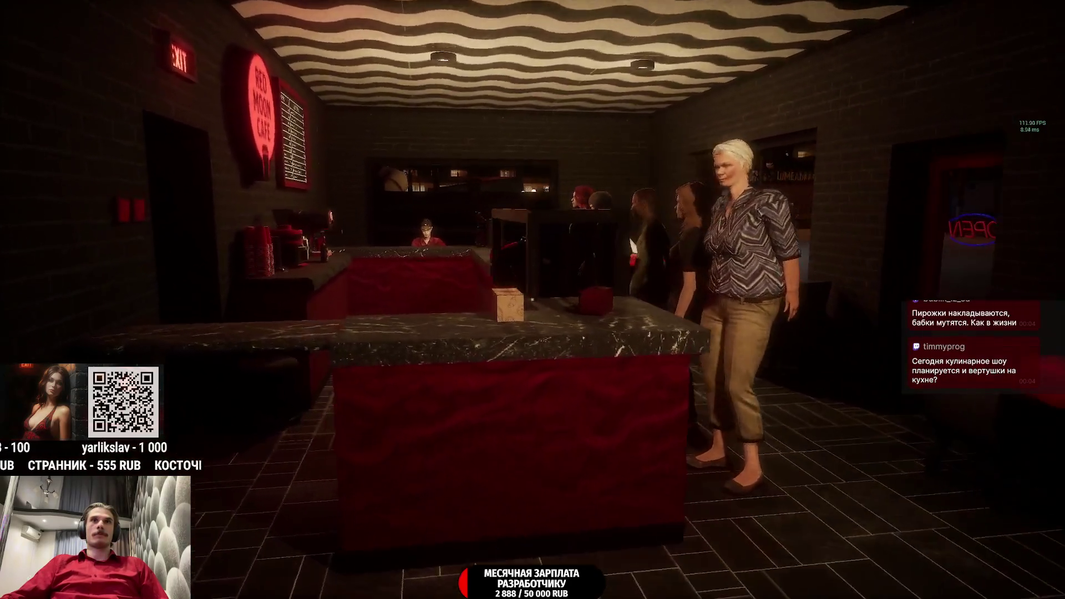
# - Check the waiting customers, then take the finished latte from the machine and lid it
pyautogui.press('w')
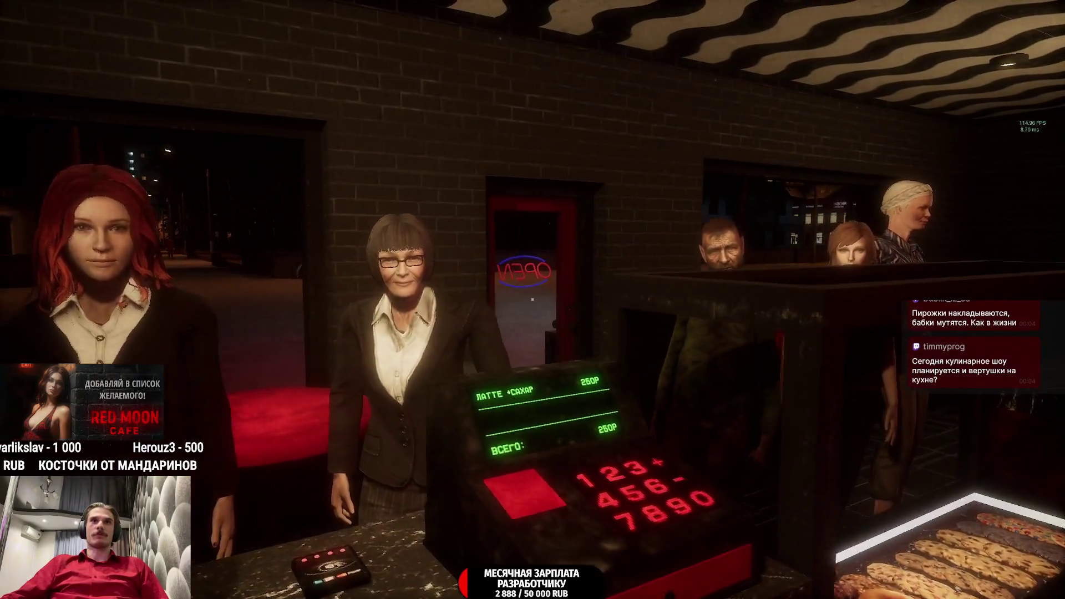
pyautogui.press('ctrl')
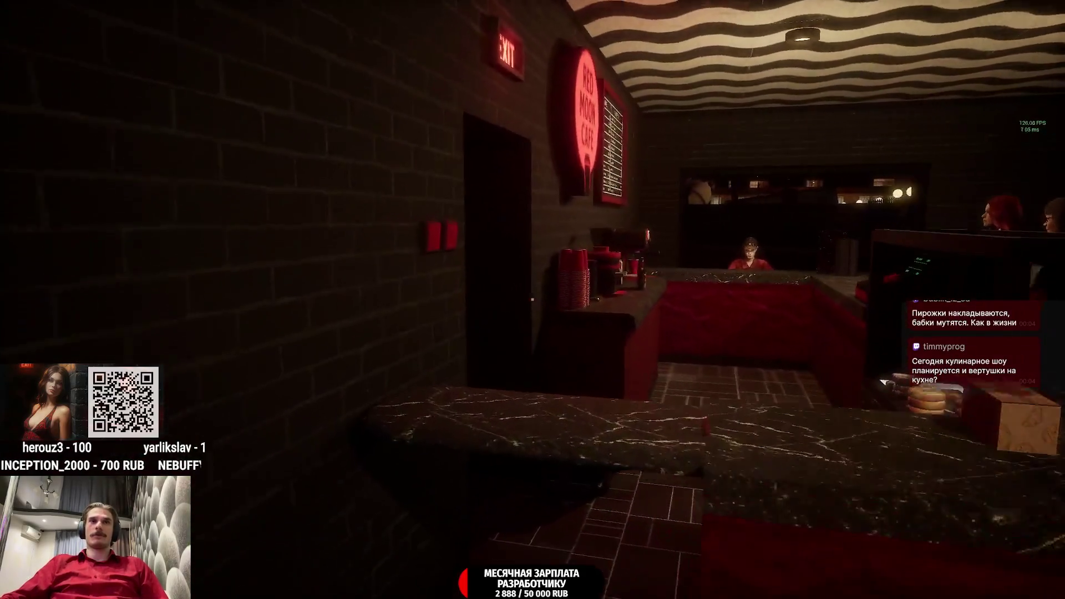
pyautogui.click(532, 299)
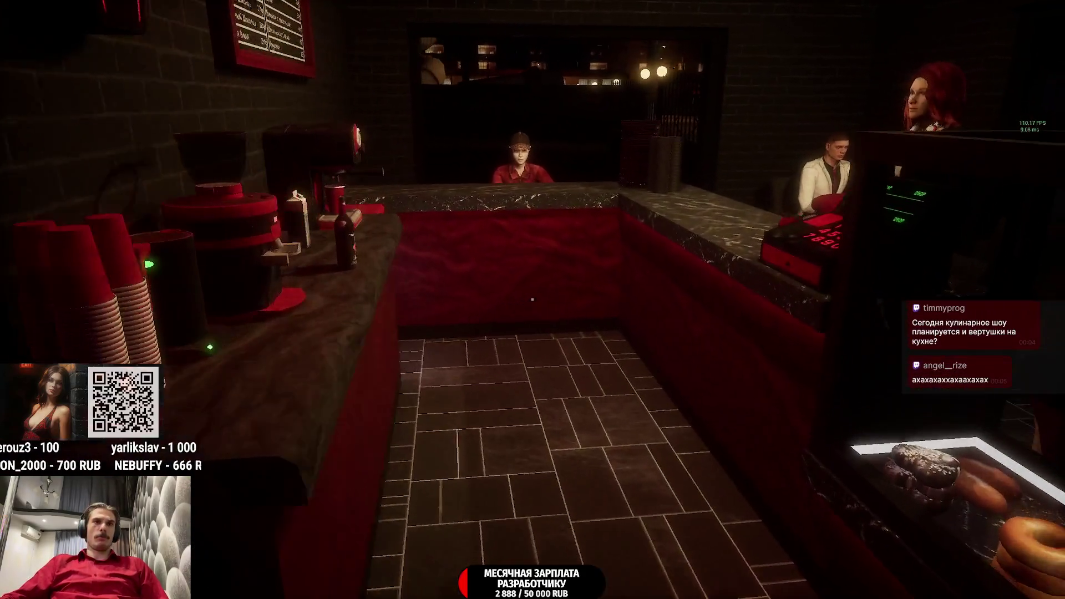
pyautogui.press('w')
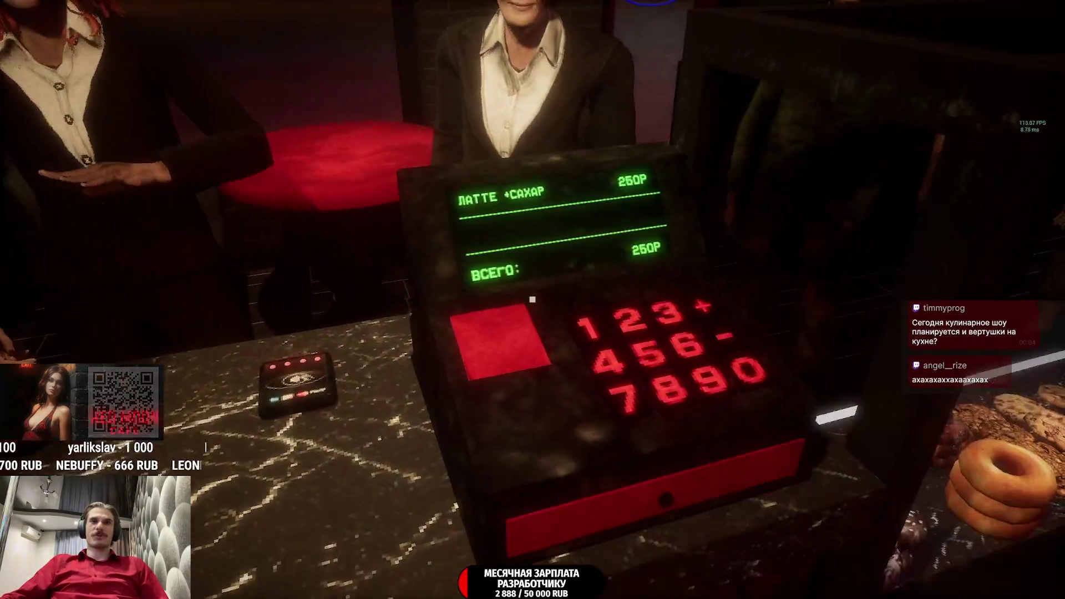
pyautogui.press('s')
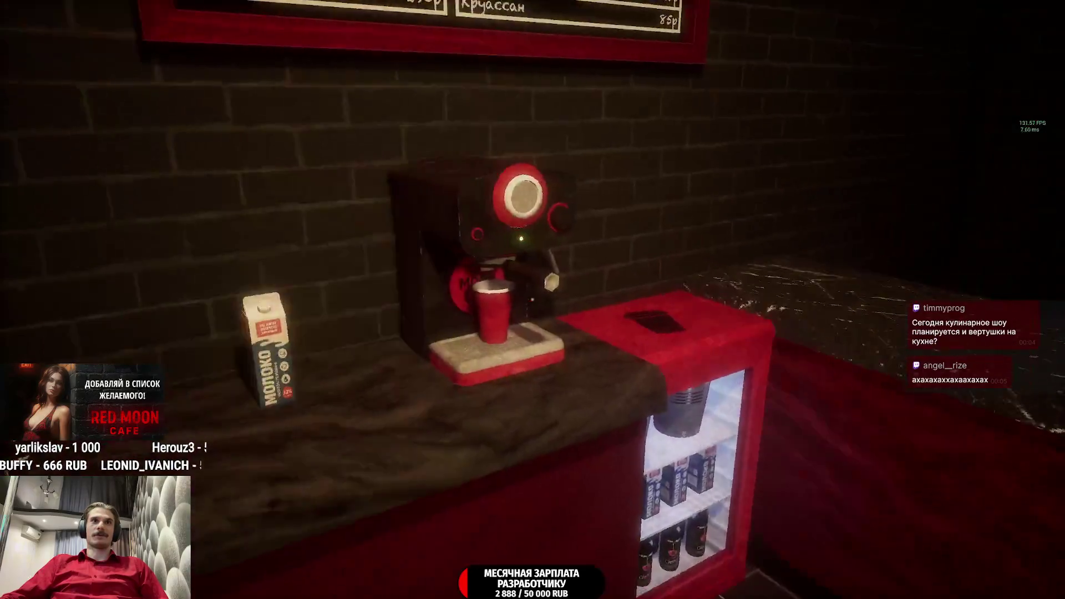
pyautogui.press('w')
pyautogui.click(533, 299)
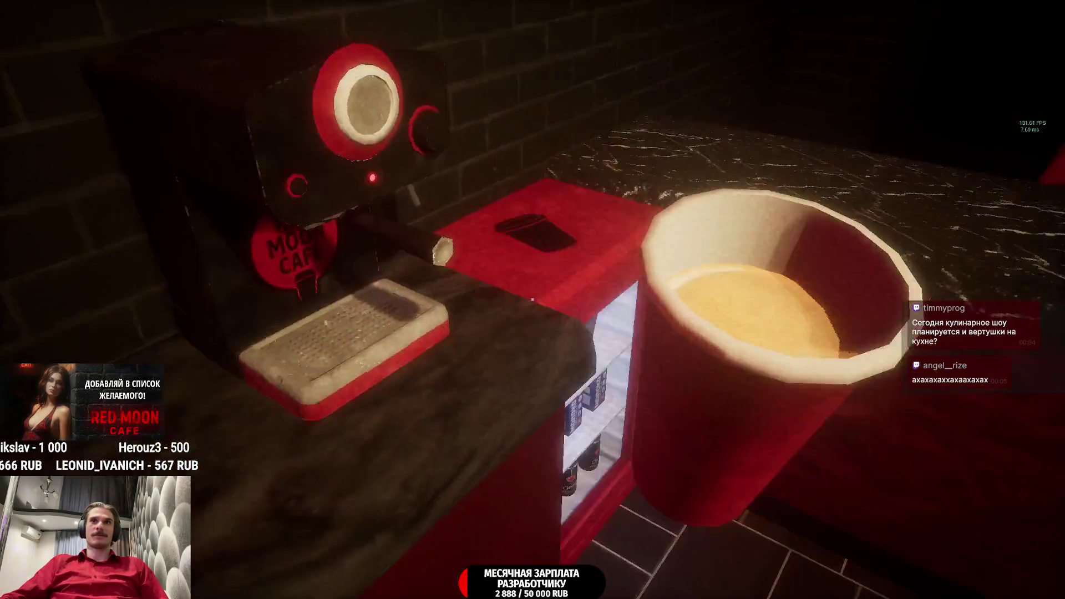
pyautogui.click(533, 300)
pyautogui.click(533, 300)
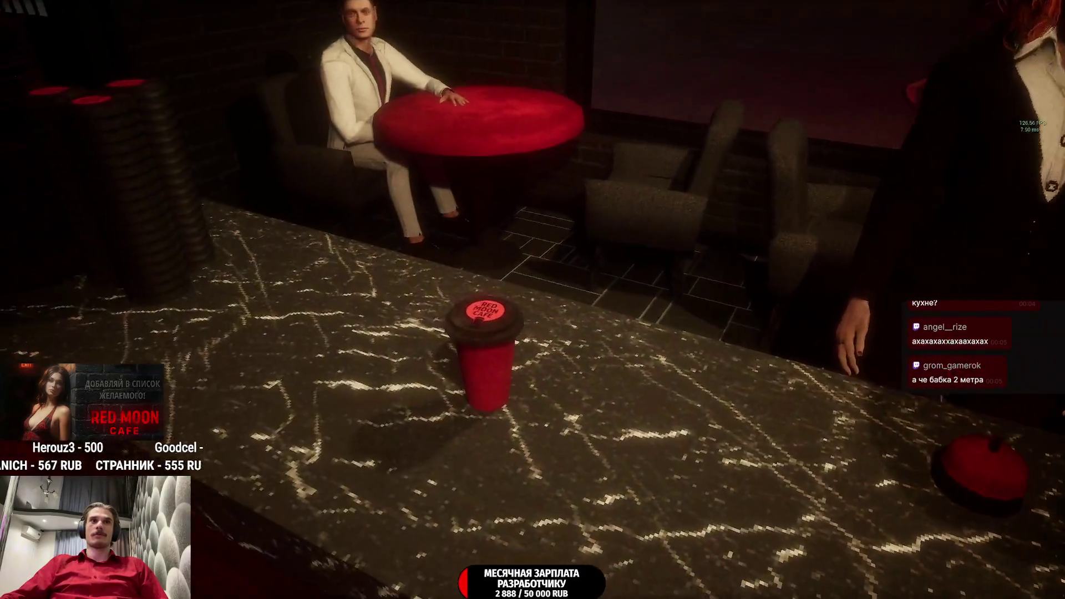
# - Add sugar to the latte, re-lid it, and hand it to the customer
pyautogui.click(533, 300)
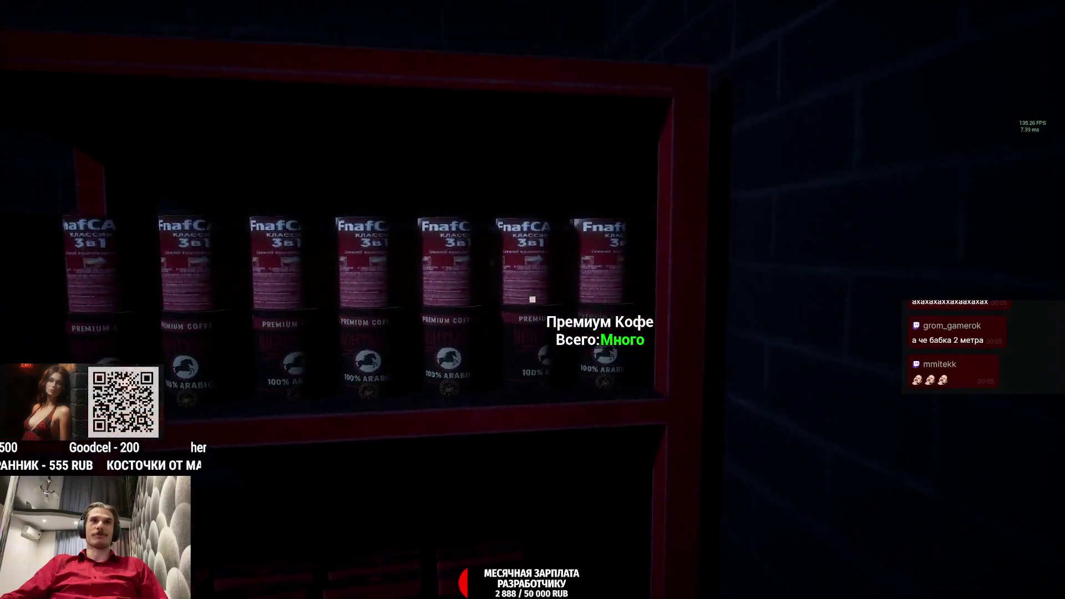
pyautogui.click(533, 299)
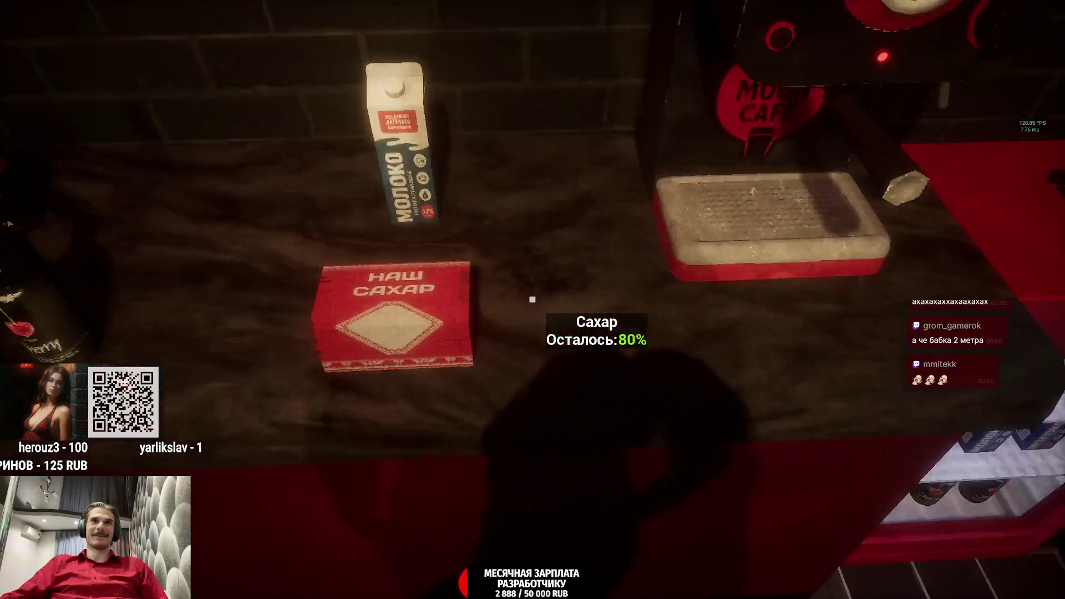
pyautogui.click(532, 300)
pyautogui.click(532, 300)
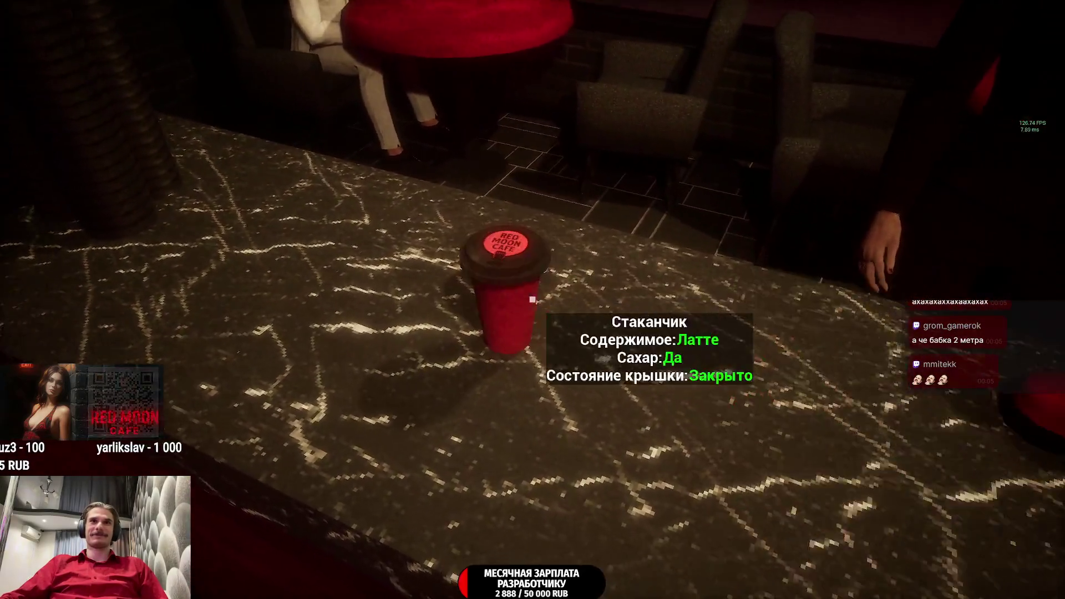
pyautogui.click(532, 300)
pyautogui.click(532, 300)
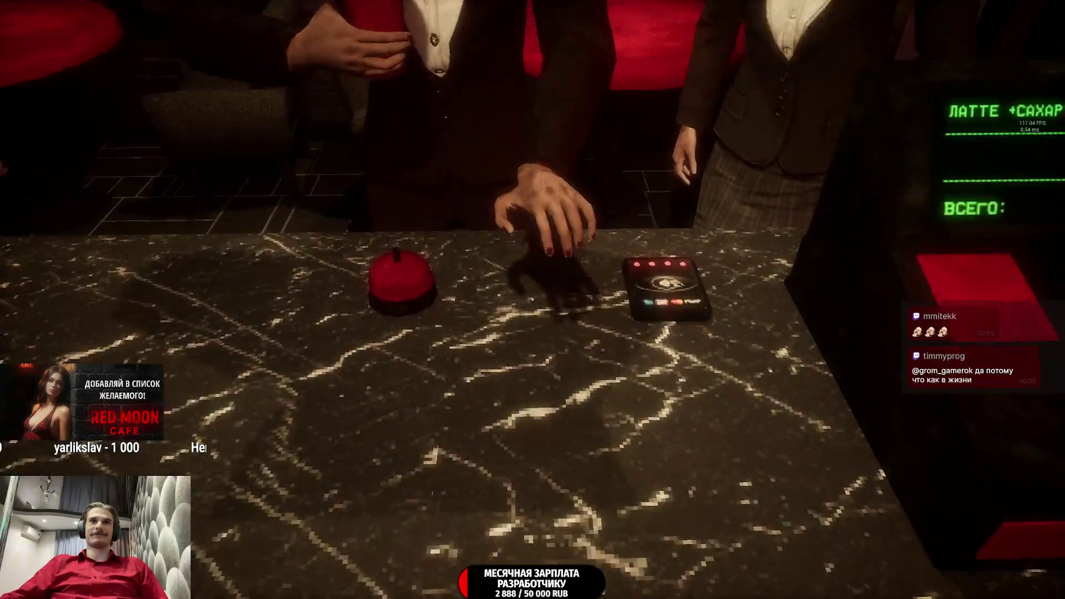
# - Deposit the customer's banknote in the cash drawer and close it
pyautogui.click(532, 300)
pyautogui.click(532, 299)
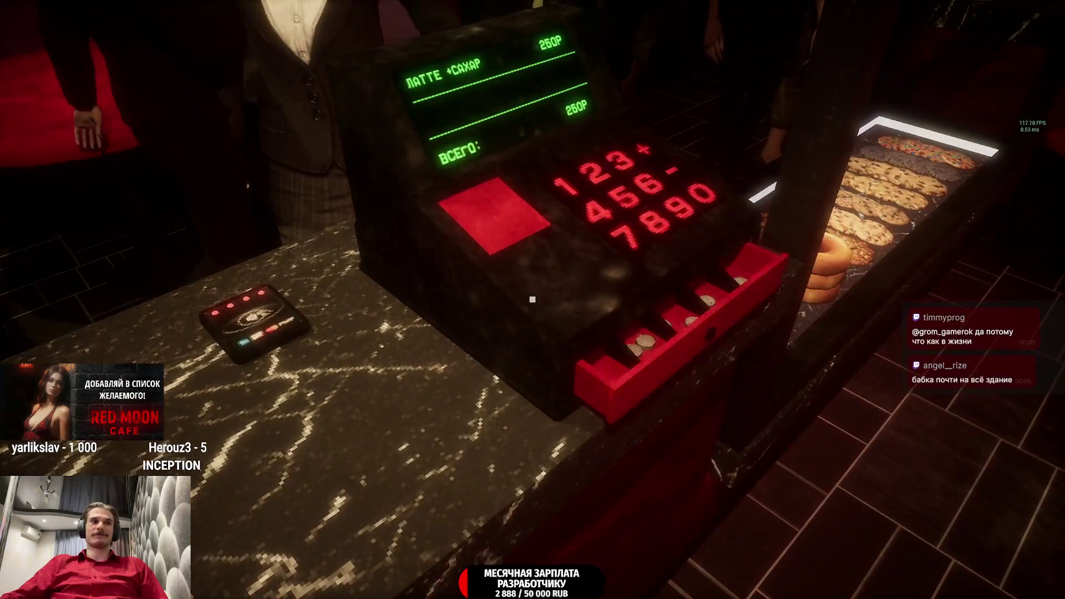
pyautogui.click(532, 300)
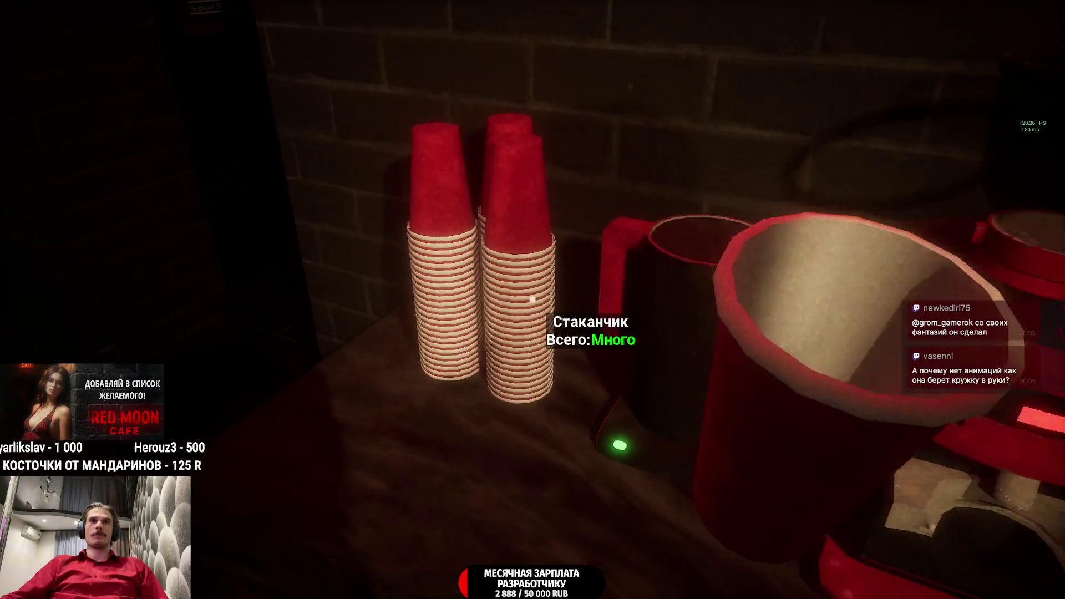
# - Place a cup on the coffee machine and load Premium coffee into the grinder
pyautogui.click(532, 299)
pyautogui.click(532, 300)
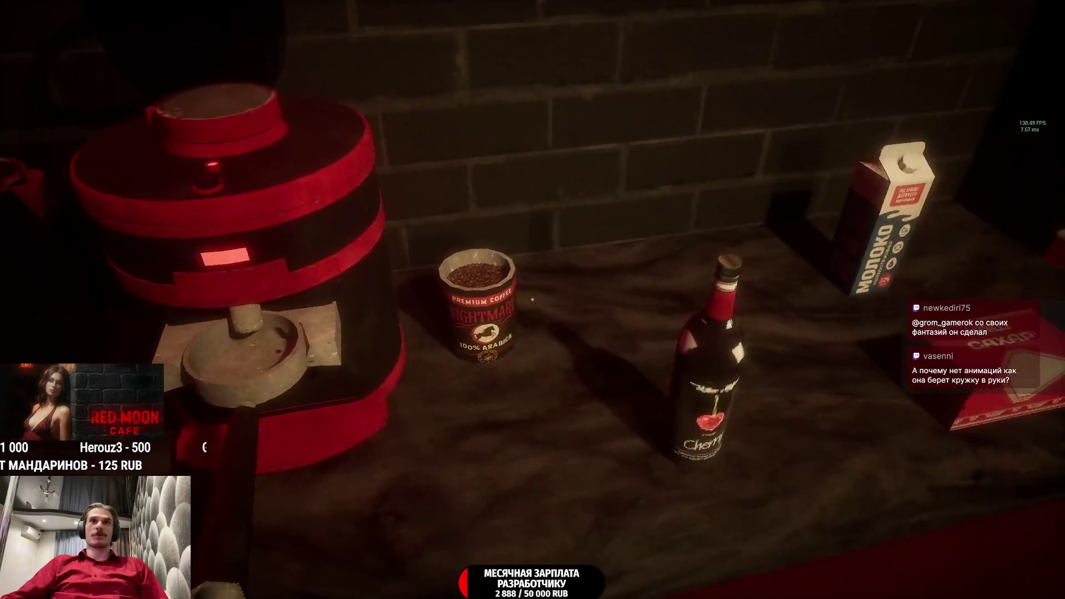
pyautogui.click(533, 300)
pyautogui.click(533, 300)
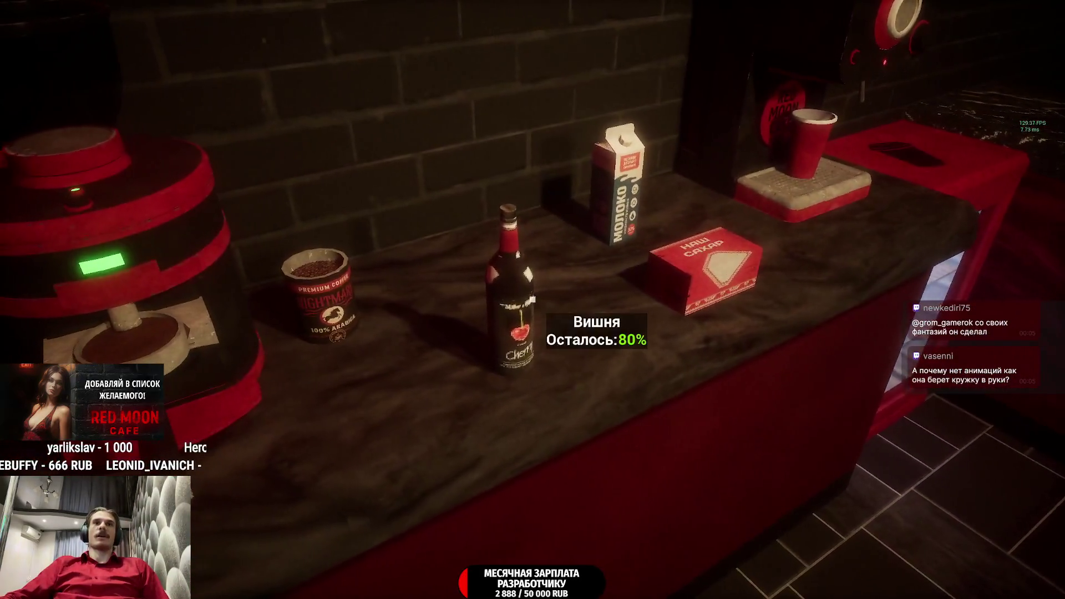
# - Pick up and return the cherry bottle, then attach the filled portafilter to the machine
pyautogui.click(533, 300)
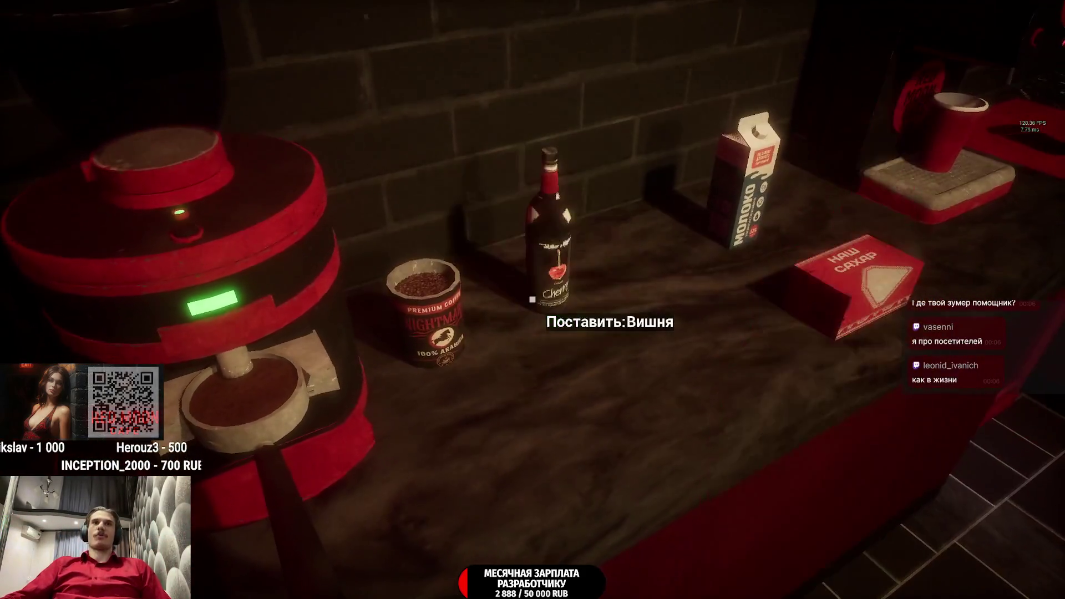
pyautogui.click(532, 300)
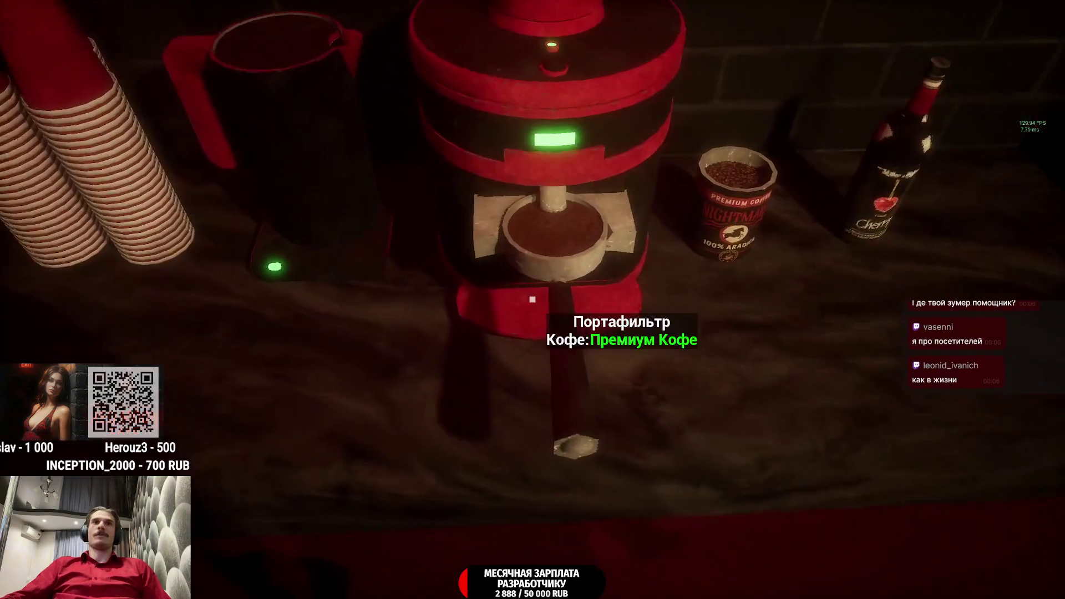
pyautogui.click(533, 300)
pyautogui.click(533, 300)
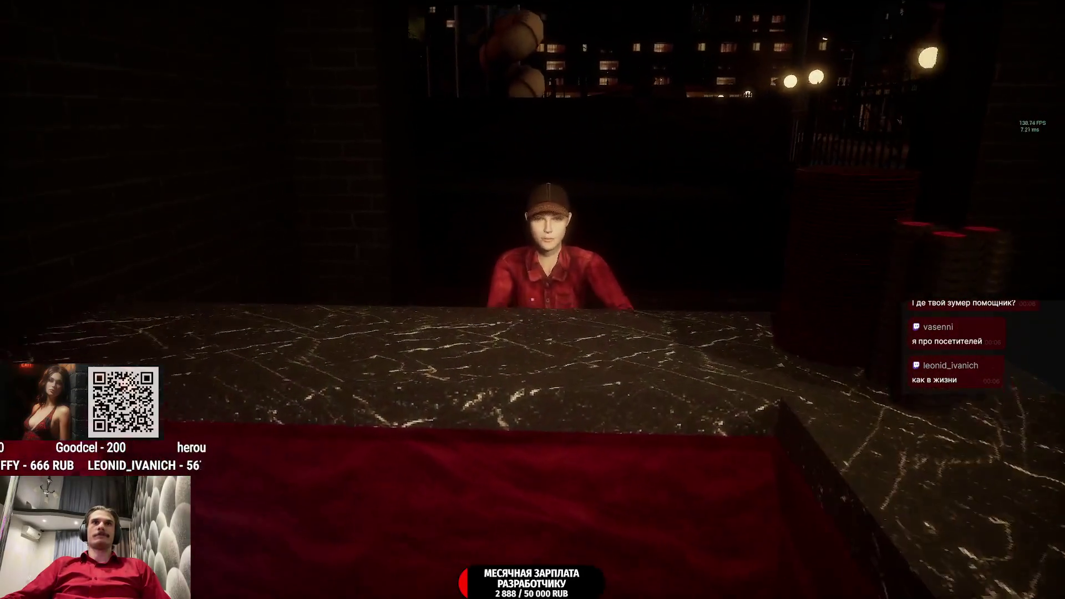
# - Take the espresso from the machine and pour milk into it for a cappuccino
pyautogui.press('w')
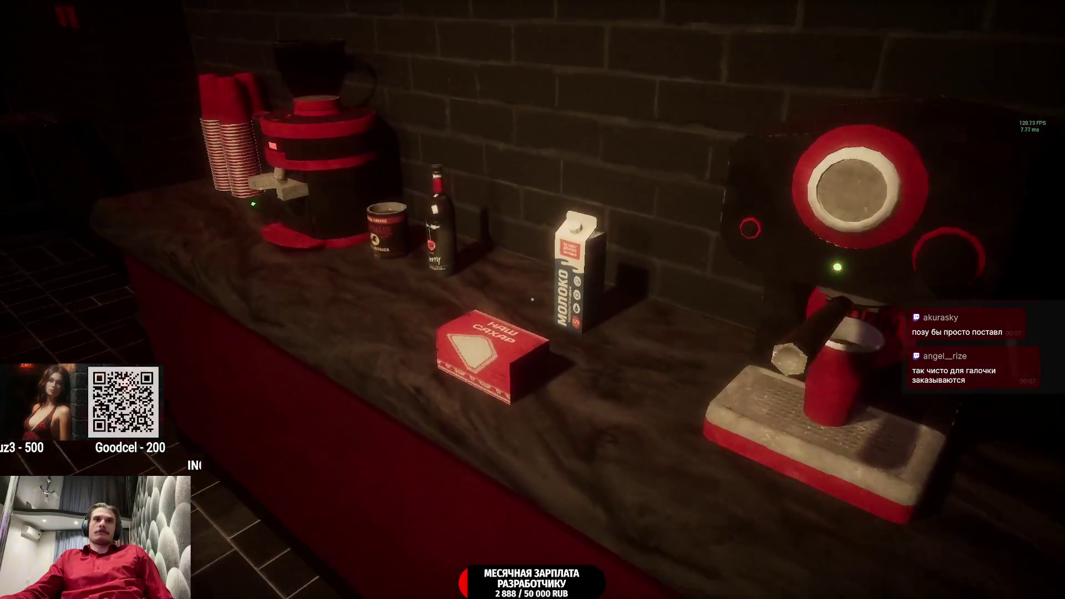
pyautogui.click(533, 300)
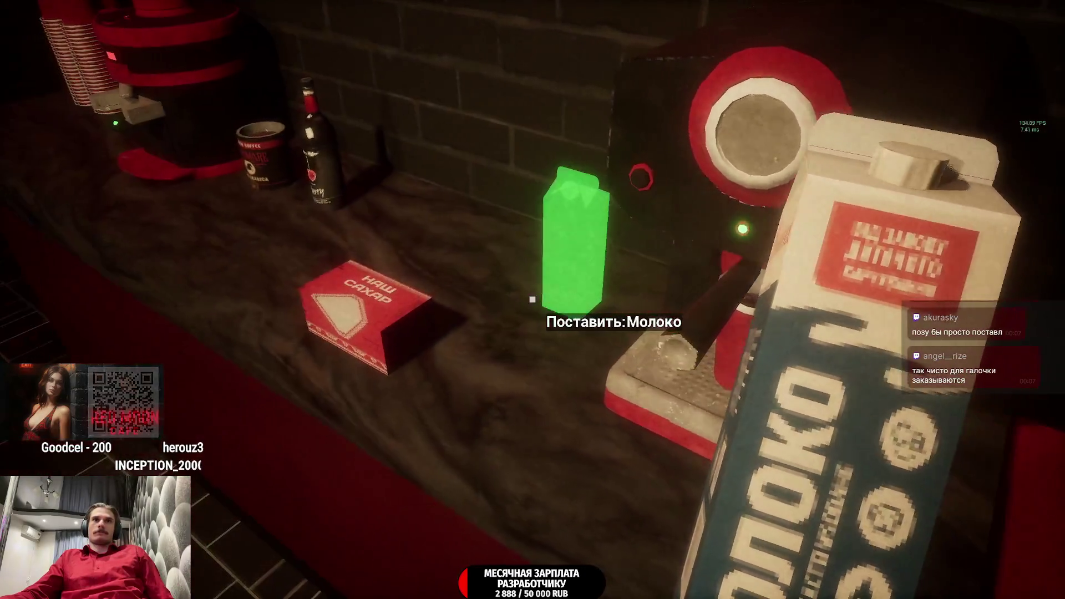
pyautogui.click(533, 300)
pyautogui.click(532, 299)
pyautogui.click(533, 300)
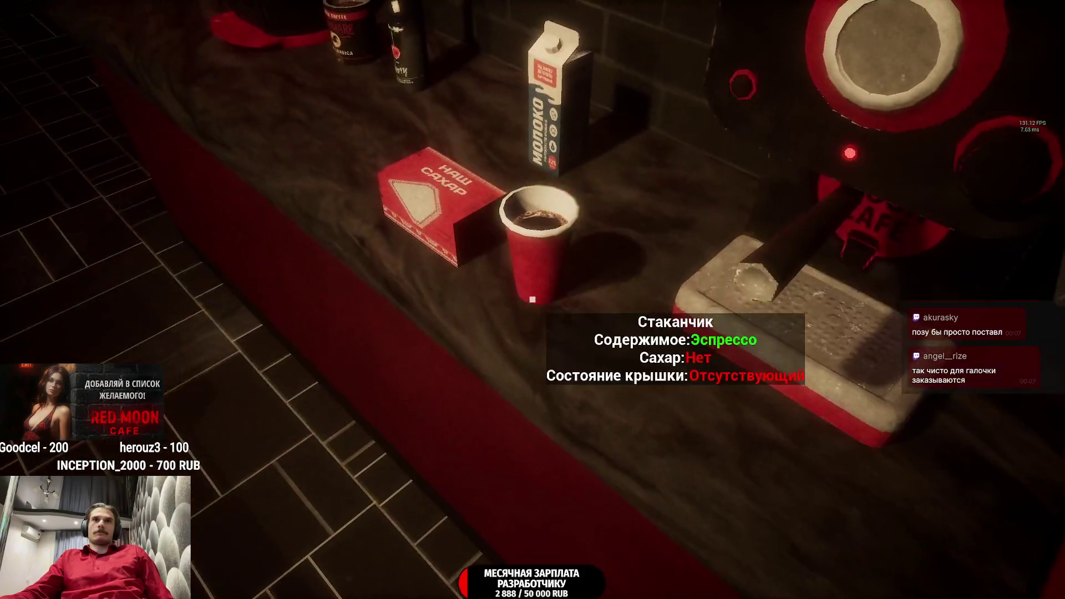
pyautogui.click(532, 300)
pyautogui.click(533, 299)
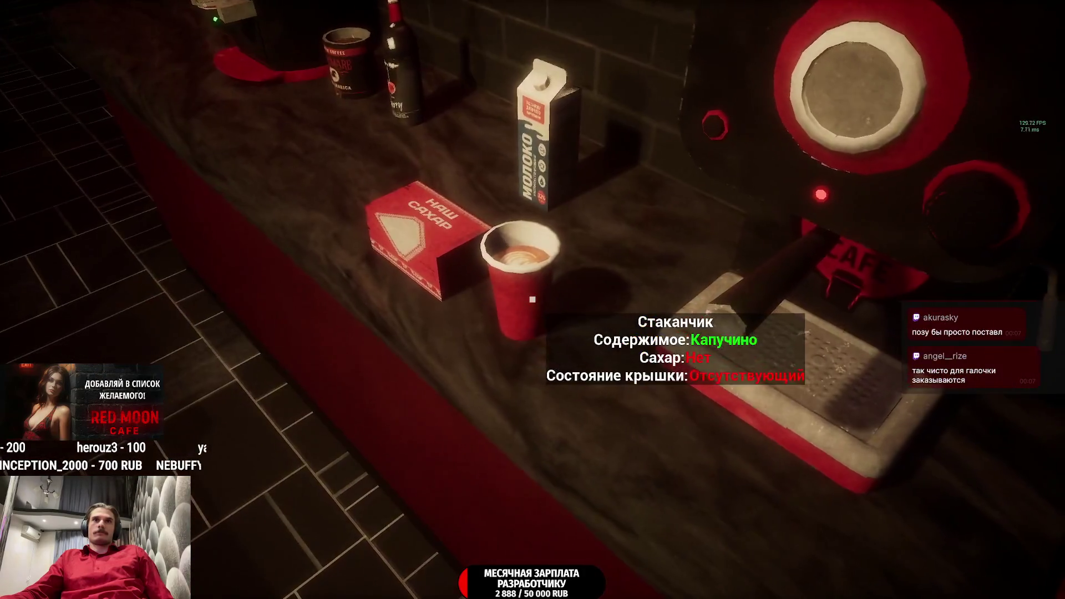
# - Lid the cappuccino on the serving counter and hand it to the customer
pyautogui.click(533, 299)
pyautogui.click(533, 300)
pyautogui.click(533, 300)
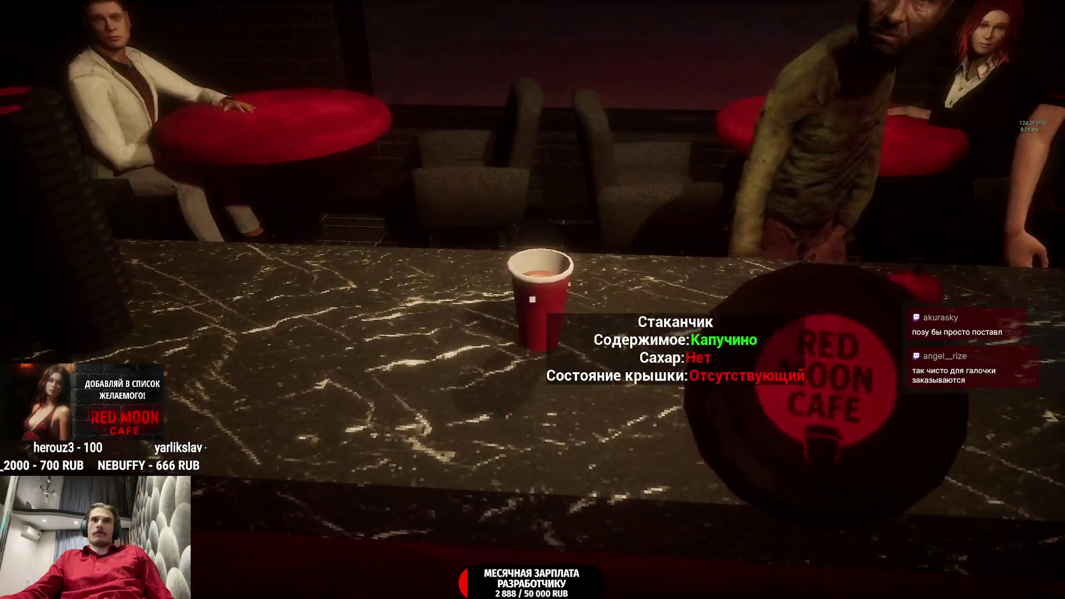
pyautogui.click(533, 300)
pyautogui.click(533, 300)
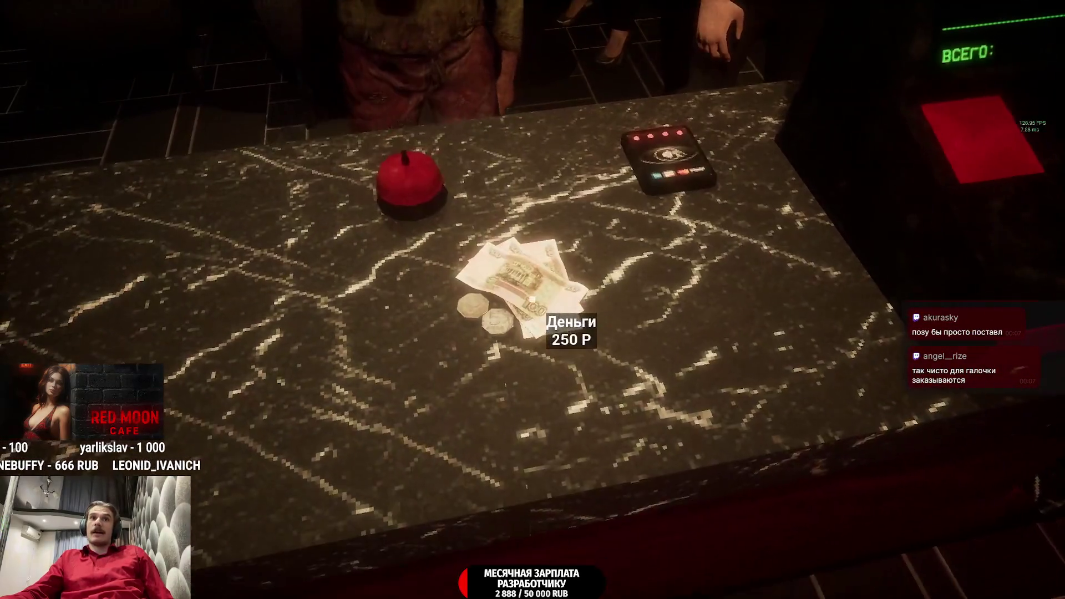
# - Put the payment in the cash drawer, close it, and take the 360 ₽ mocha-and-Eclipse order
pyautogui.click(533, 300)
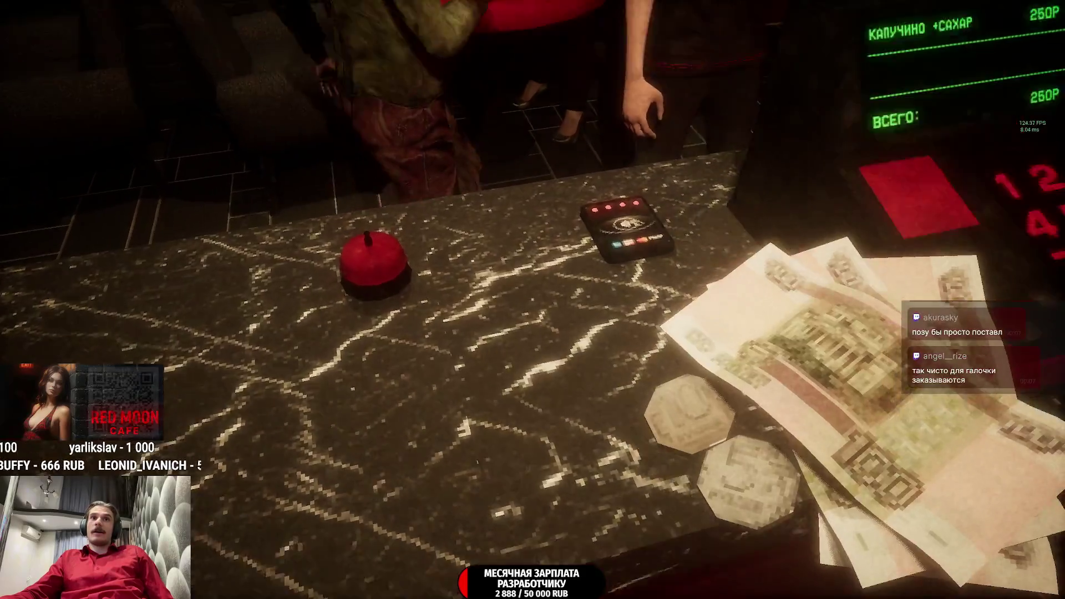
pyautogui.click(533, 299)
pyautogui.click(533, 299)
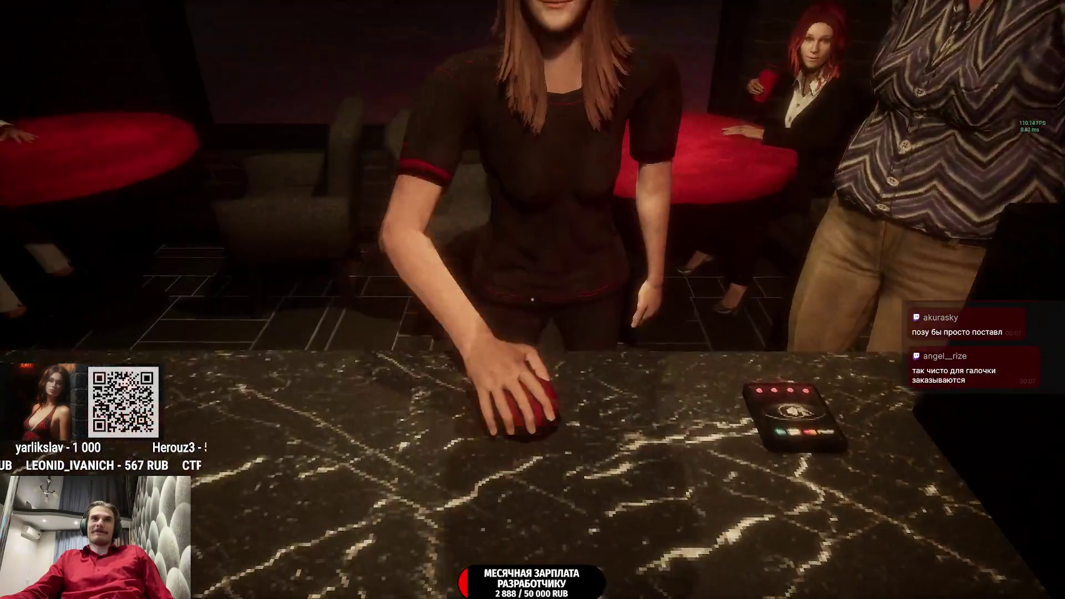
pyautogui.click(533, 300)
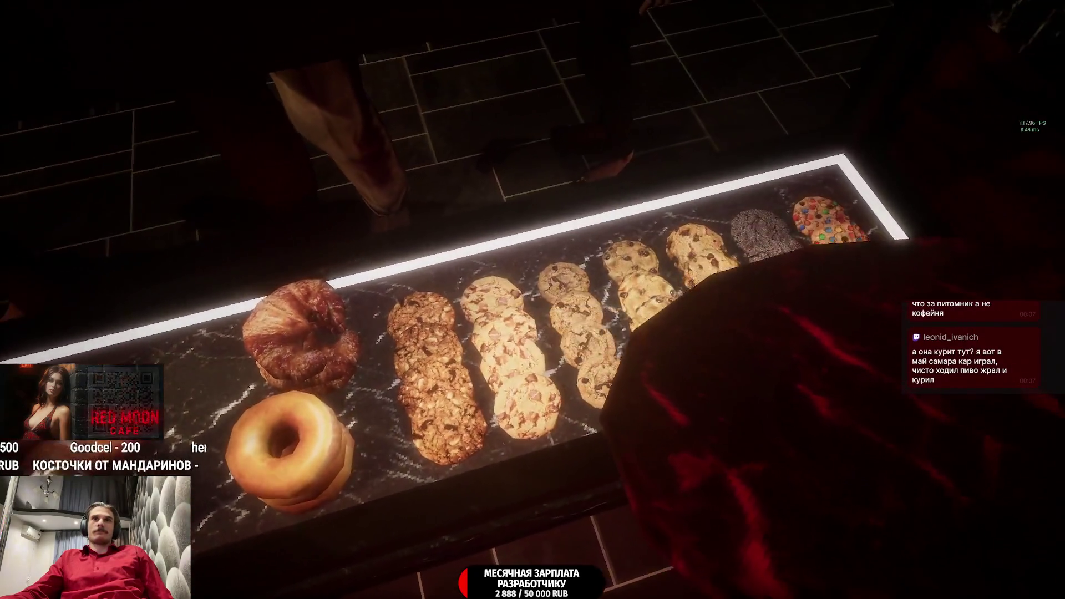
# - Plate a Затмение cookie on the counter, then walk through the hall and back behind the counter to the grinder
pyautogui.click(533, 299)
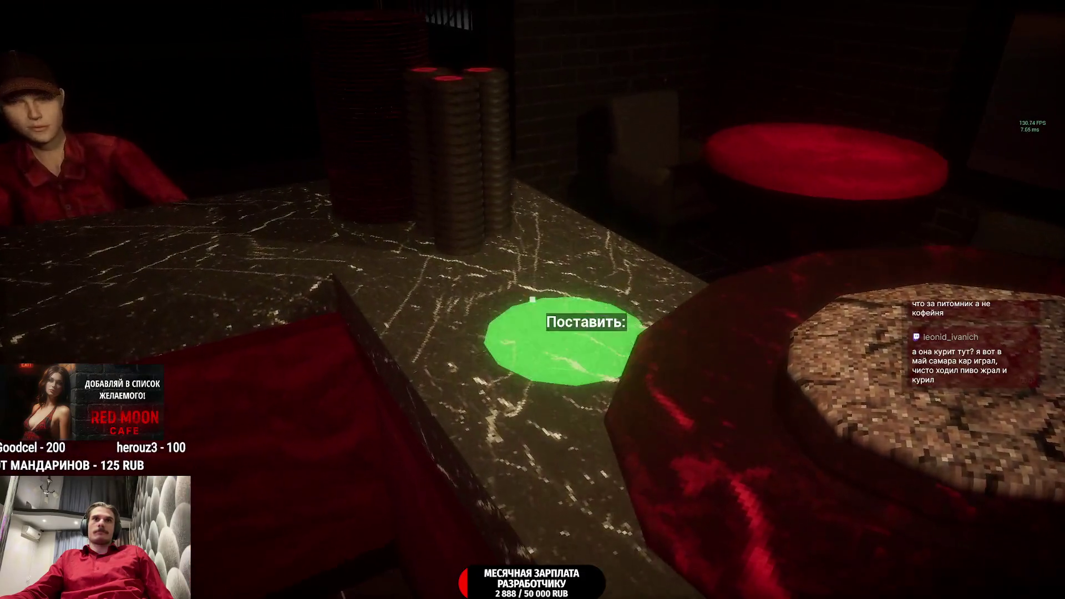
pyautogui.click(533, 299)
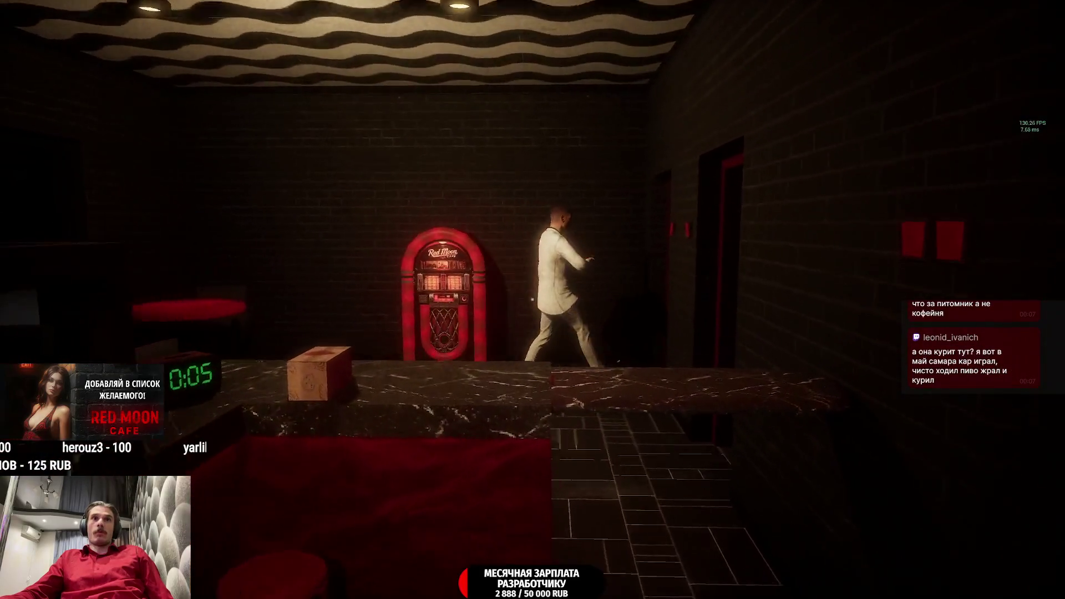
pyautogui.press('w')
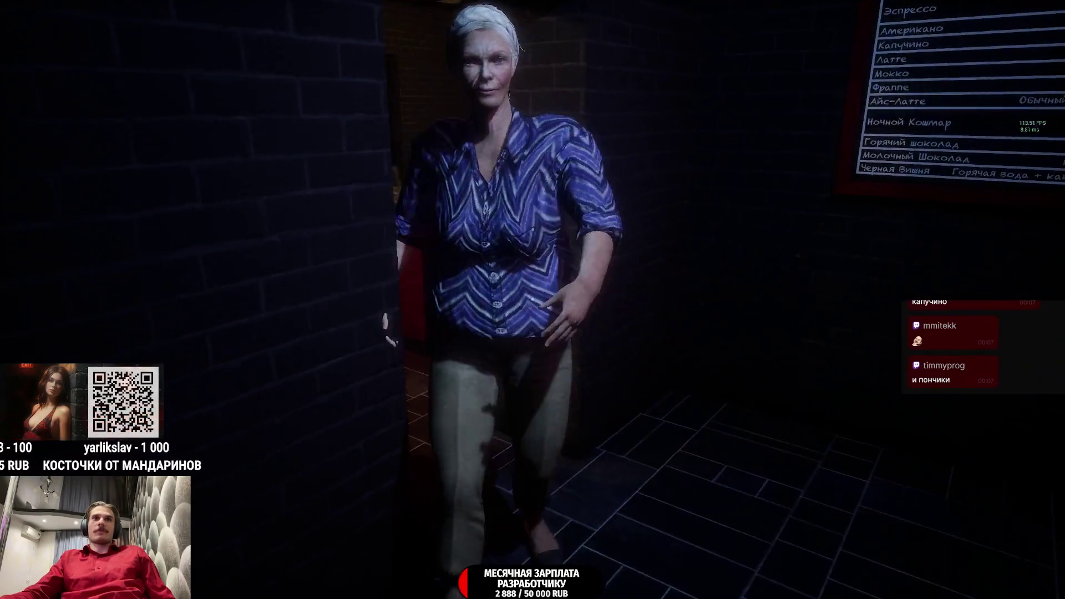
pyautogui.press('w')
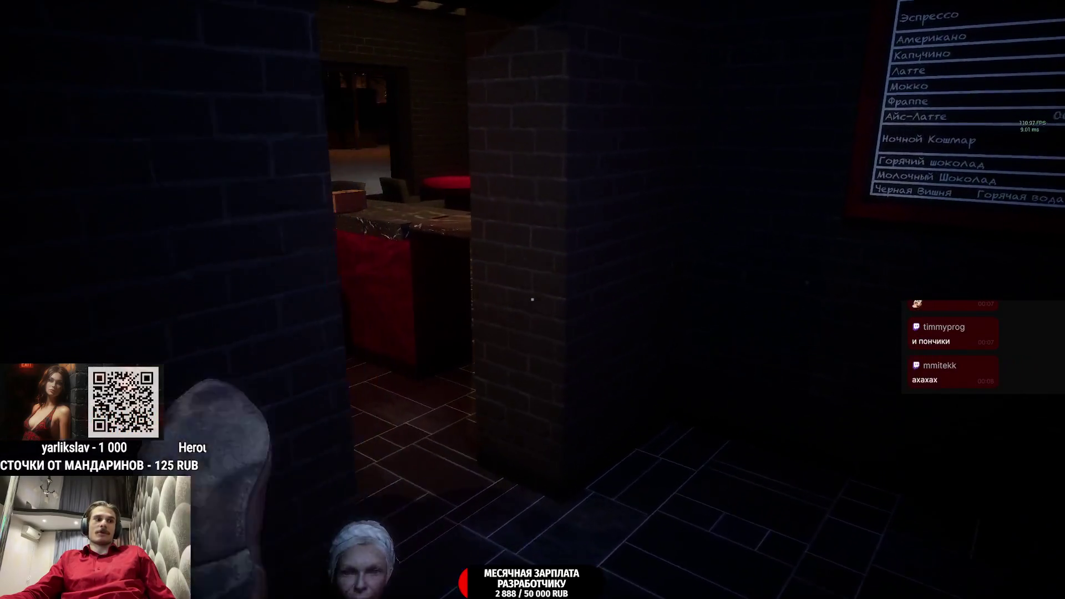
pyautogui.press('w')
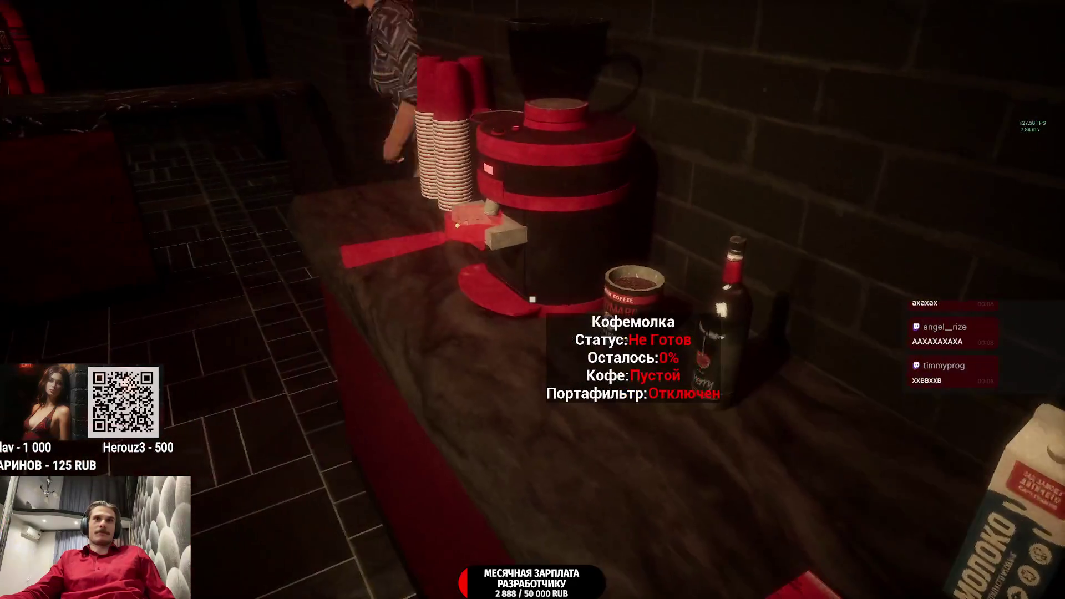
pyautogui.moveTo(533, 299)
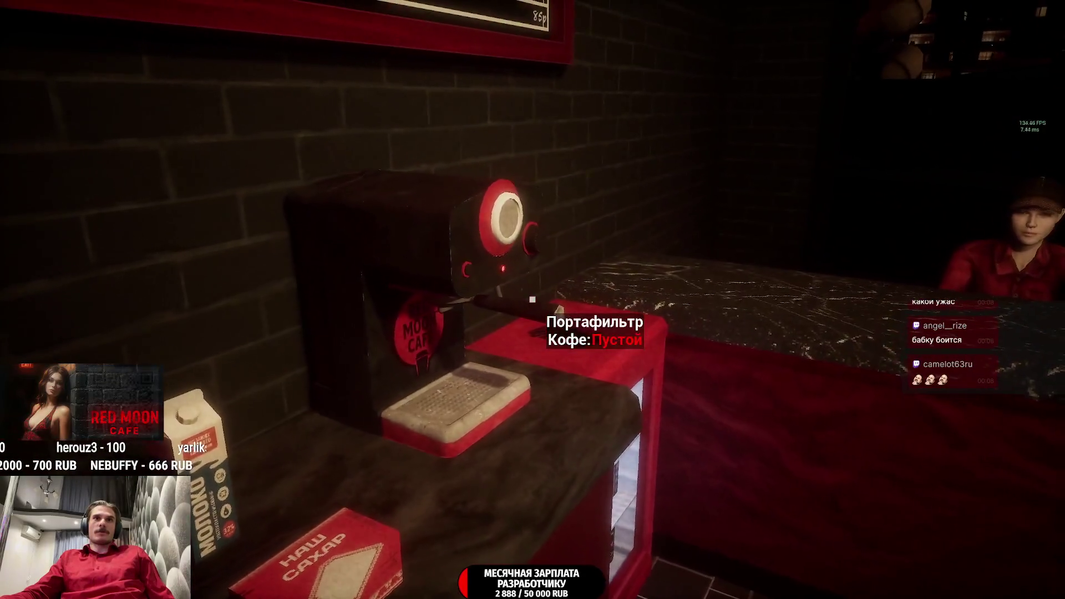
# - Refill the portafilter at the grinder, put a cup in the machine, and reattach the filled portafilter
pyautogui.click(533, 300)
pyautogui.click(533, 300)
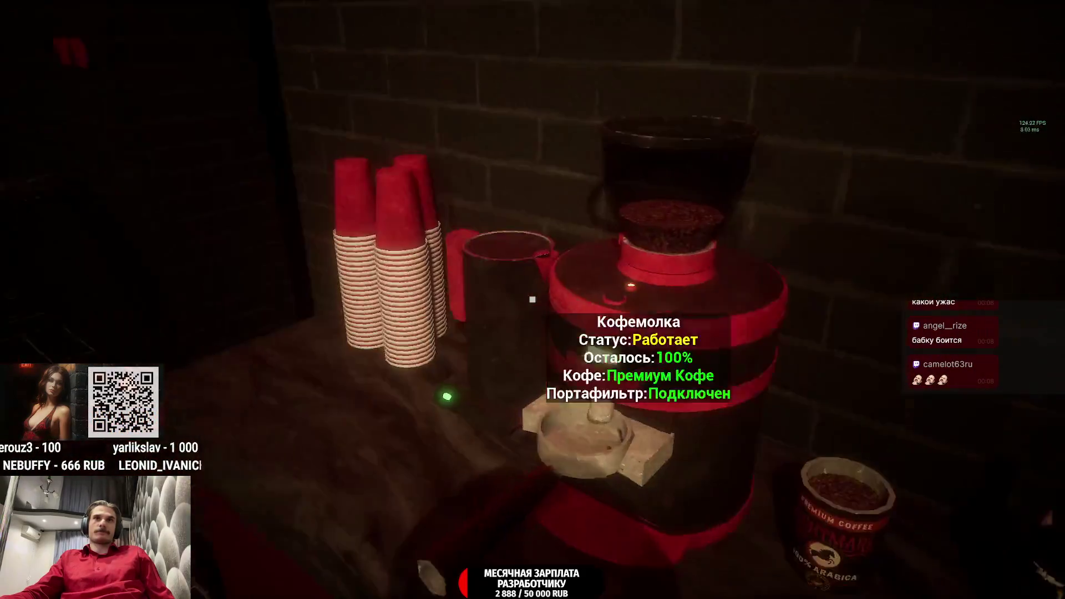
pyautogui.click(533, 300)
pyautogui.click(533, 300)
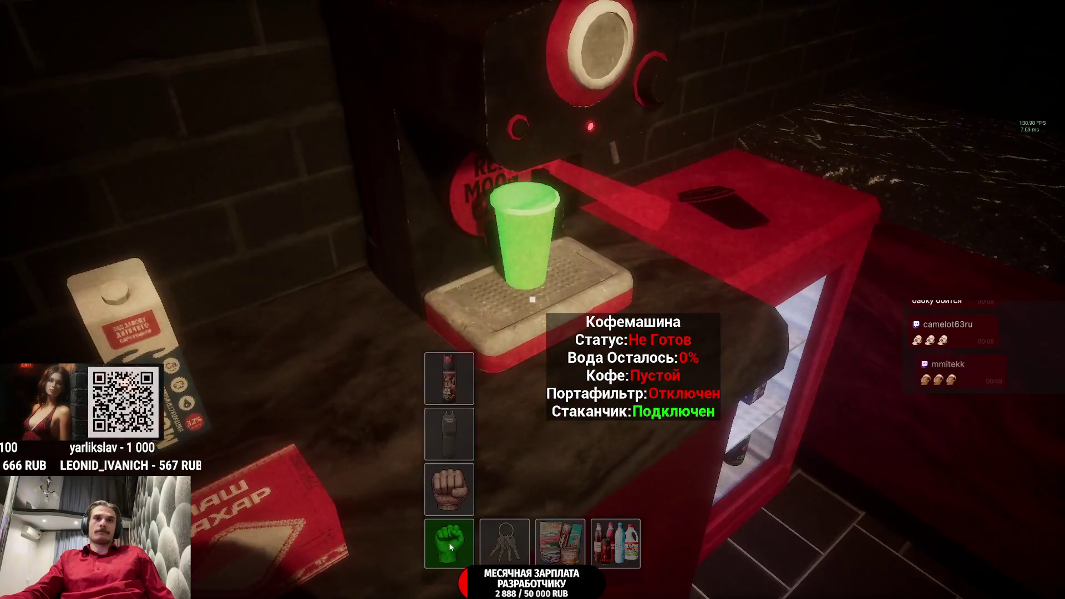
pyautogui.press('Tab')
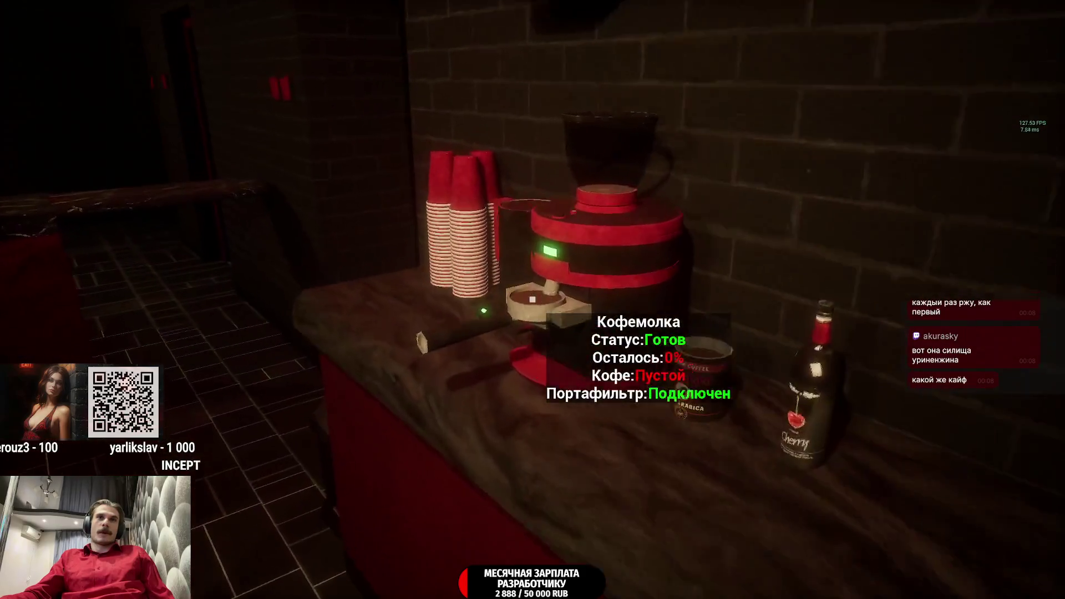
pyautogui.click(533, 300)
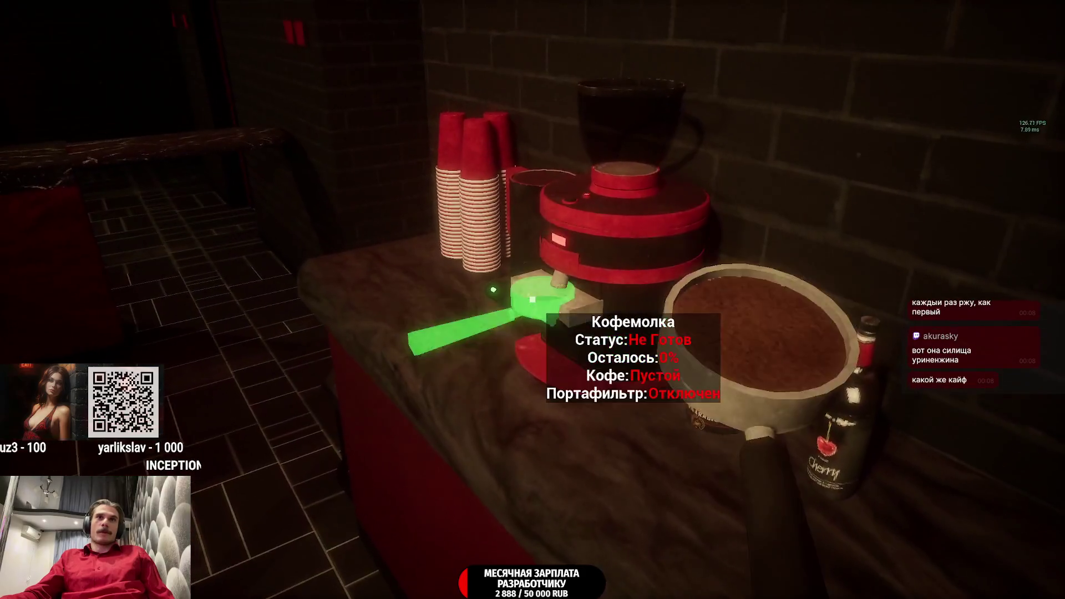
pyautogui.click(532, 300)
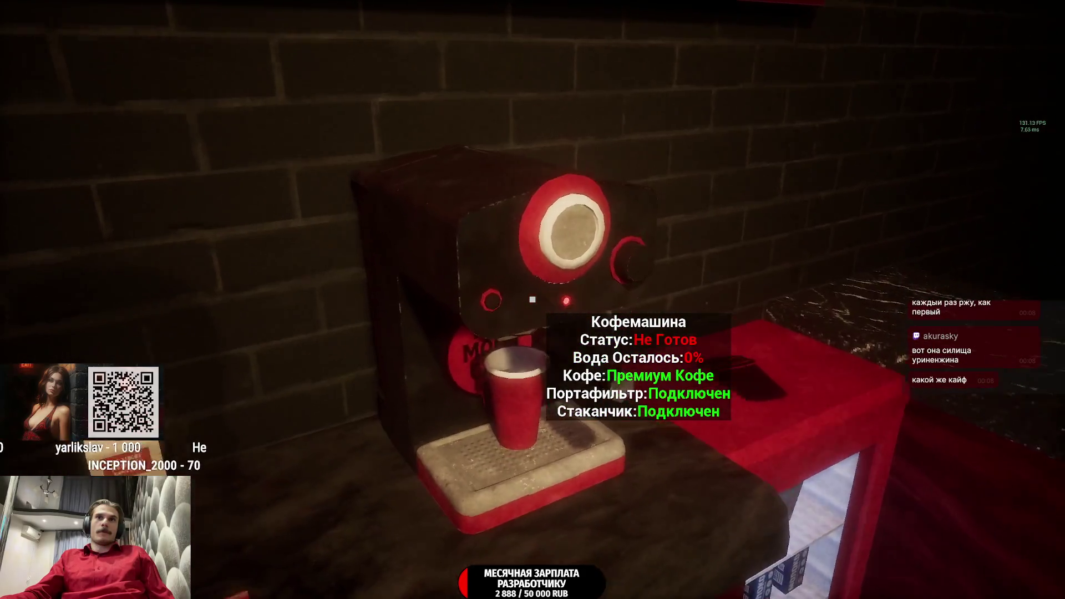
# - Fetch a water bottle from the storeroom shelf and set it on the counter
pyautogui.press('w')
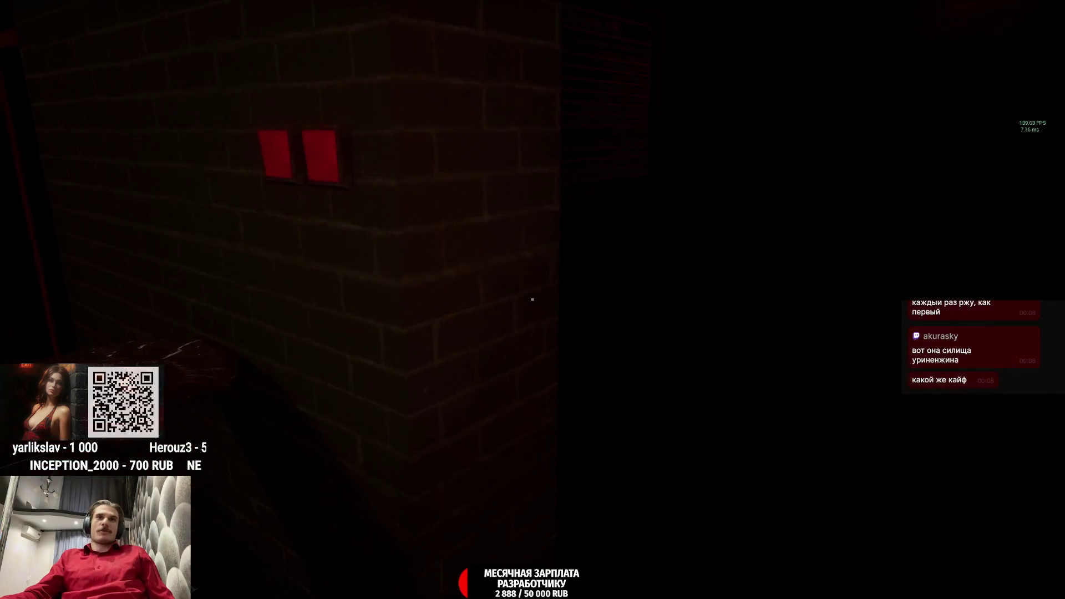
pyautogui.click(533, 300)
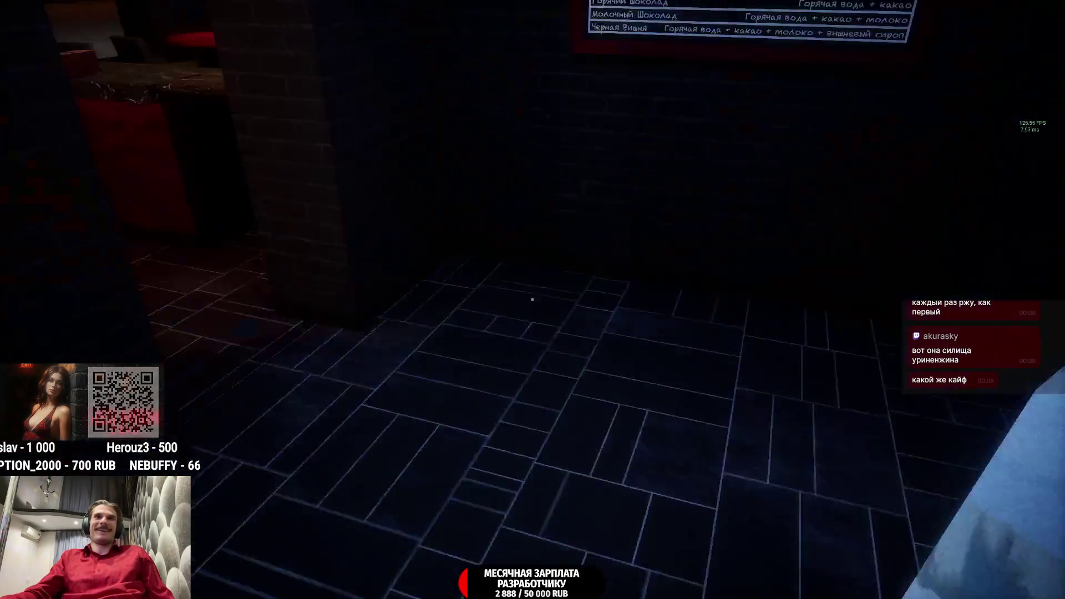
pyautogui.press('w')
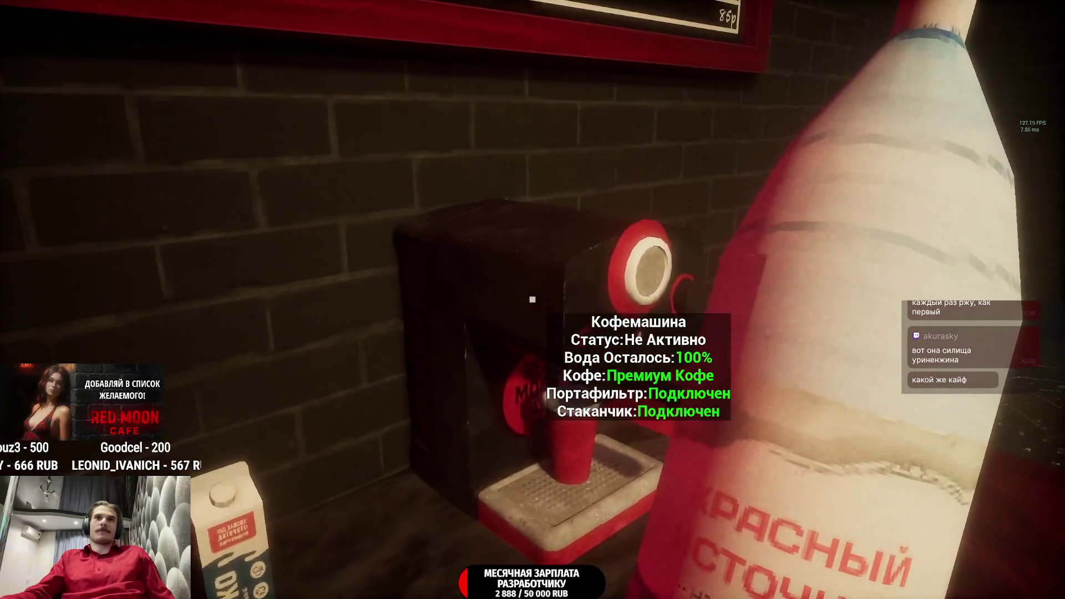
pyautogui.click(532, 300)
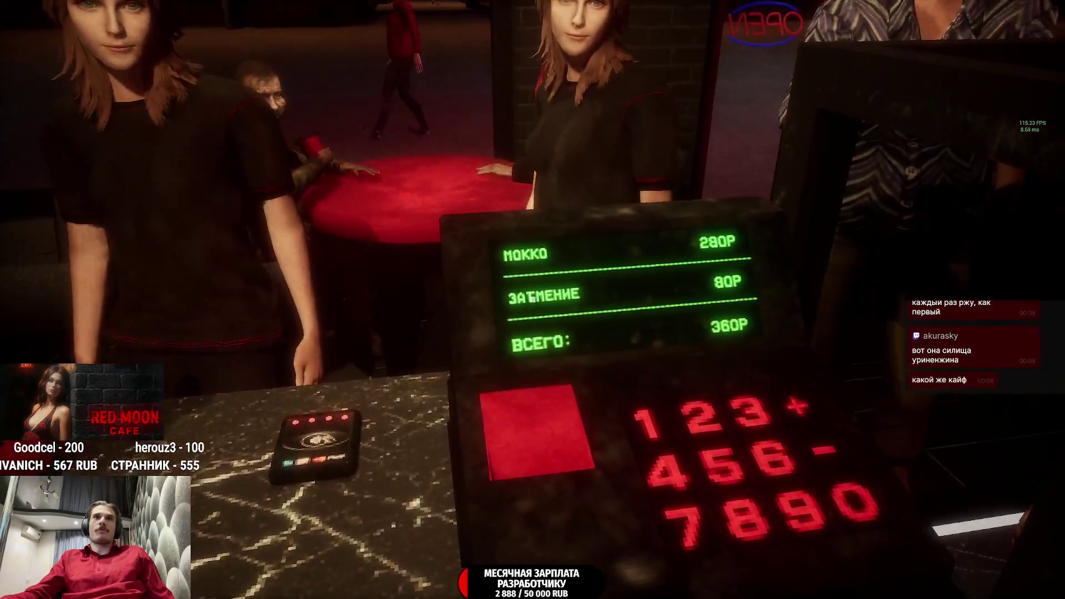
# - Walk to the storeroom shelf and take a pack of cacao
pyautogui.press('w')
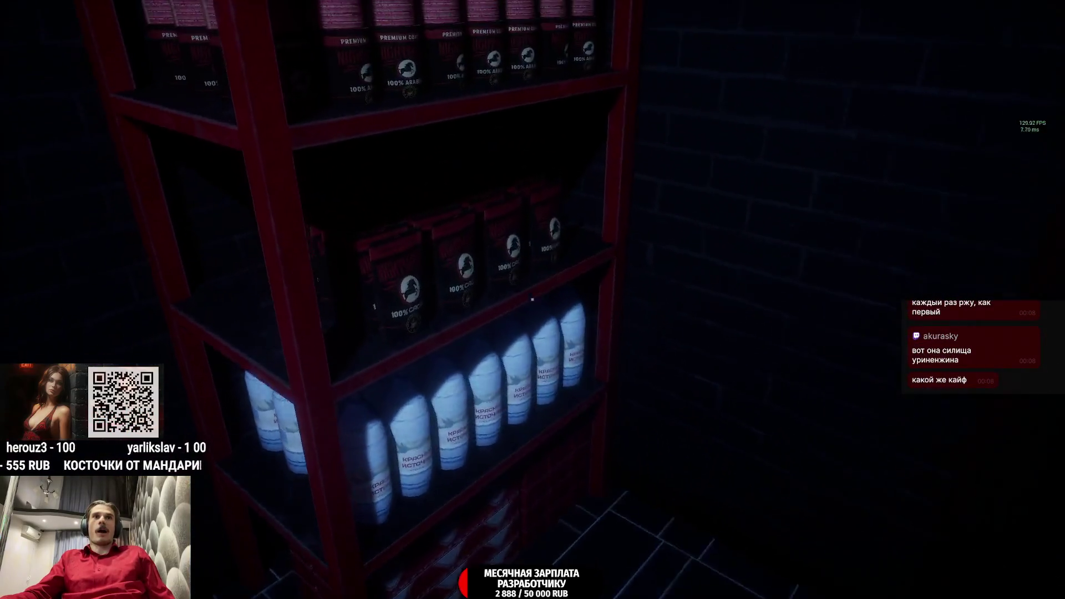
pyautogui.click(532, 300)
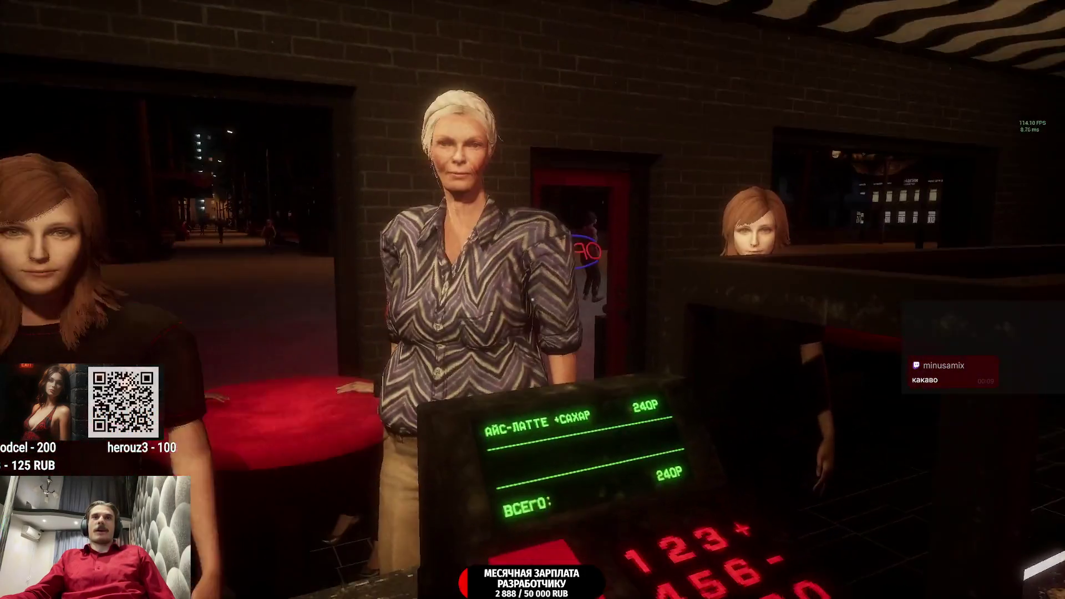
# - Walk from the register past the waitresses and jukebox to the women's restroom doorway
pyautogui.press('f')
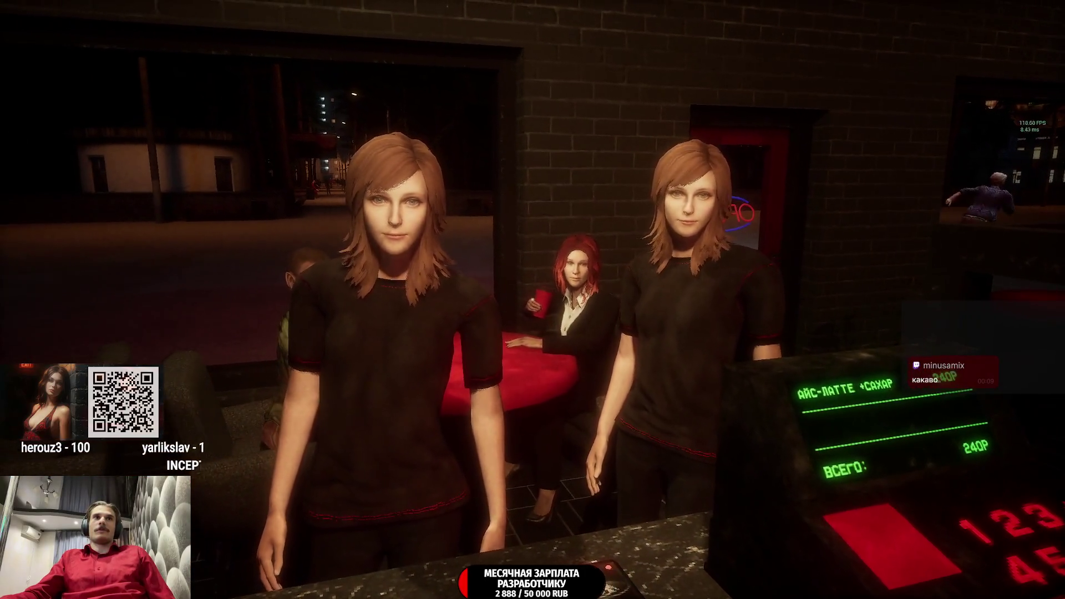
pyautogui.press('f')
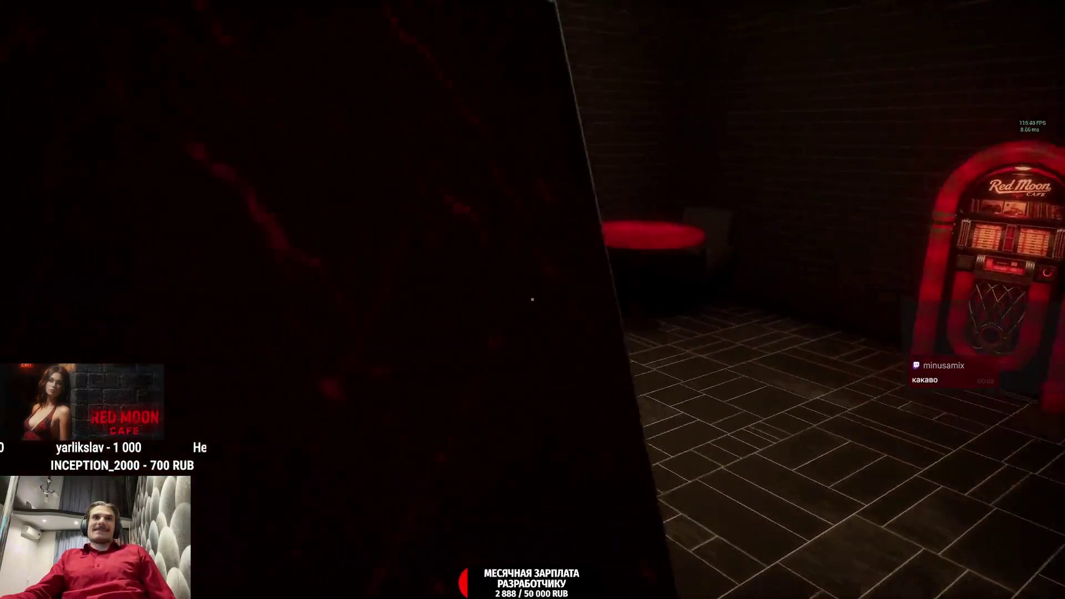
pyautogui.press('e')
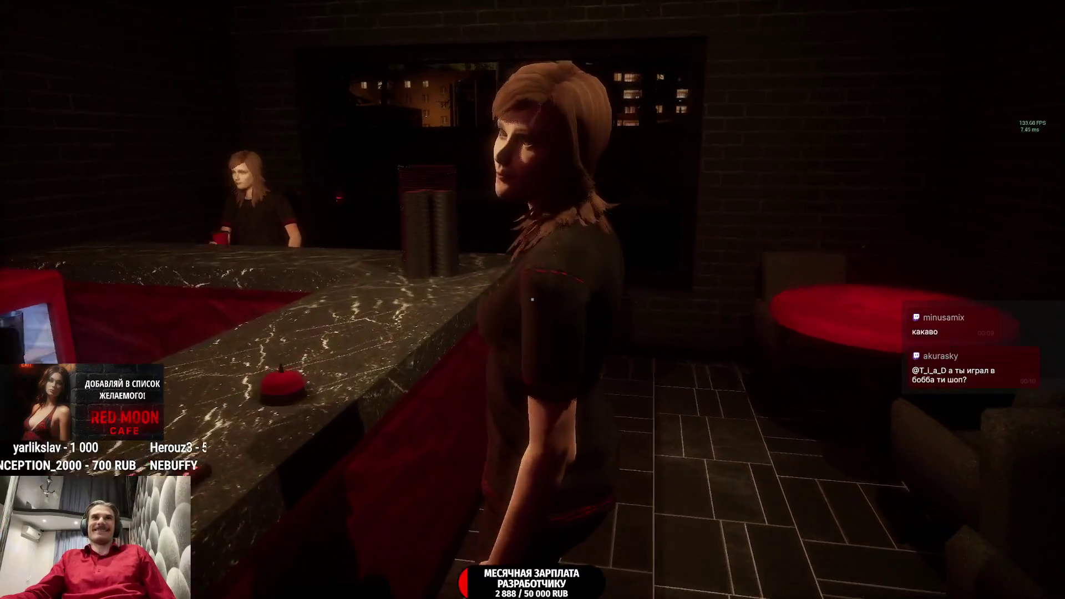
pyautogui.press('w')
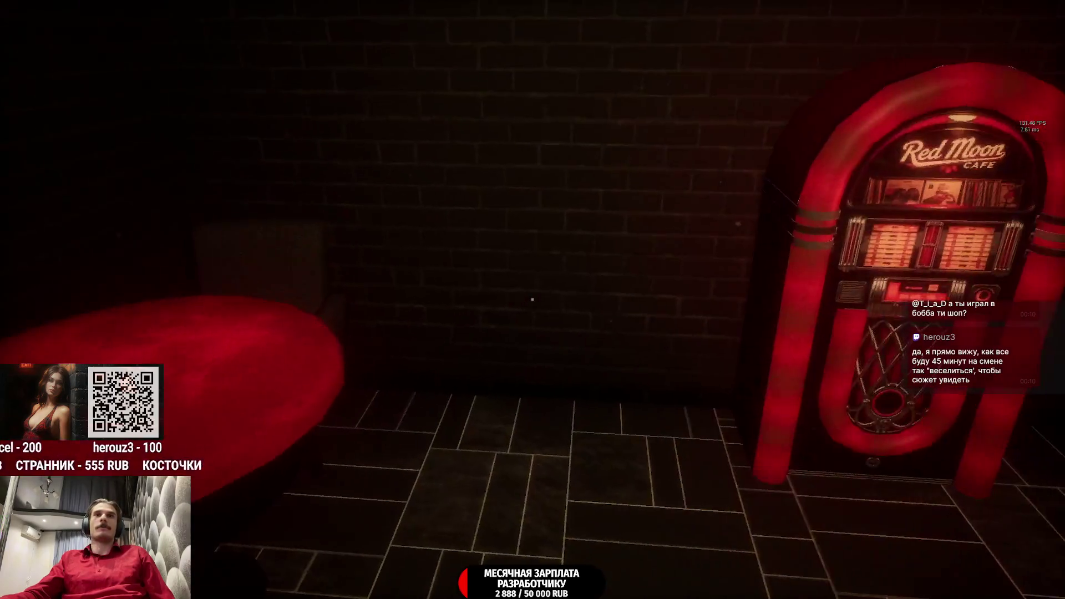
# - Enter the restroom and close its door behind you
pyautogui.press('e')
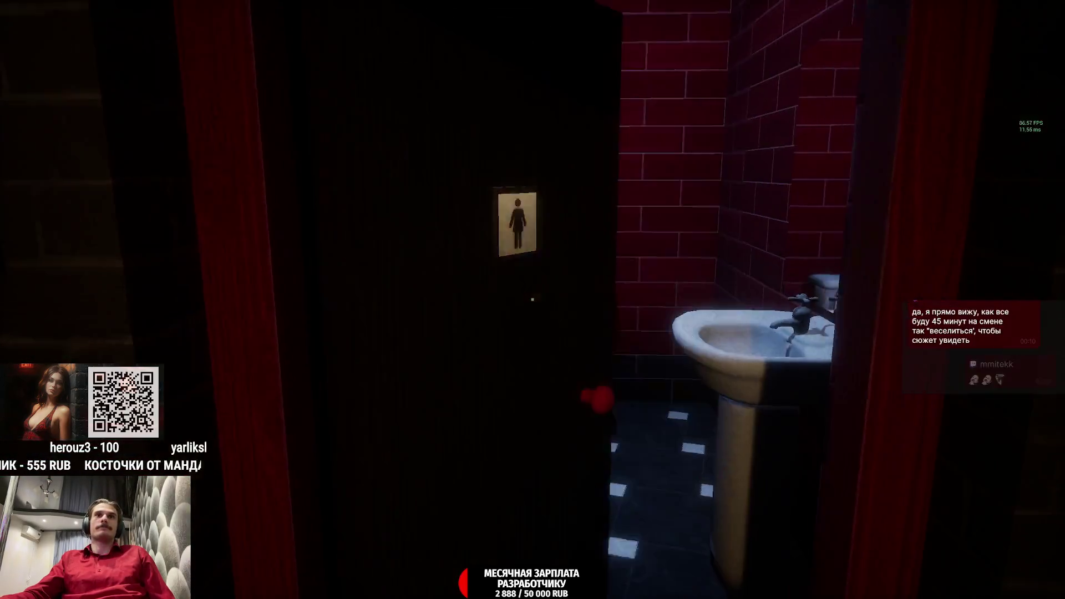
pyautogui.press('w')
pyautogui.press('e')
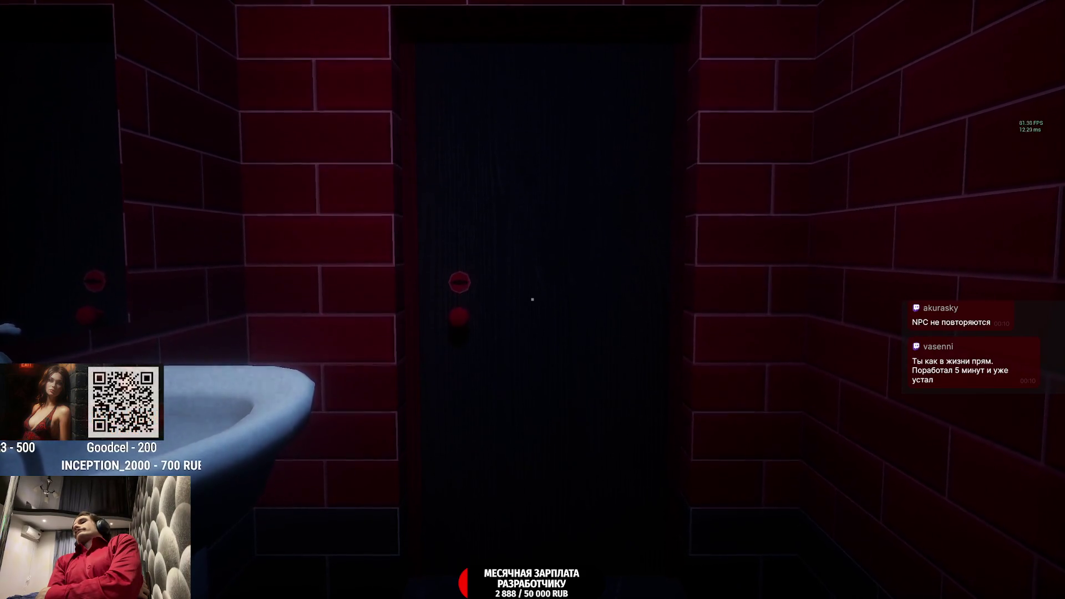
# - Walk back through the café to the pastry display and pause the game
pyautogui.press('w')
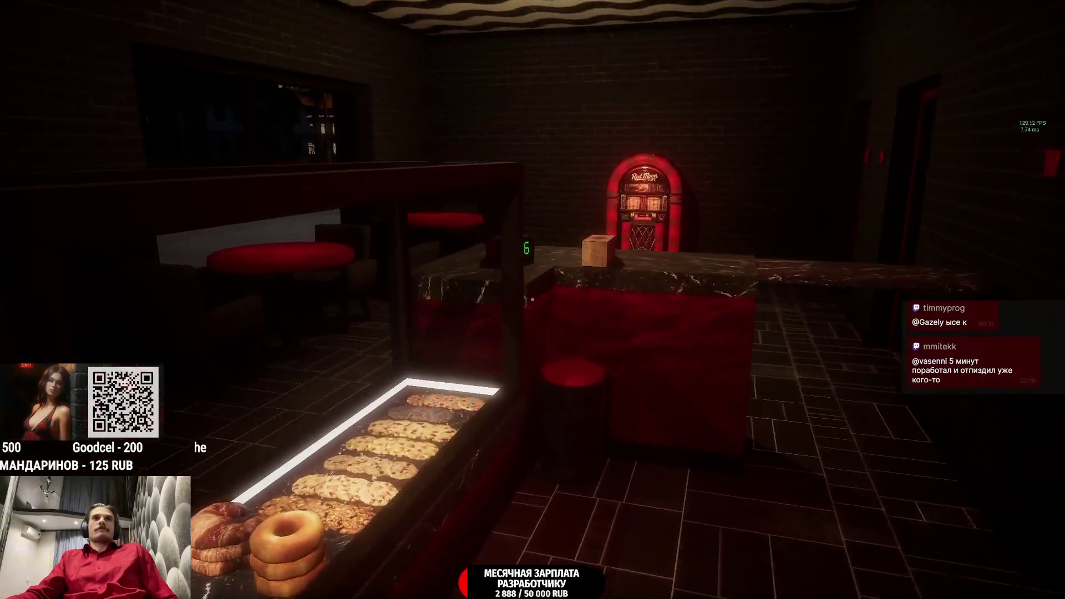
pyautogui.press('f')
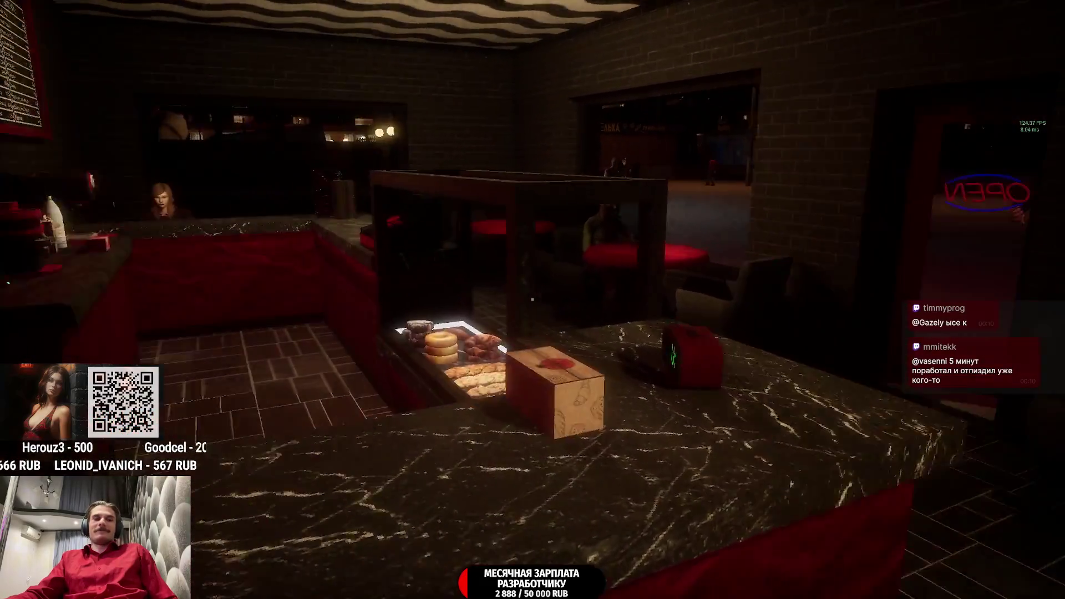
pyautogui.press('Escape')
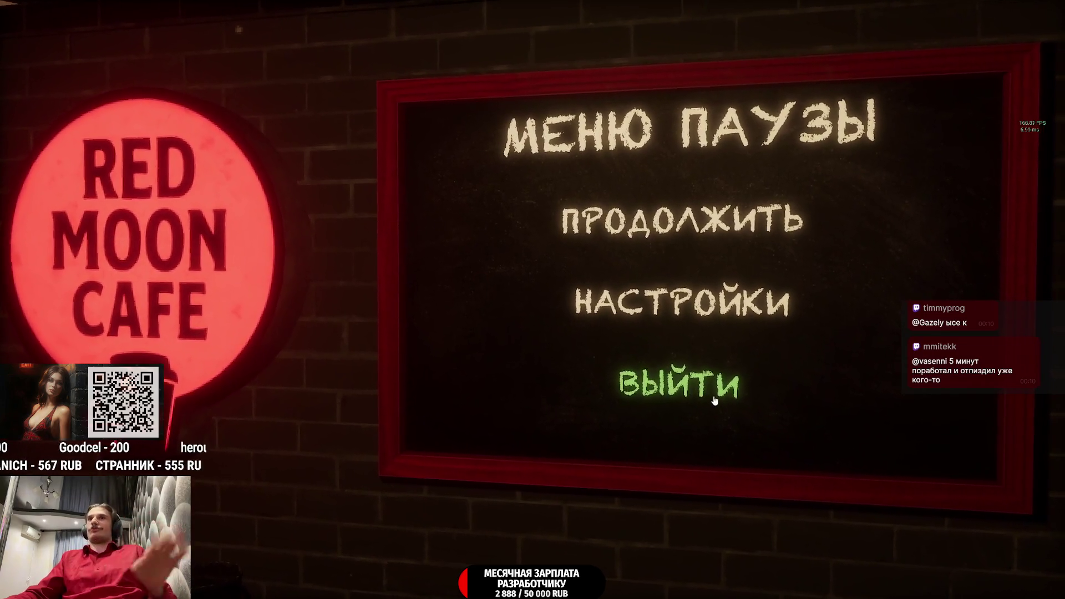
# - Return to the main menu via Выйти, then open and back out of Новая игра
pyautogui.click(715, 396)
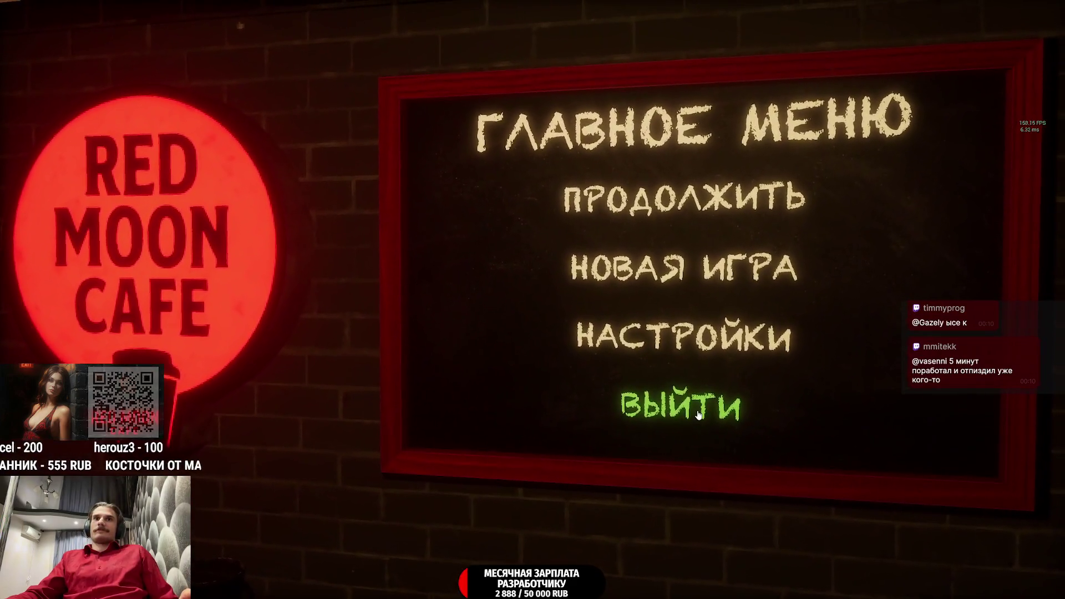
pyautogui.click(674, 414)
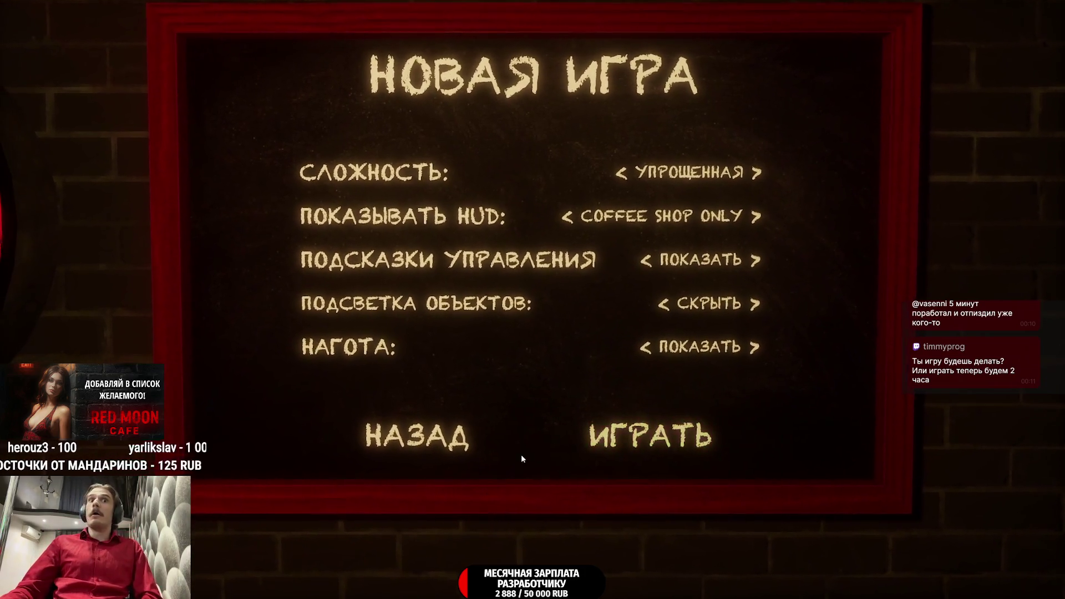
pyautogui.click(432, 441)
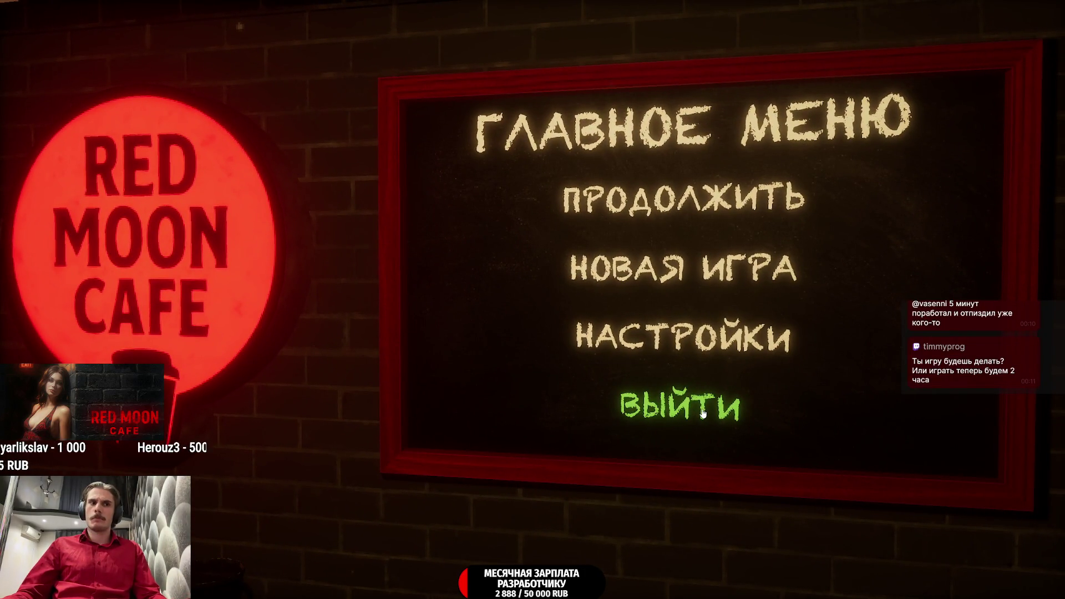
# - Exit the game to the desktop and bring the Twitch dashboard in Chrome forward
pyautogui.click(703, 414)
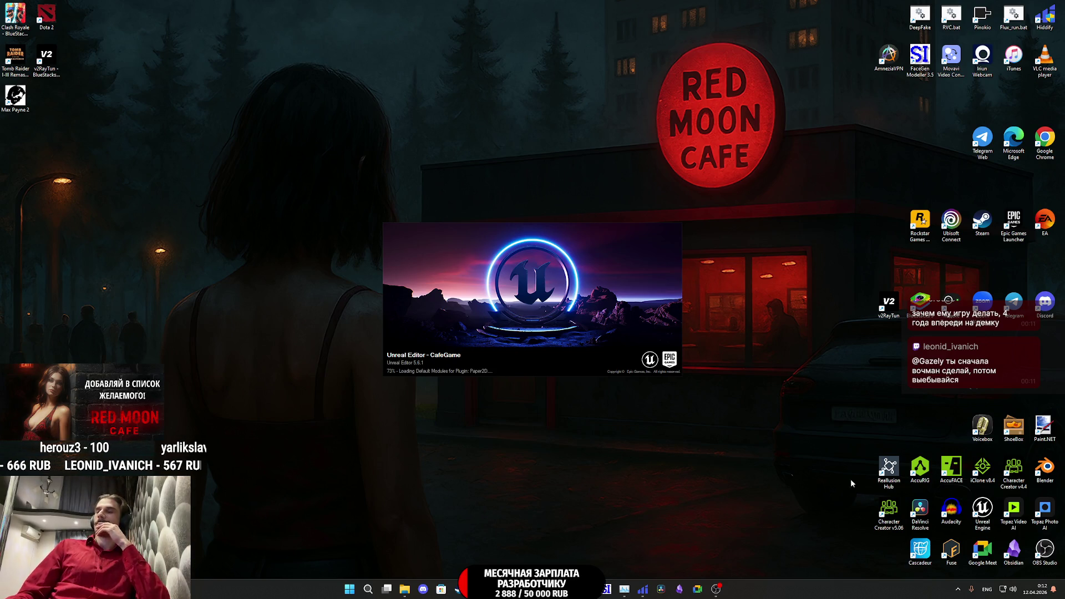
pyautogui.moveTo(477, 590)
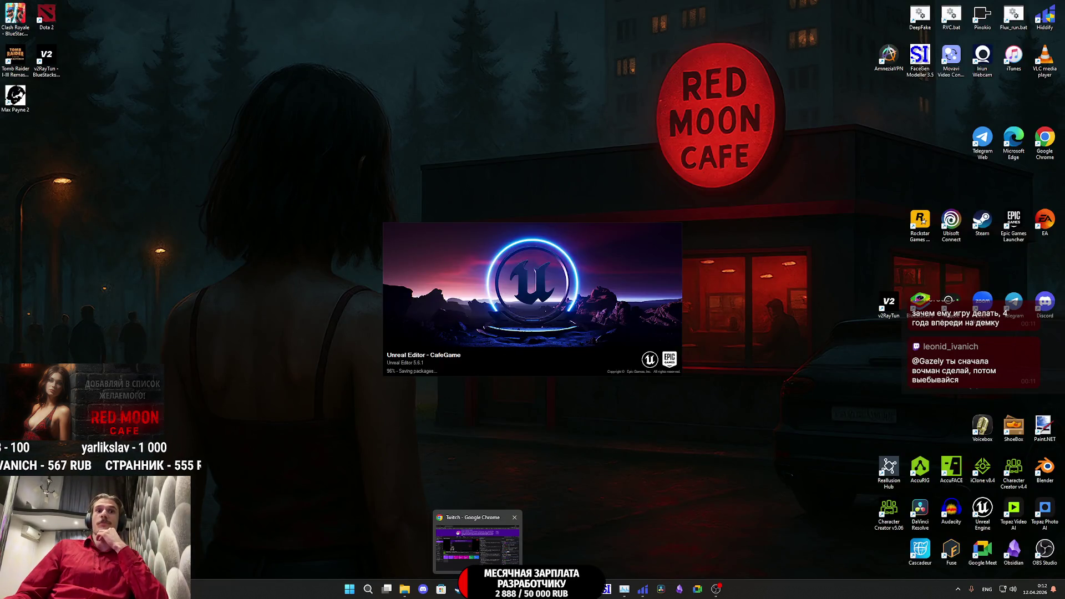
pyautogui.click(479, 552)
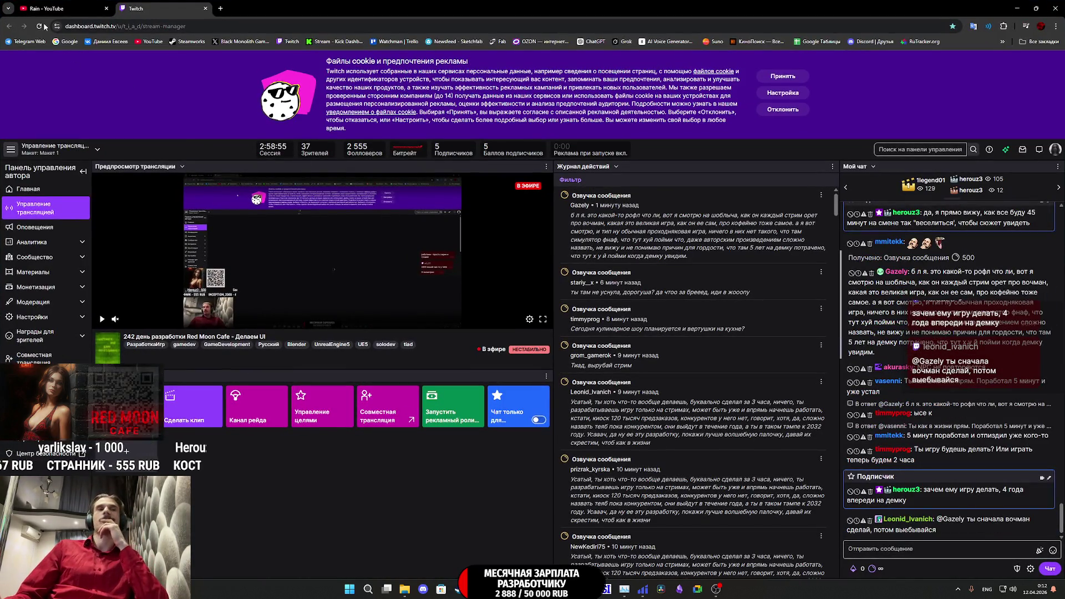
# - Start the Rain video in the YouTube tab, return to Twitch, then switch to Unreal Editor
pyautogui.click(50, 8)
pyautogui.click(448, 298)
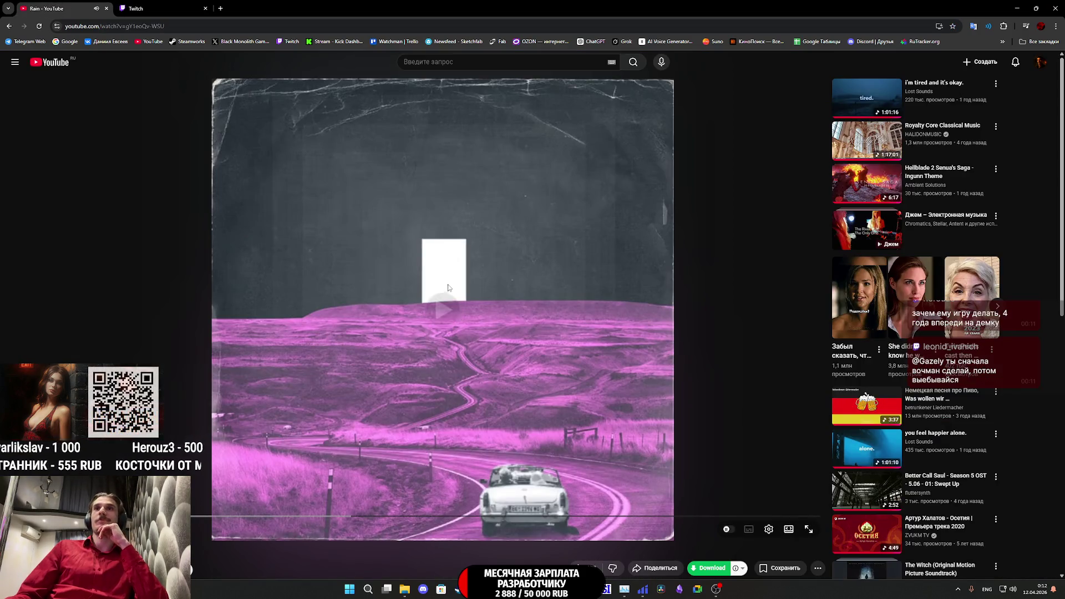
pyautogui.click(166, 4)
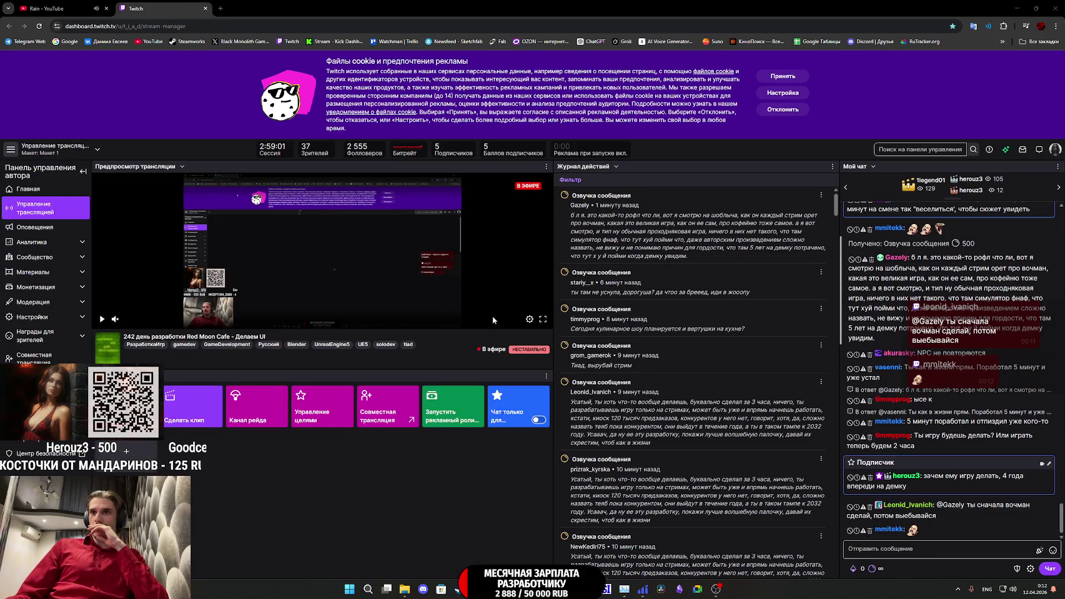
pyautogui.hotkey('alt', 'Tab')
# - Switch from Unreal Editor back to the Twitch stream manager in Chrome
pyautogui.moveTo(477, 589)
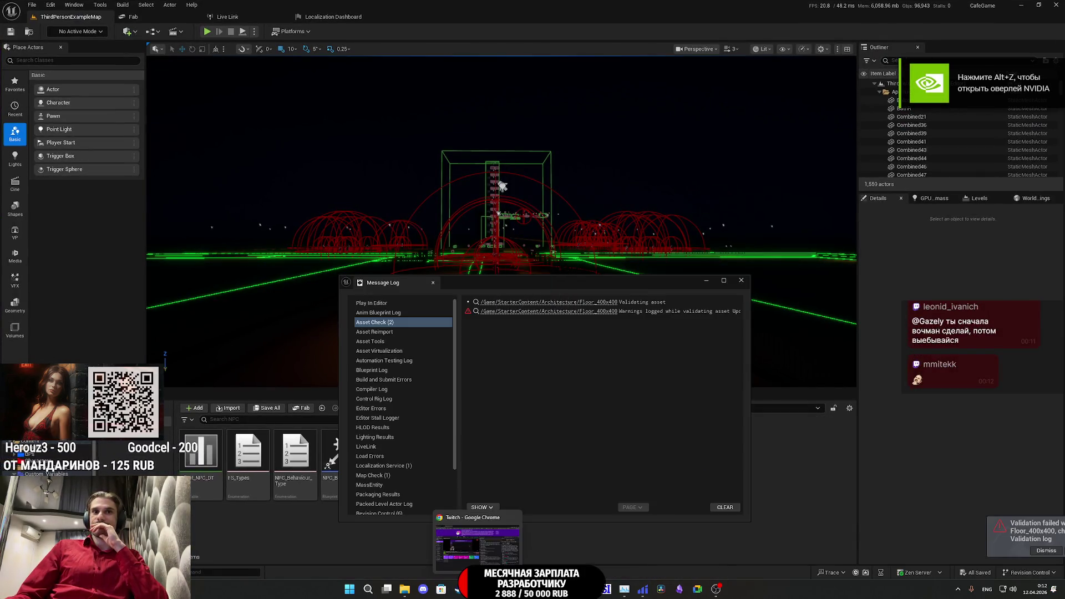
pyautogui.hotkey('alt', 'Tab')
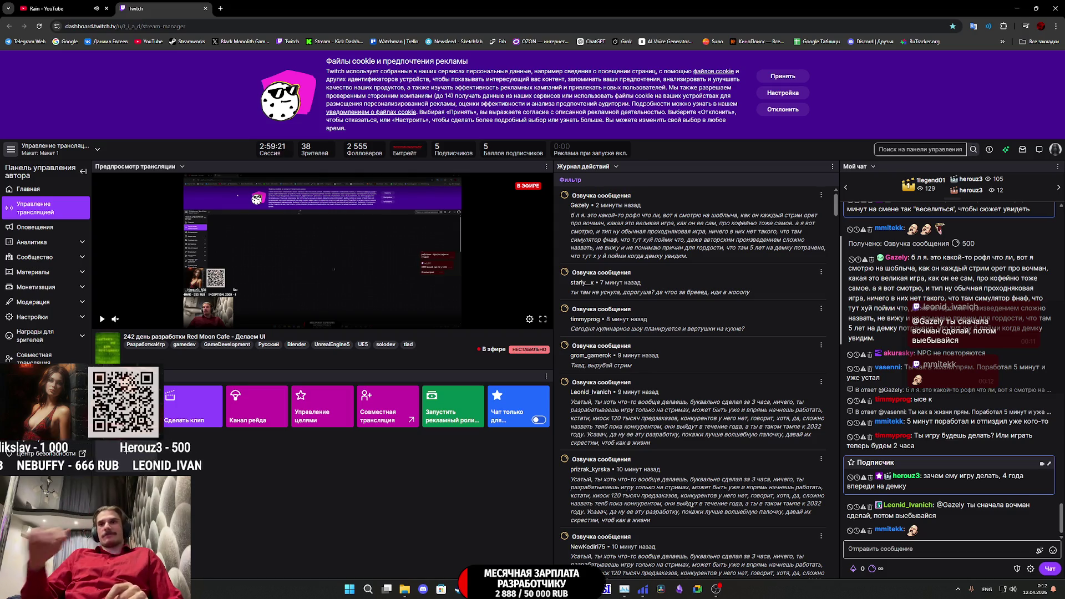
# - Scroll through the План на неделю task list in Obsidian, then bring Unreal Editor back
pyautogui.click(682, 594)
pyautogui.scroll(-10, 677, 459)
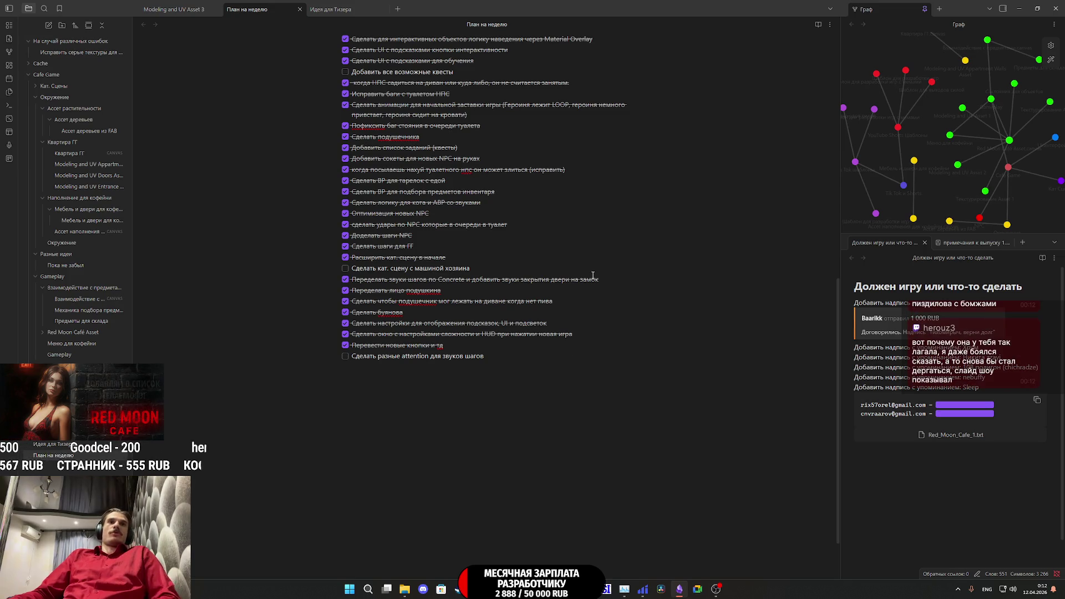
pyautogui.hotkey('alt', 'Tab')
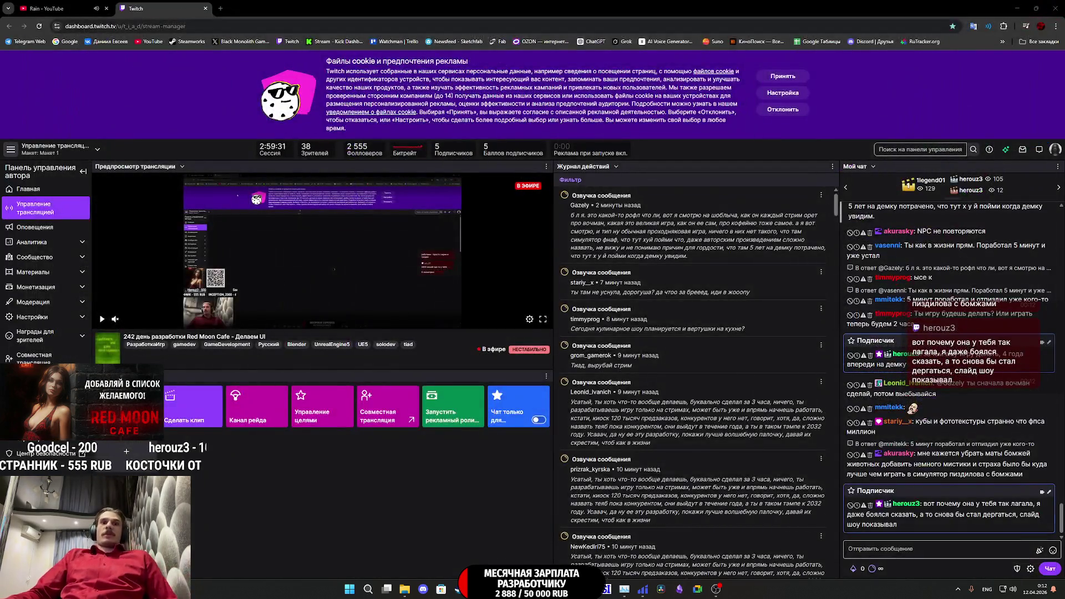
pyautogui.click(549, 538)
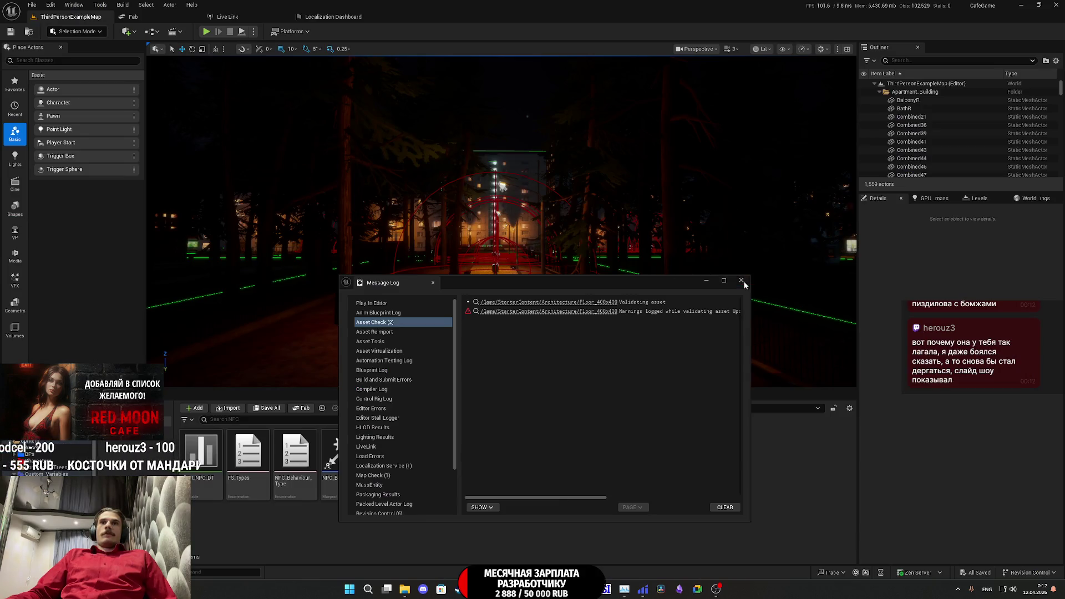
# - Close the Message Log, fly to the street NPC and select NPC_Street_BP47 to view its details
pyautogui.click(742, 281)
pyautogui.moveTo(554, 339); pyautogui.dragTo(550, 184)
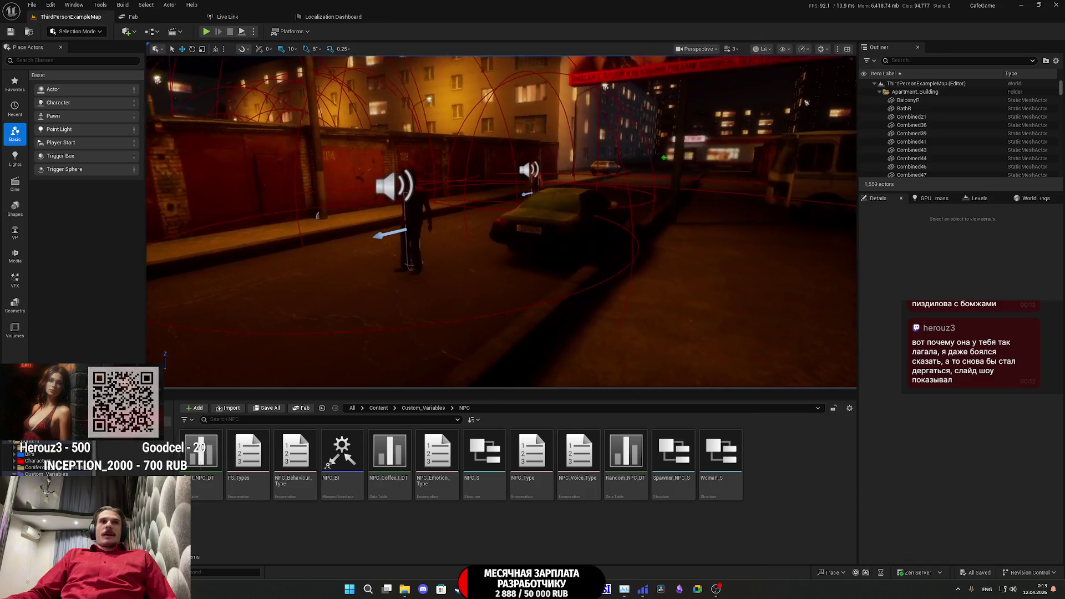
pyautogui.click(592, 221)
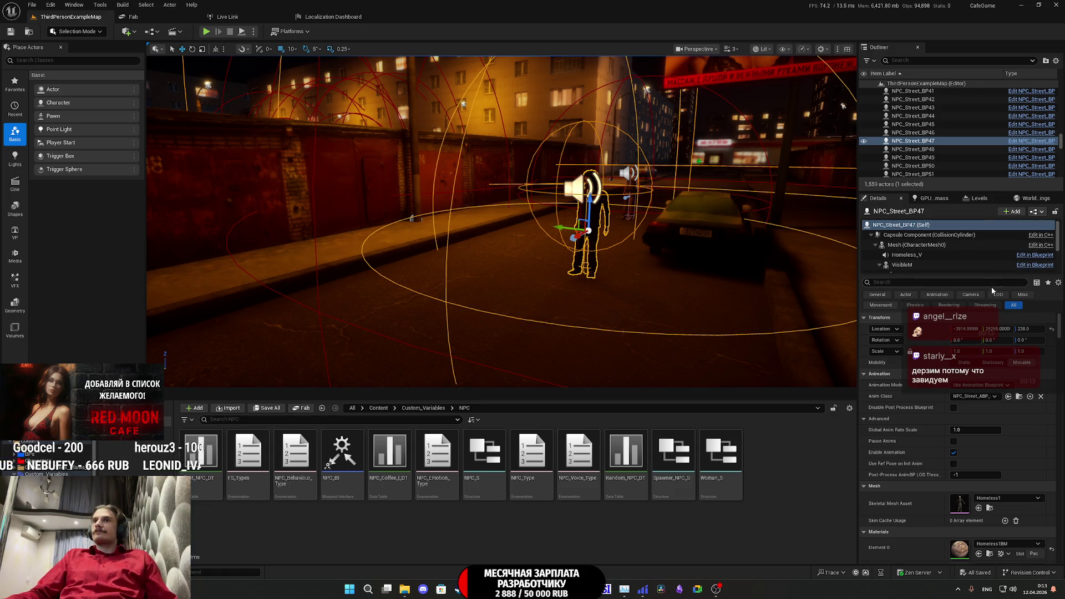
pyautogui.moveTo(774, 250)
pyautogui.mouseDown()
pyautogui.moveTo(389, 255)
pyautogui.moveTo(266, 244)
pyautogui.moveTo(300, 245)
pyautogui.mouseUp()
pyautogui.click(1036, 212)
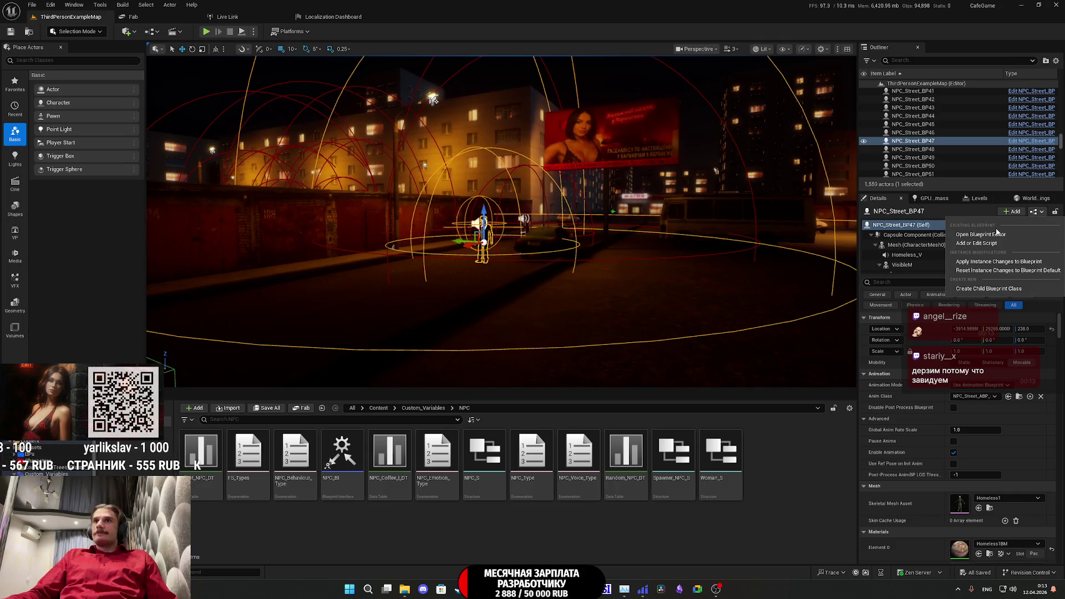
pyautogui.click(996, 234)
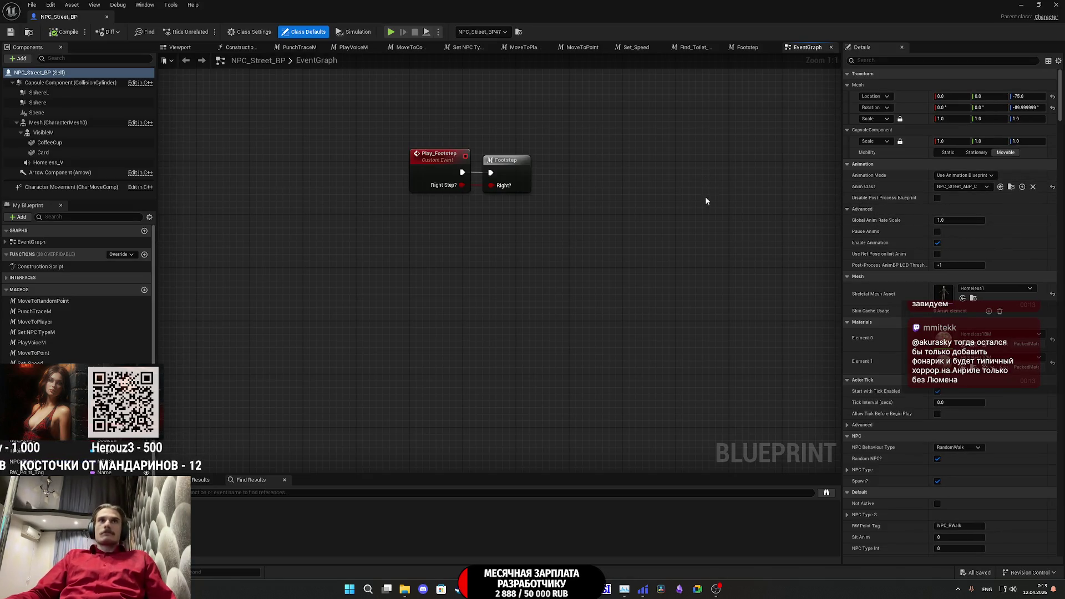
pyautogui.scroll(-4, 630, 311)
pyautogui.moveTo(674, 272); pyautogui.dragTo(503, 328)
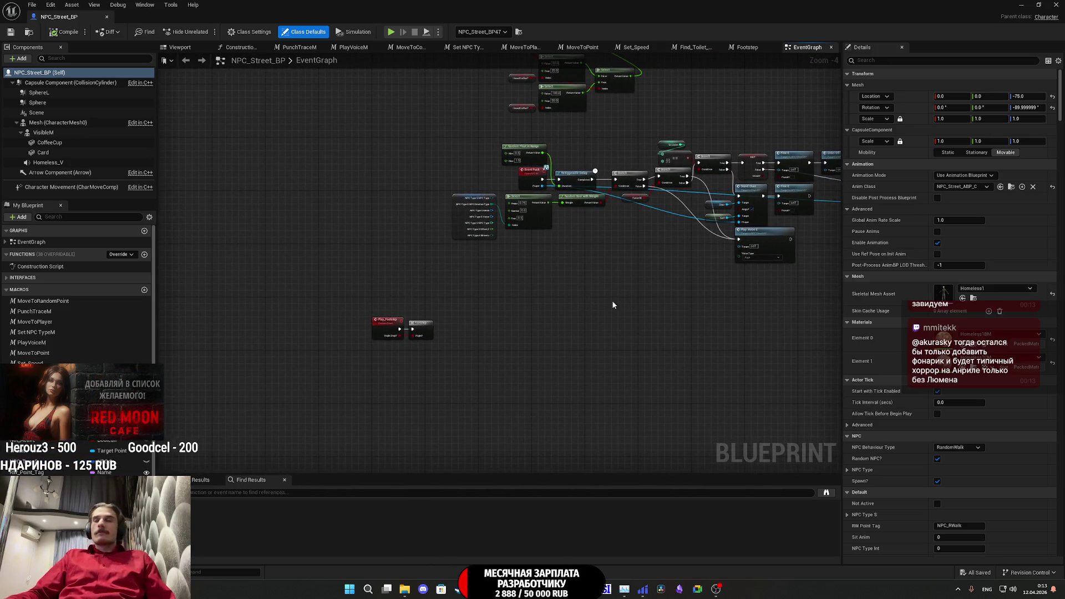
pyautogui.click(1021, 5)
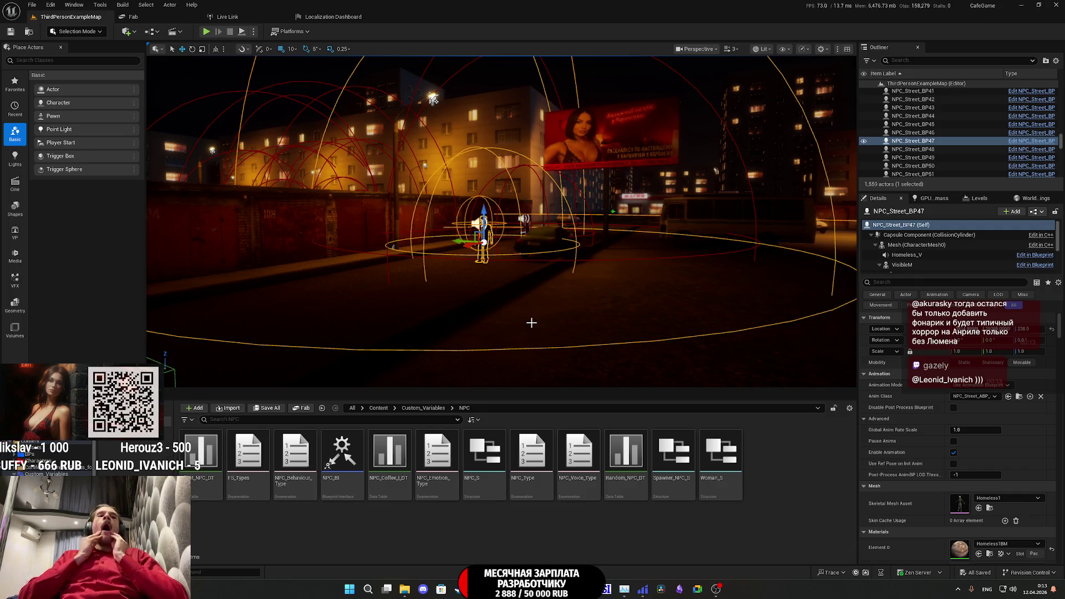
# - Duplicate the NPC_Voice_Type enumeration in the NPC folder
pyautogui.moveTo(531, 322)
pyautogui.mouseDown()
pyautogui.moveTo(442, 257)
pyautogui.moveTo(391, 249)
pyautogui.mouseUp()
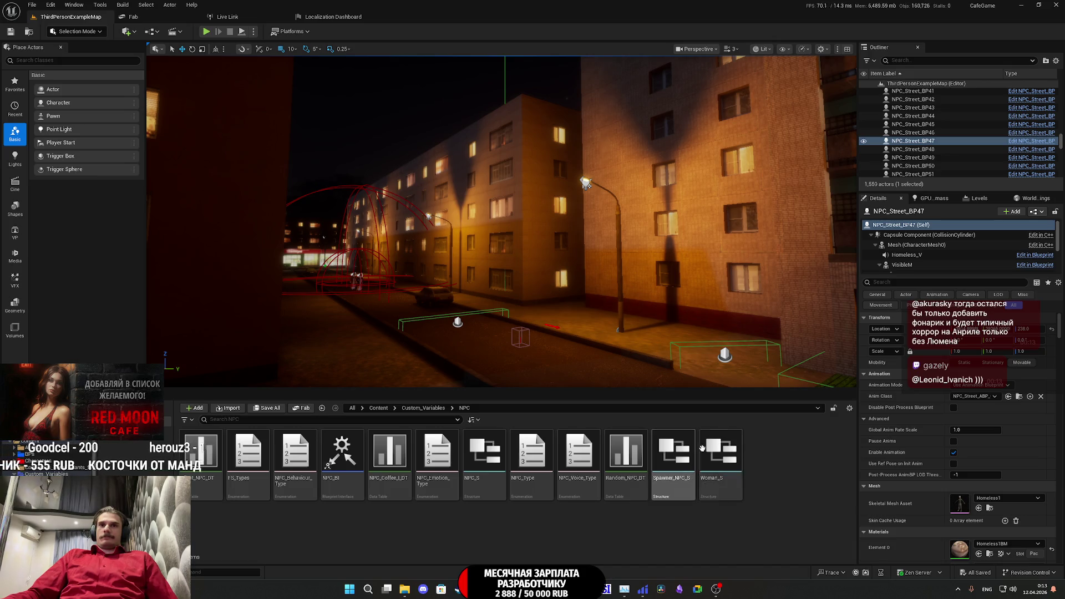
pyautogui.press('f')
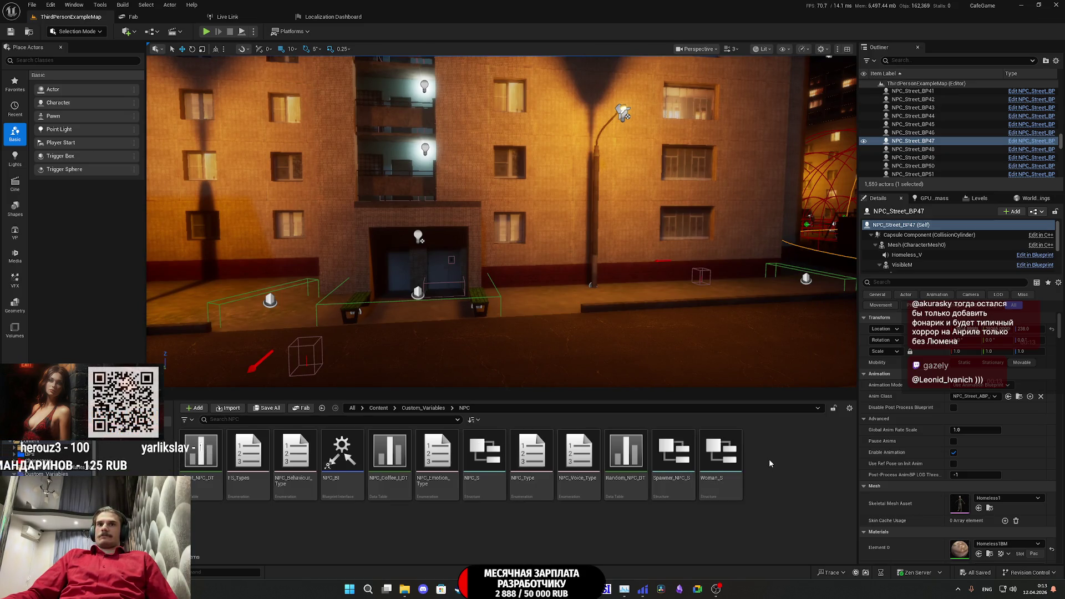
pyautogui.rightClick(578, 449)
pyautogui.moveTo(617, 304)
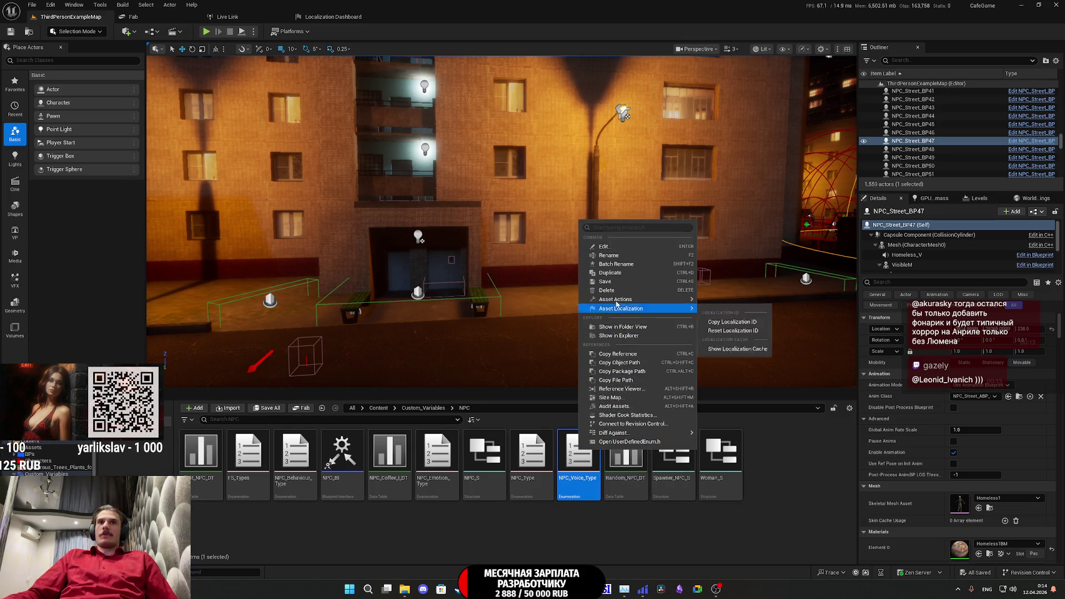
pyautogui.click(610, 272)
# - Rename the duplicated enumeration to Location_Type
pyautogui.press('End')
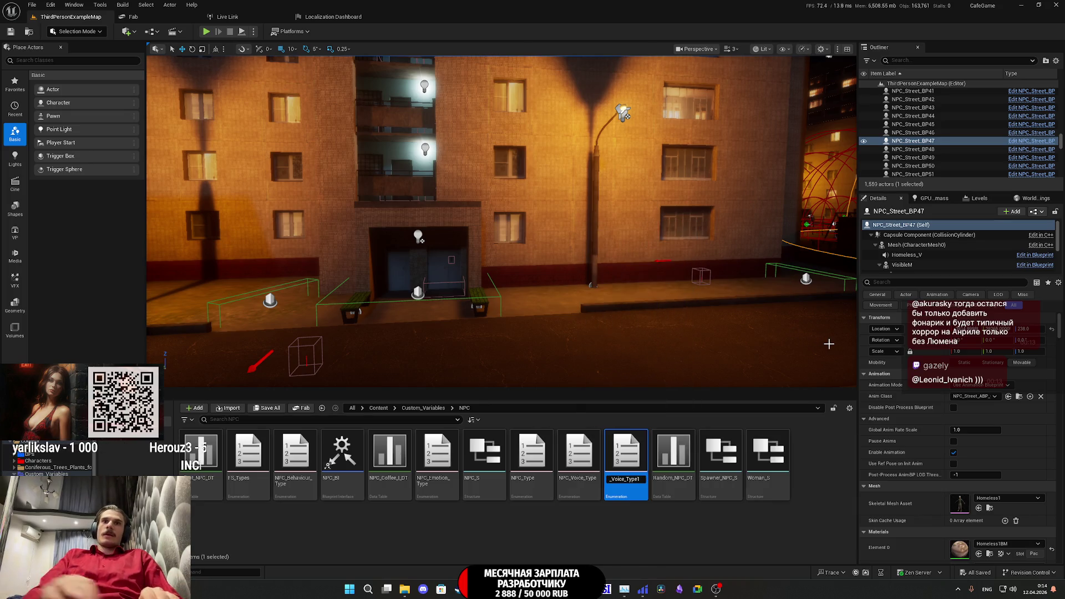
pyautogui.press('BackSpace')
pyautogui.press('Home')
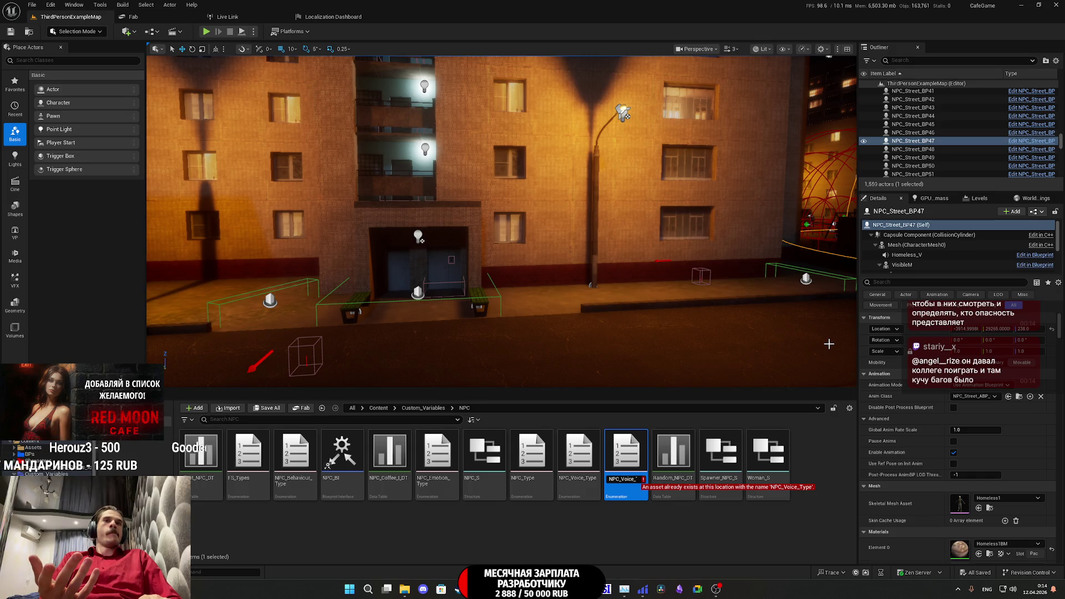
pyautogui.press('BackSpace')
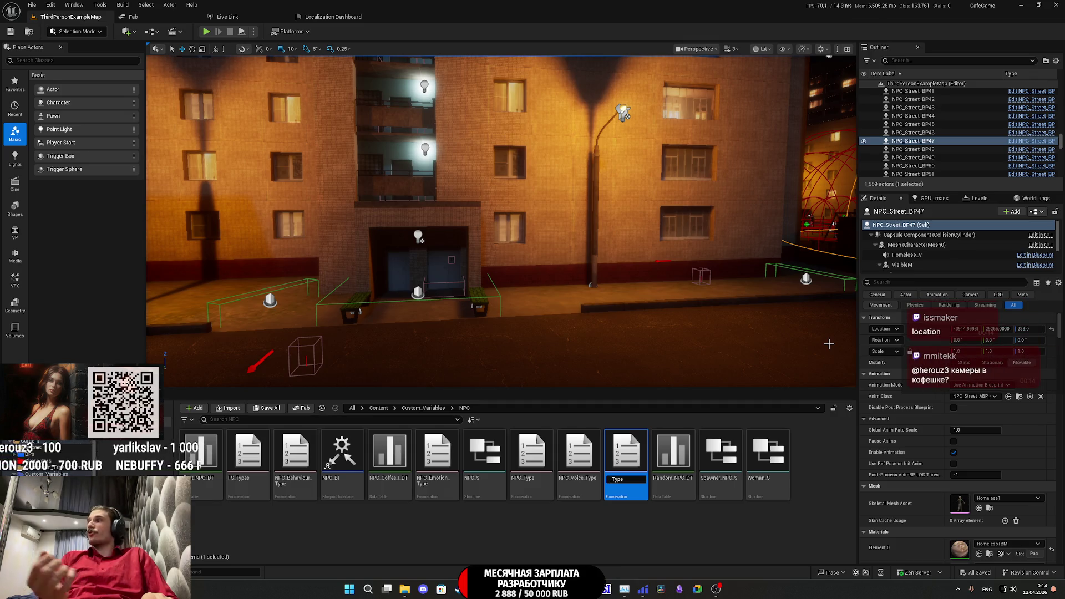
pyautogui.write('cation')
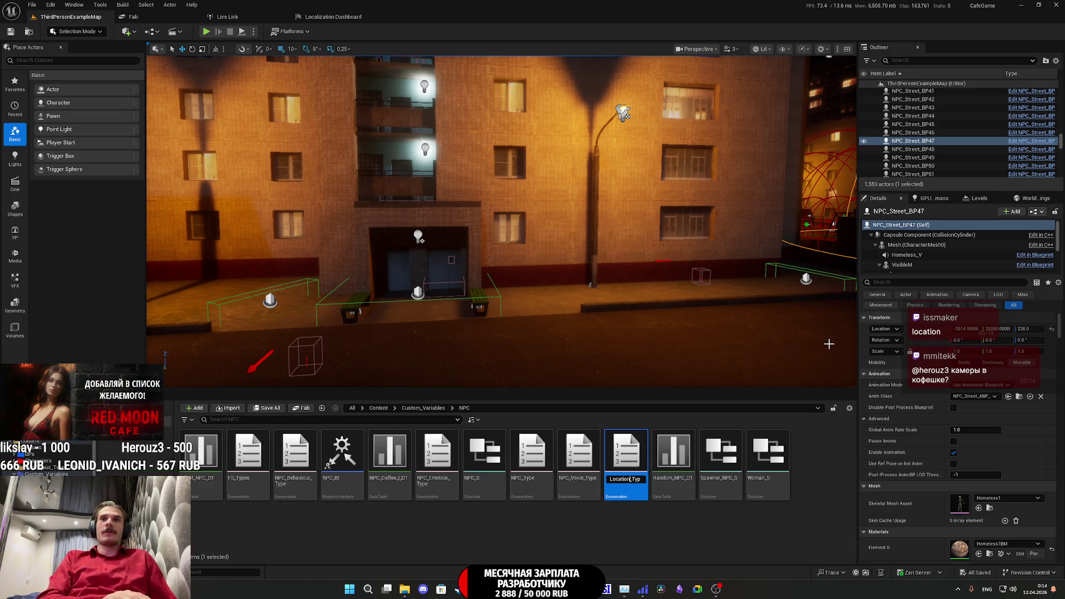
# - Open Location_Type and delete the extra enumerators from its list
pyautogui.press('Return')
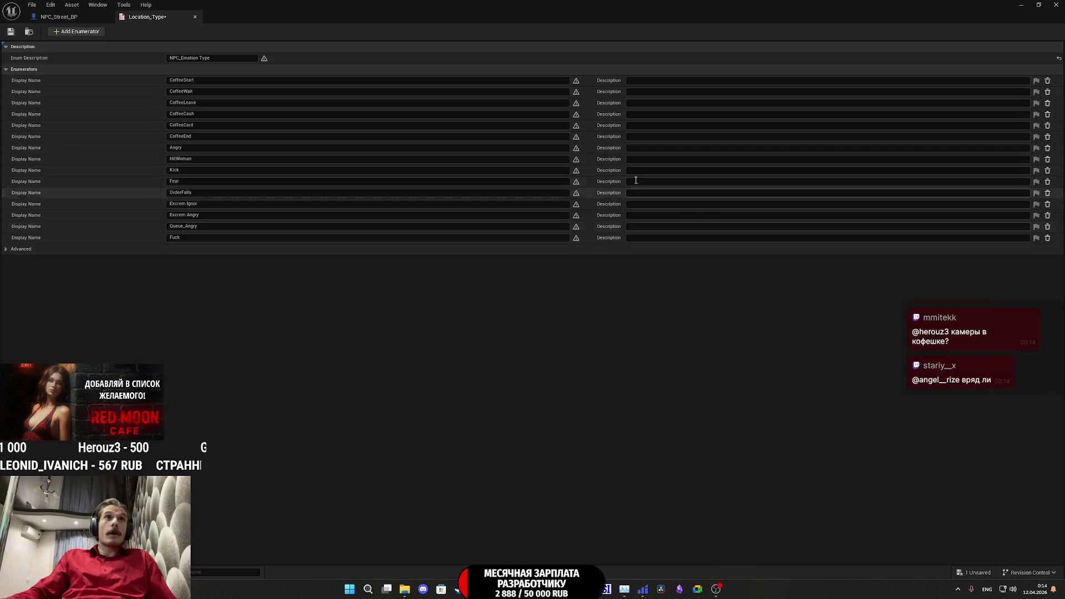
pyautogui.click(1048, 93)
pyautogui.click(1048, 92)
pyautogui.click(1048, 93)
pyautogui.click(1048, 92)
pyautogui.click(1048, 92)
pyautogui.click(1048, 92)
pyautogui.click(1049, 92)
pyautogui.click(1048, 92)
pyautogui.click(1048, 92)
pyautogui.click(1048, 92)
pyautogui.click(1048, 92)
pyautogui.click(1049, 92)
pyautogui.click(1048, 92)
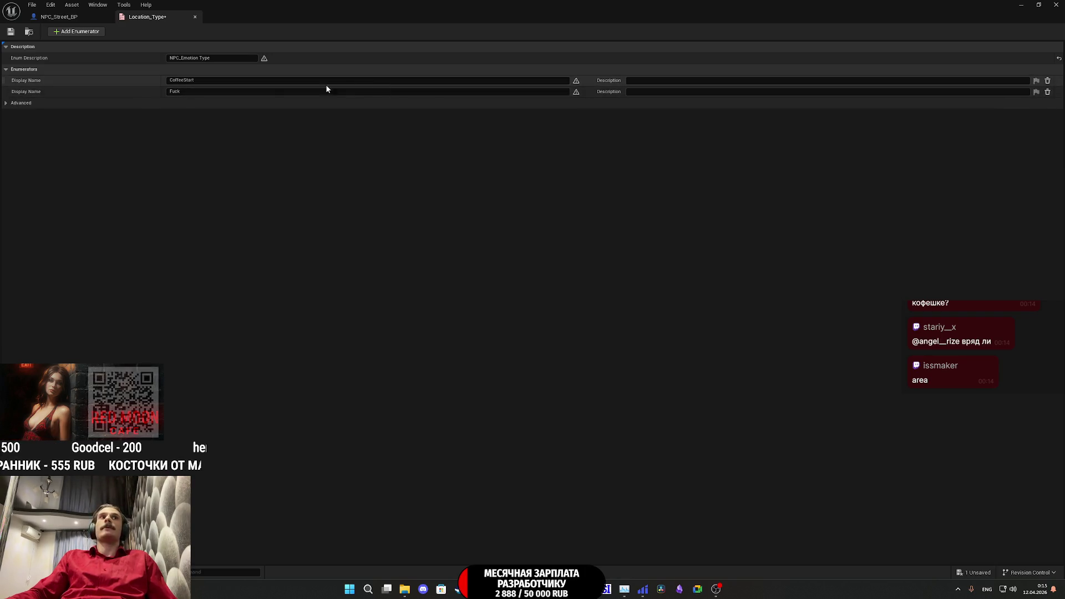
# - Rename the two remaining entries to Appartment and Street
pyautogui.click(225, 80)
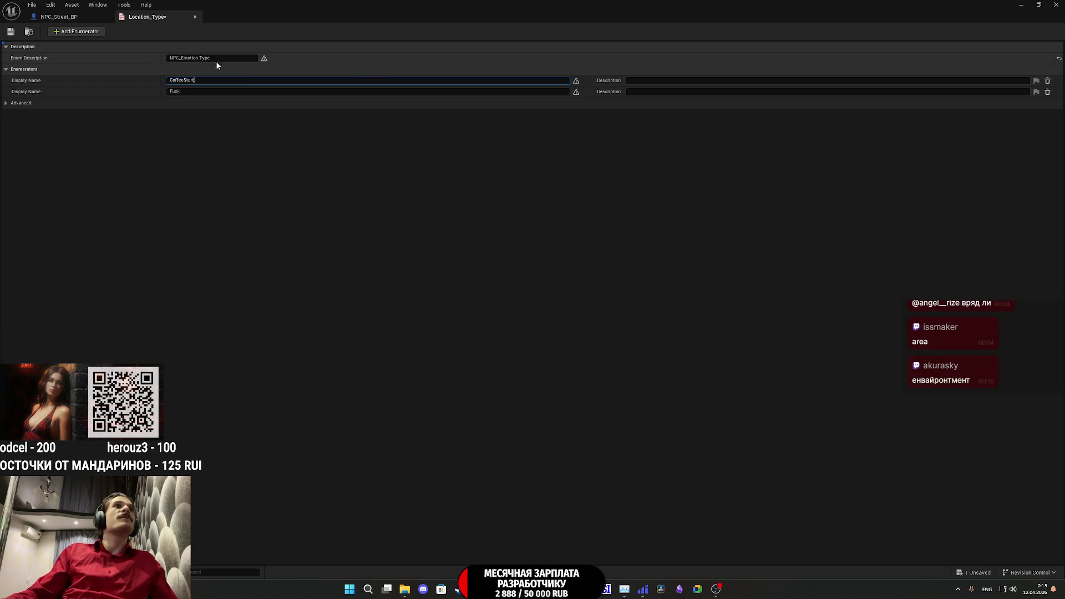
pyautogui.click(222, 57)
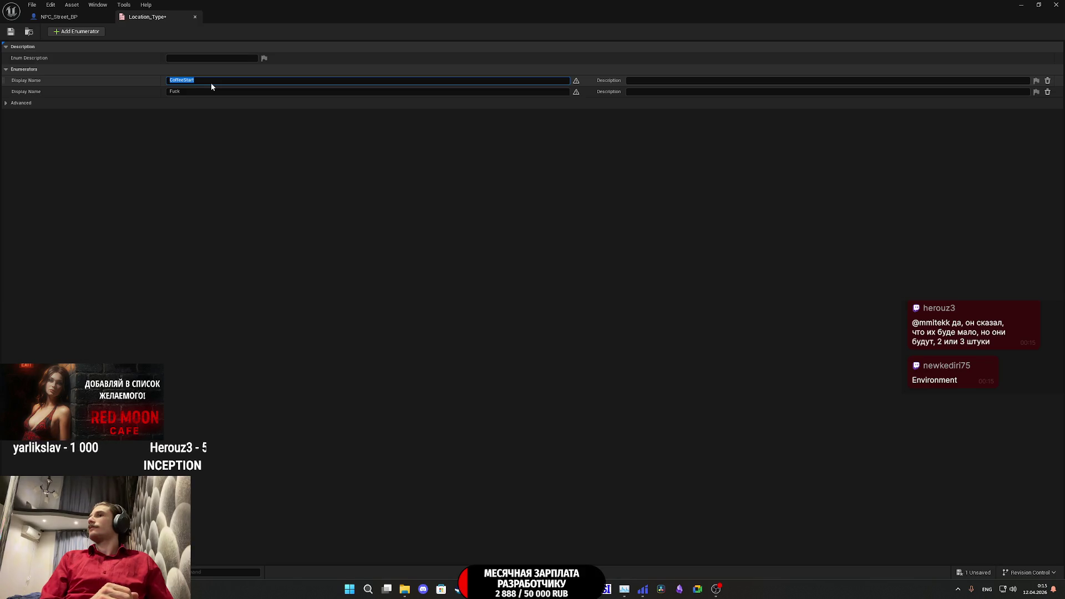
pyautogui.write('A')
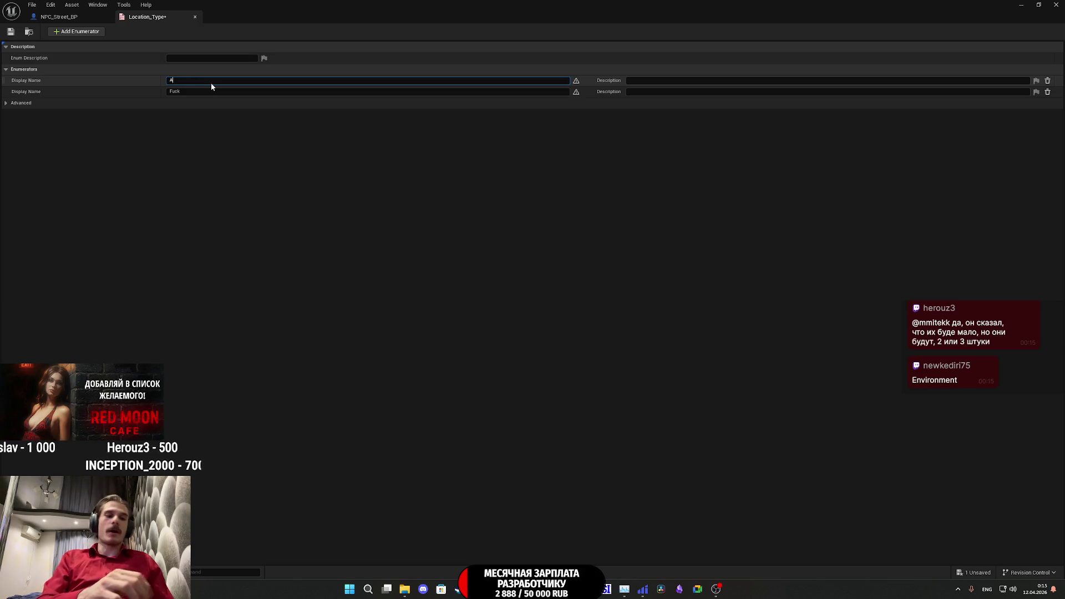
pyautogui.write('ppart')
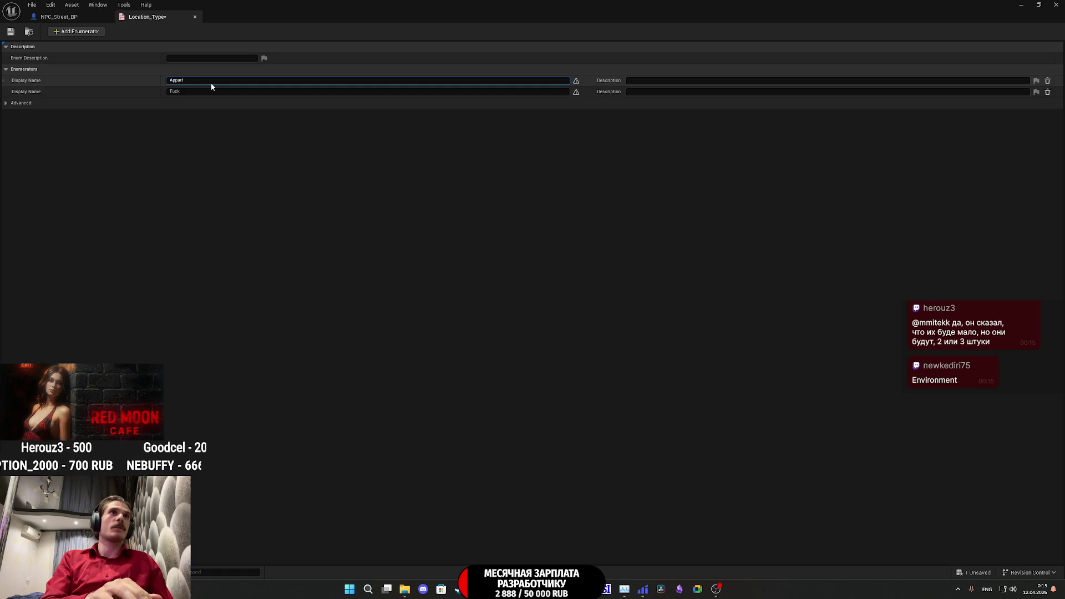
pyautogui.press('Return')
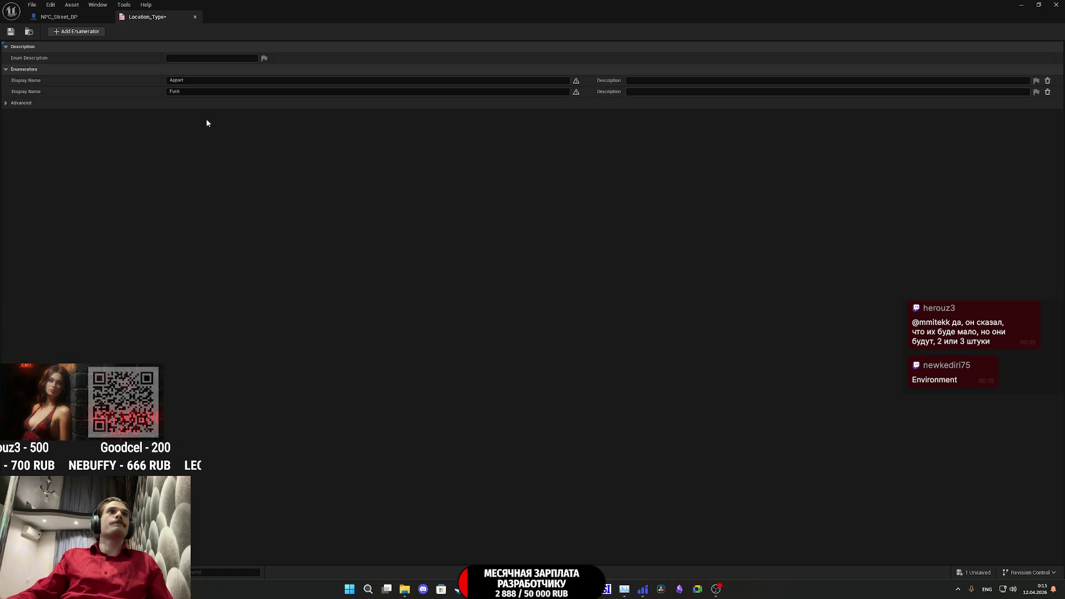
pyautogui.click(183, 93)
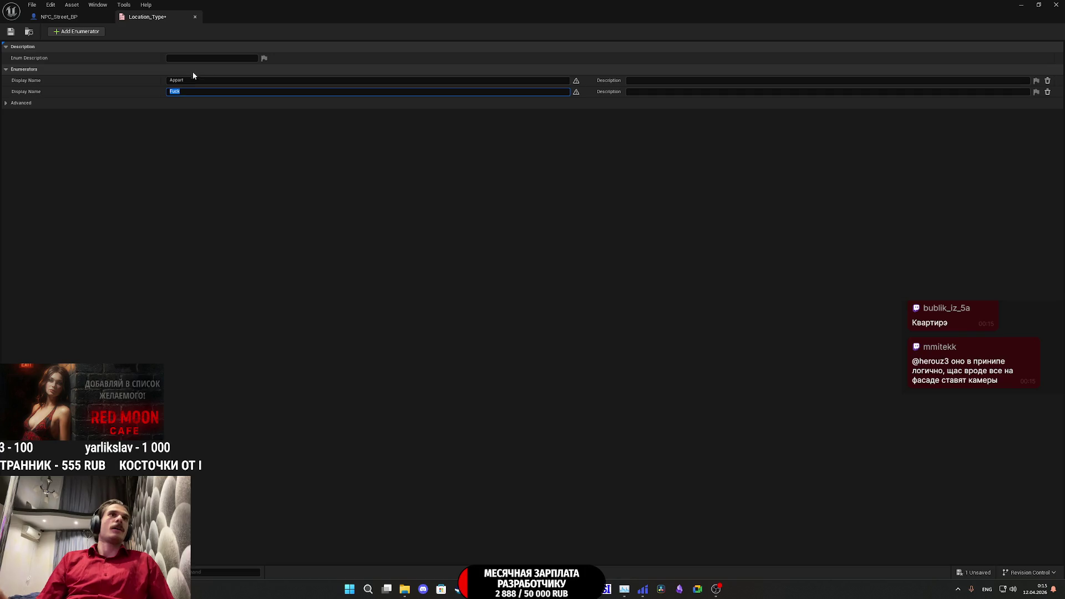
pyautogui.click(201, 81)
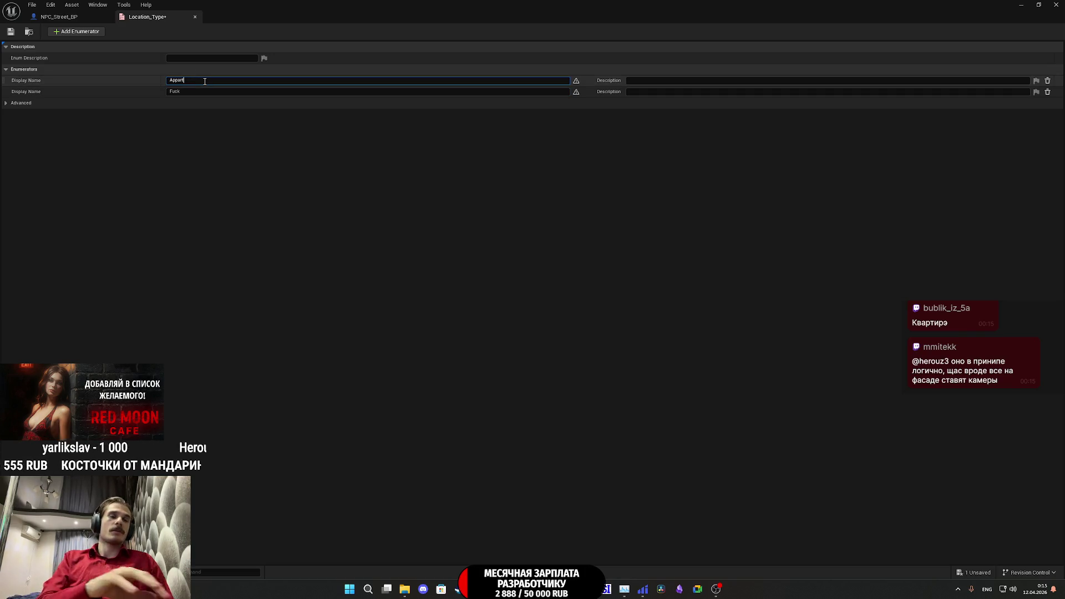
pyautogui.press('Return')
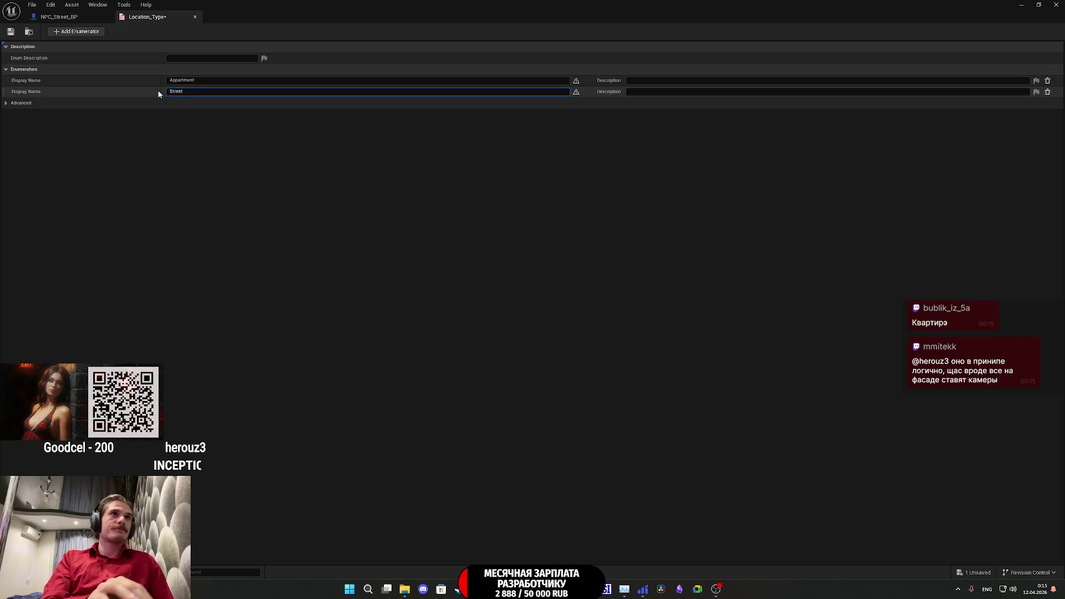
pyautogui.press('Return')
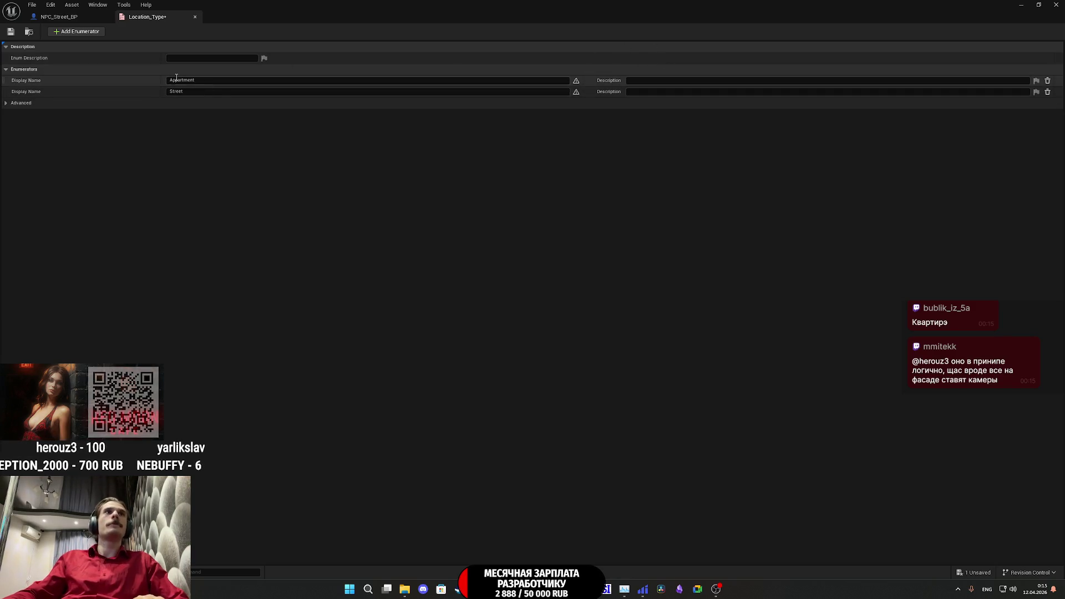
# - Add a third enumerator named Cafe, then save and close the enum
pyautogui.click(99, 34)
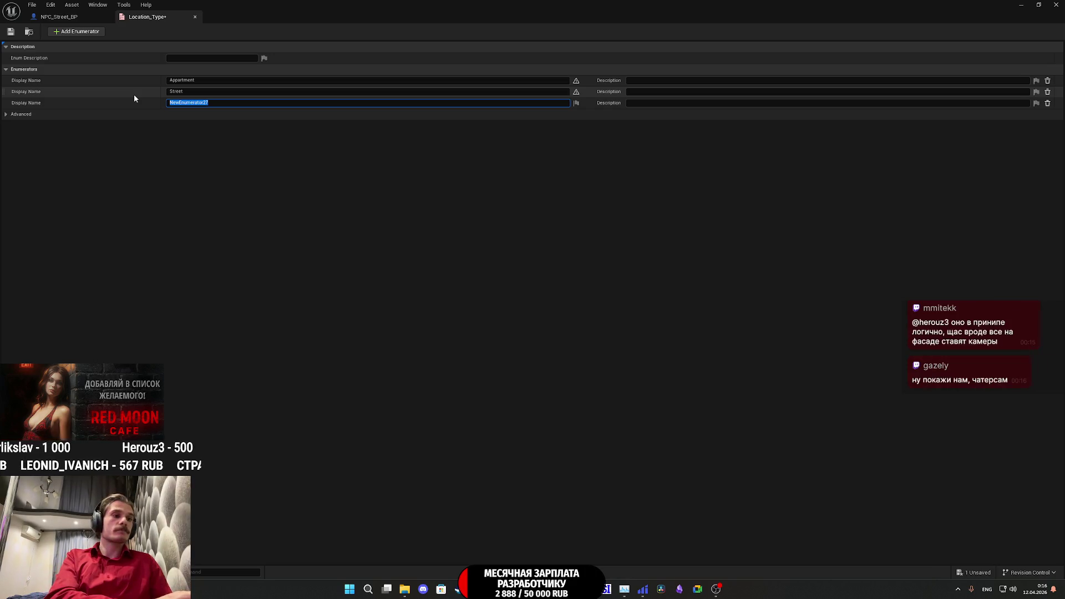
pyautogui.write('Cafe')
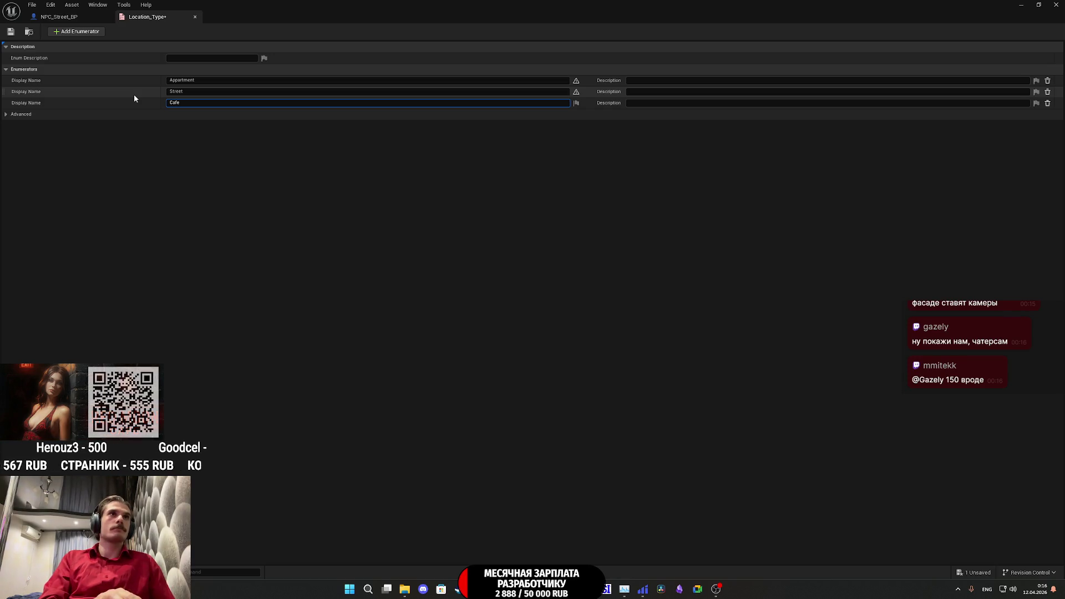
pyautogui.press('Return')
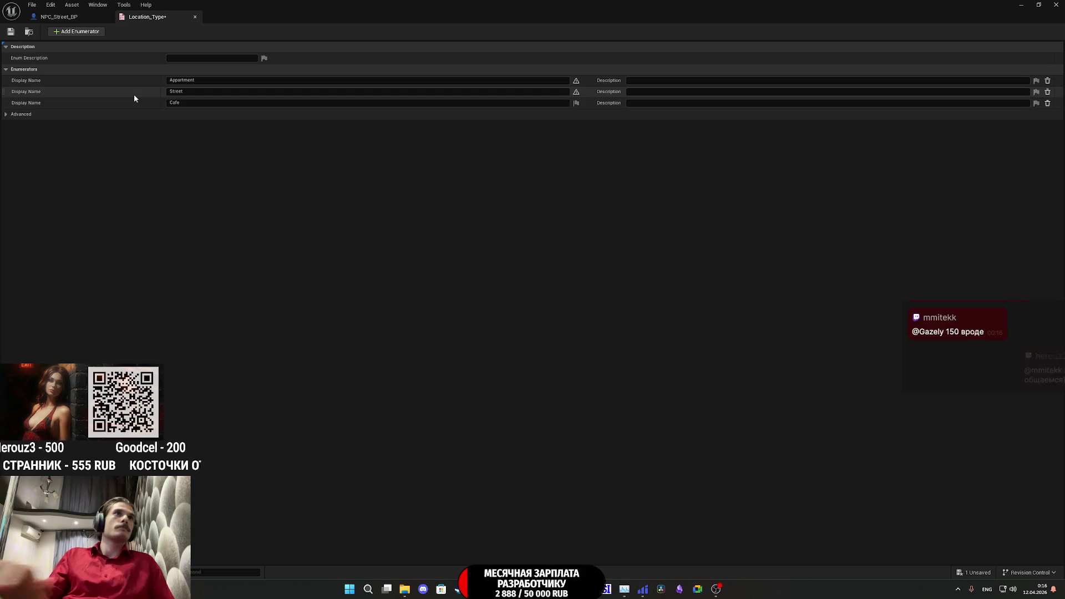
pyautogui.click(11, 33)
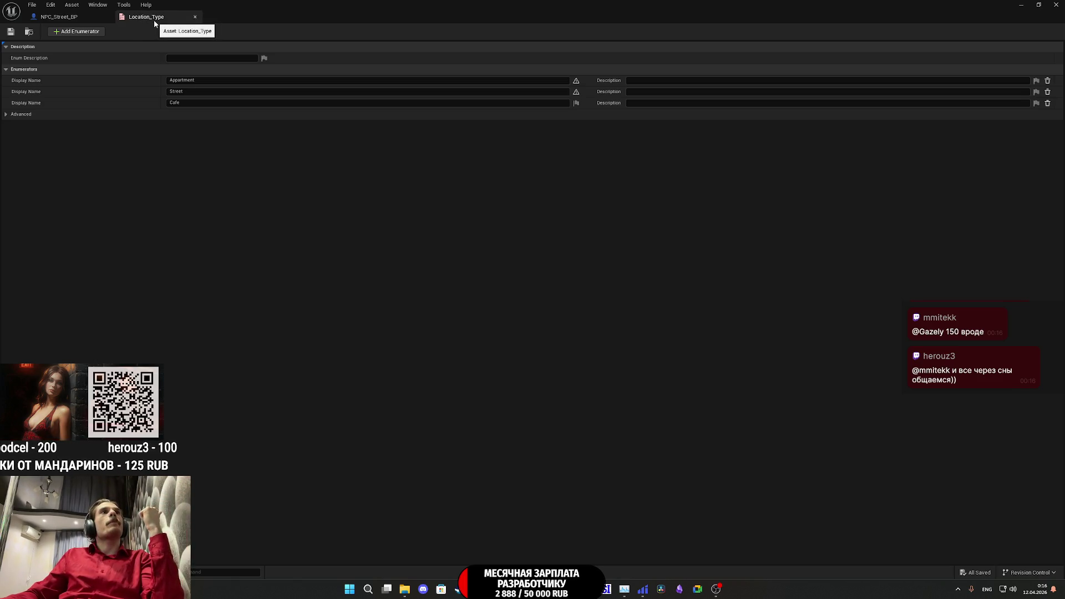
pyautogui.click(194, 17)
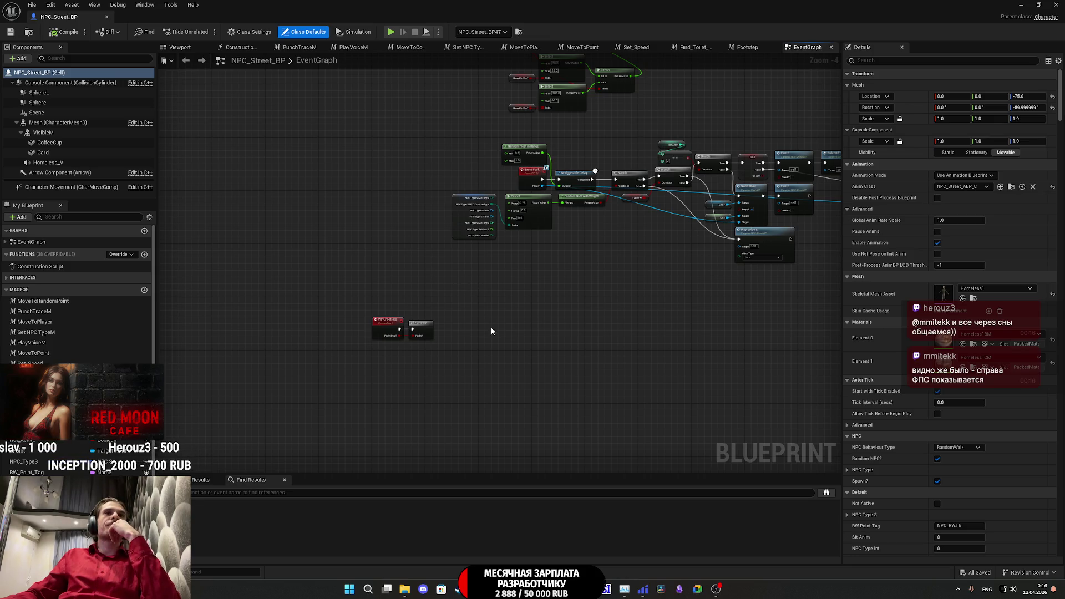
# - Open the Footstep macro's graph and pan to the sound-playing nodes
pyautogui.scroll(5, 484, 291)
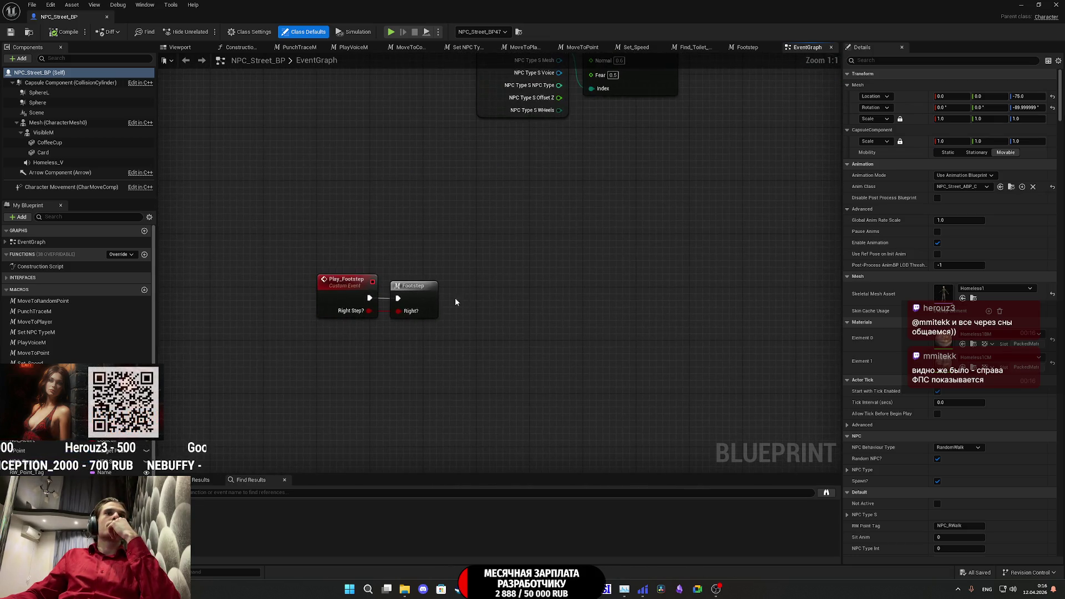
pyautogui.doubleClick(417, 304)
pyautogui.moveTo(570, 297)
pyautogui.mouseDown()
pyautogui.moveTo(621, 261)
pyautogui.moveTo(655, 175)
pyautogui.moveTo(766, 257)
pyautogui.moveTo(821, 261)
pyautogui.moveTo(561, 265)
pyautogui.mouseUp()
# - Connect the Branch False output to Outputs and expose Play Sound at Location's advanced inputs
pyautogui.moveTo(567, 153); pyautogui.dragTo(660, 278)
pyautogui.rightClick(660, 277)
pyautogui.moveTo(233, 164)
pyautogui.mouseDown()
pyautogui.moveTo(235, 174)
pyautogui.moveTo(627, 265)
pyautogui.mouseUp()
pyautogui.moveTo(591, 294)
pyautogui.mouseDown()
pyautogui.moveTo(835, 290)
pyautogui.moveTo(1032, 311)
pyautogui.moveTo(768, 280)
pyautogui.mouseUp()
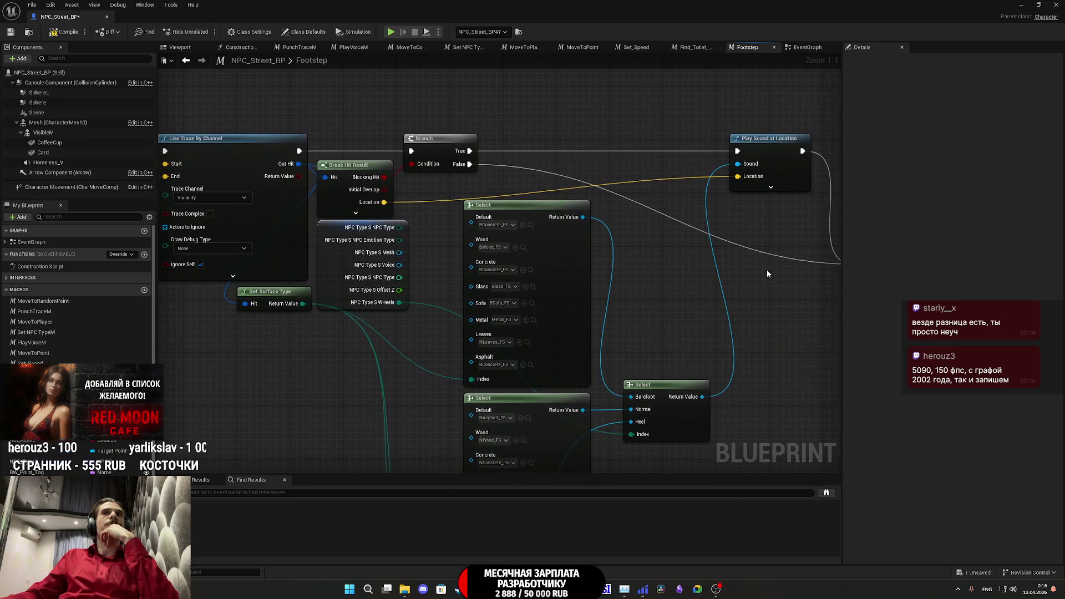
pyautogui.click(771, 188)
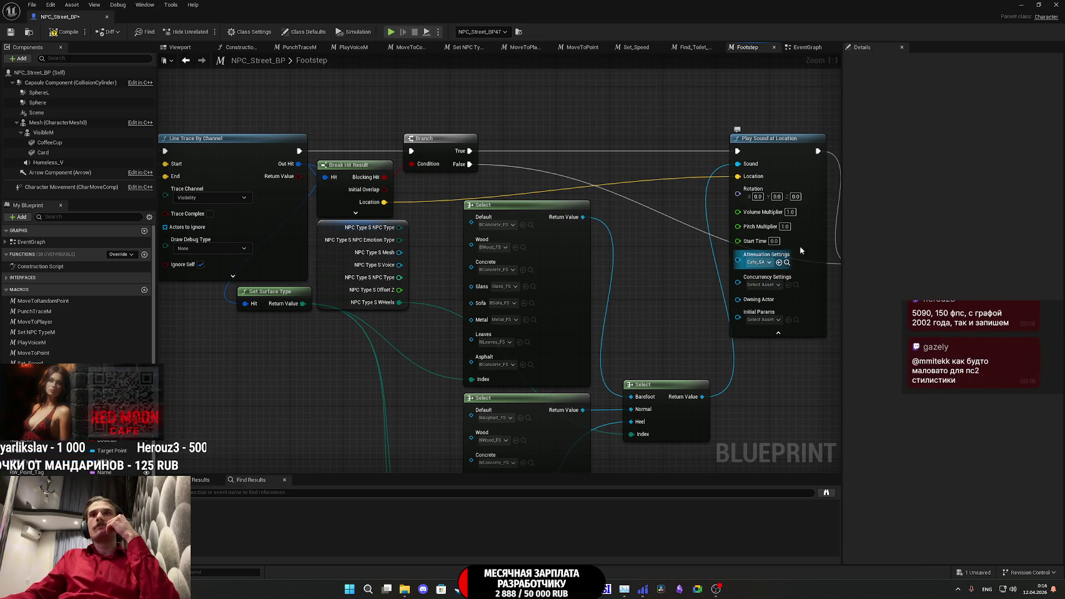
pyautogui.click(1022, 4)
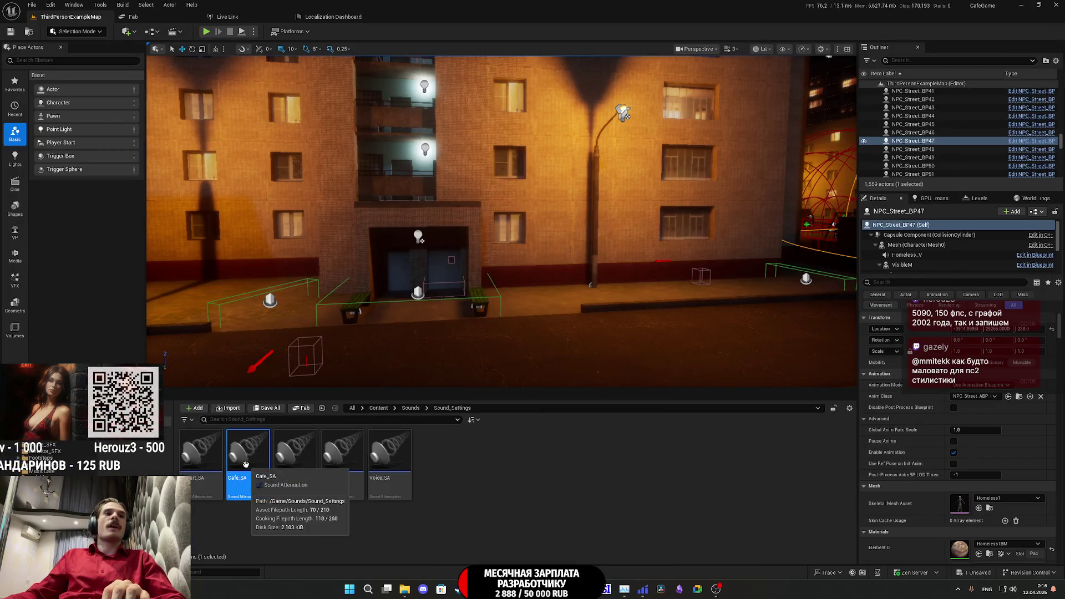
# - Duplicate the Cafe_SA attenuation, rename the copy FS_Bad_SA, and open it
pyautogui.rightClick(248, 465)
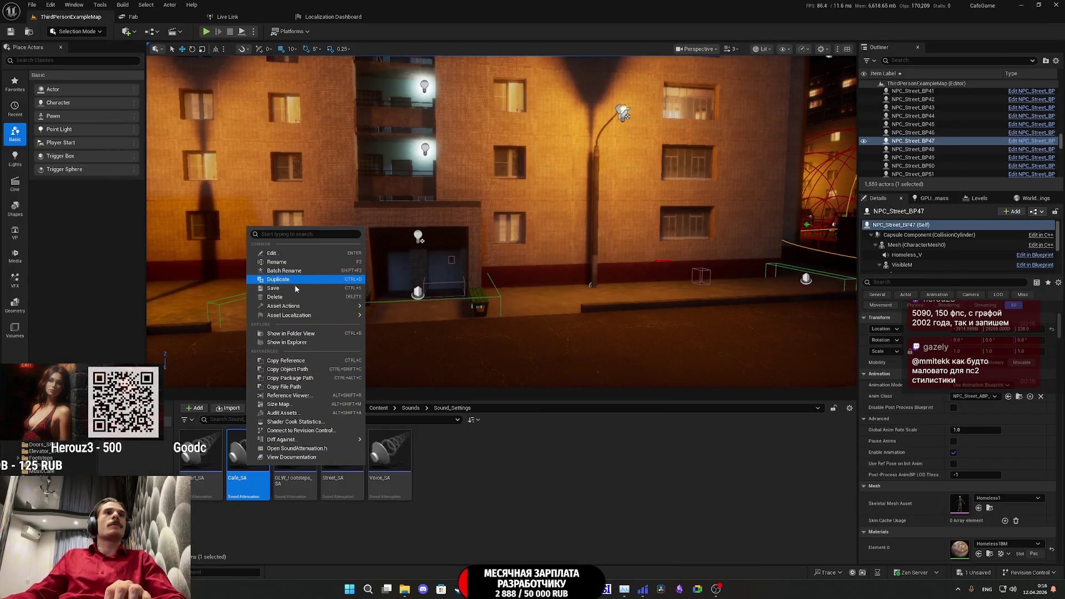
pyautogui.moveTo(315, 319)
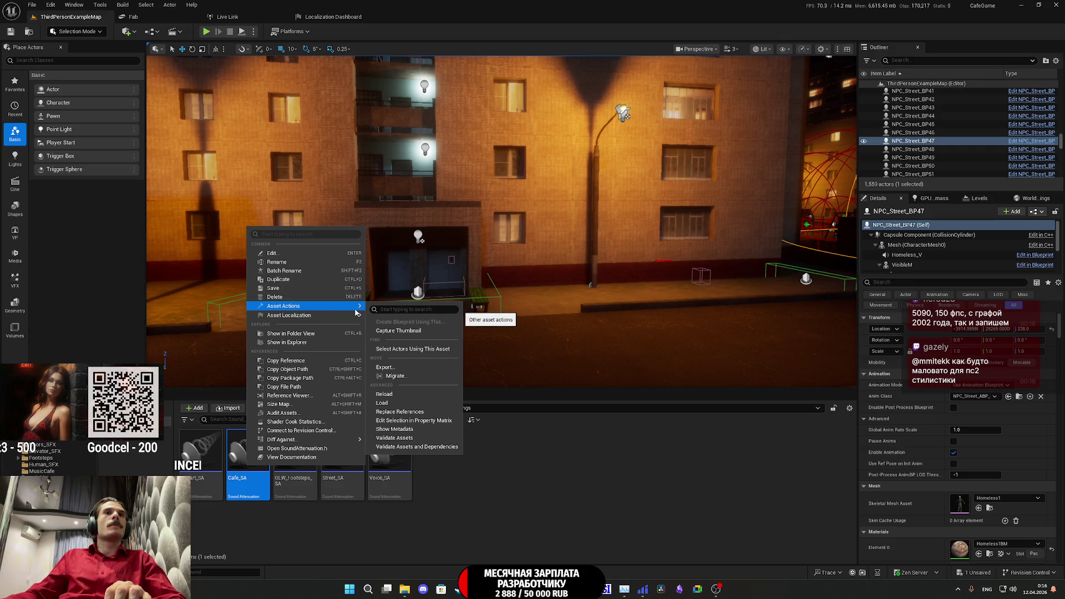
pyautogui.click(288, 279)
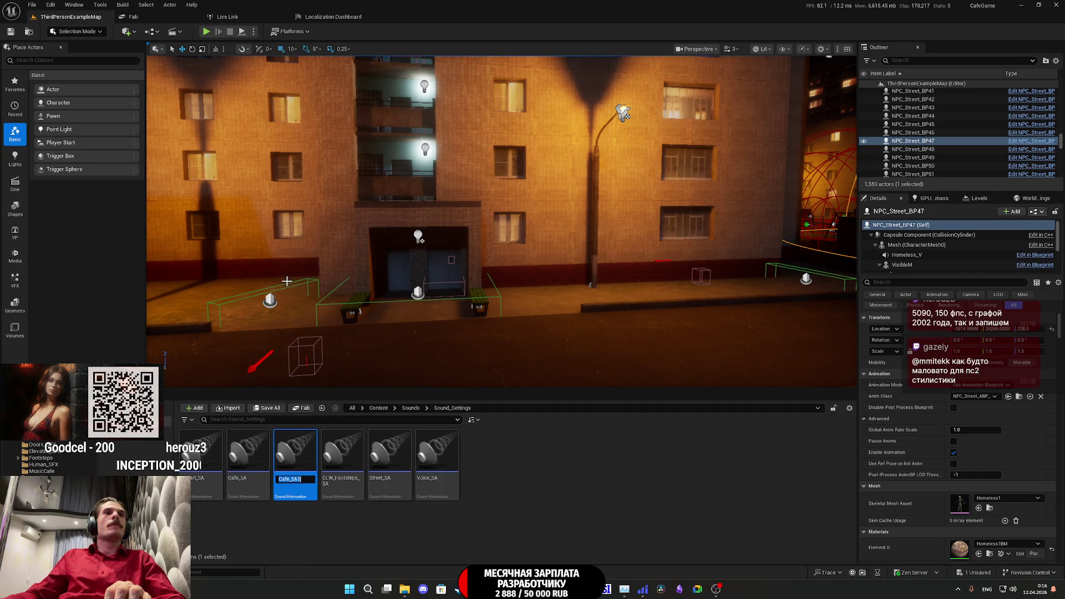
pyautogui.press('BackSpace')
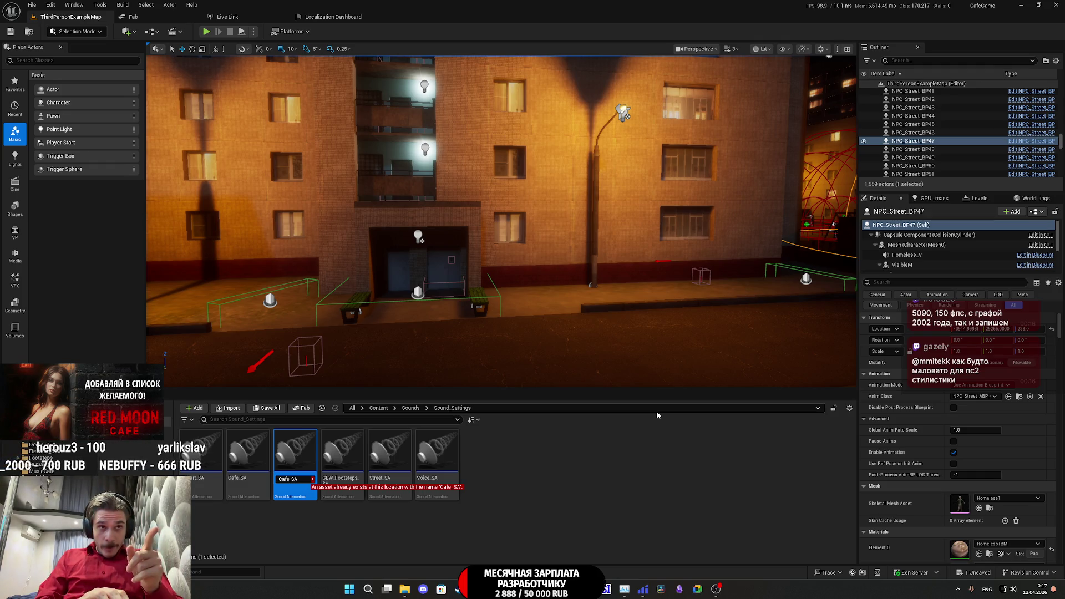
pyautogui.press('BackSpace')
pyautogui.press('BackSpace')
pyautogui.press('BackSpace')
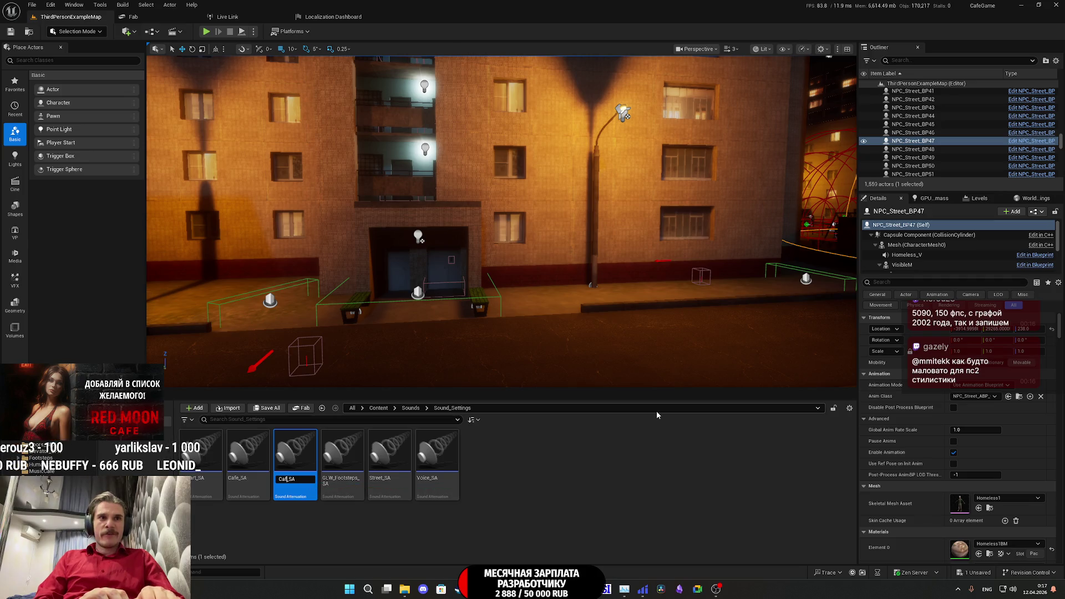
pyautogui.write('FS')
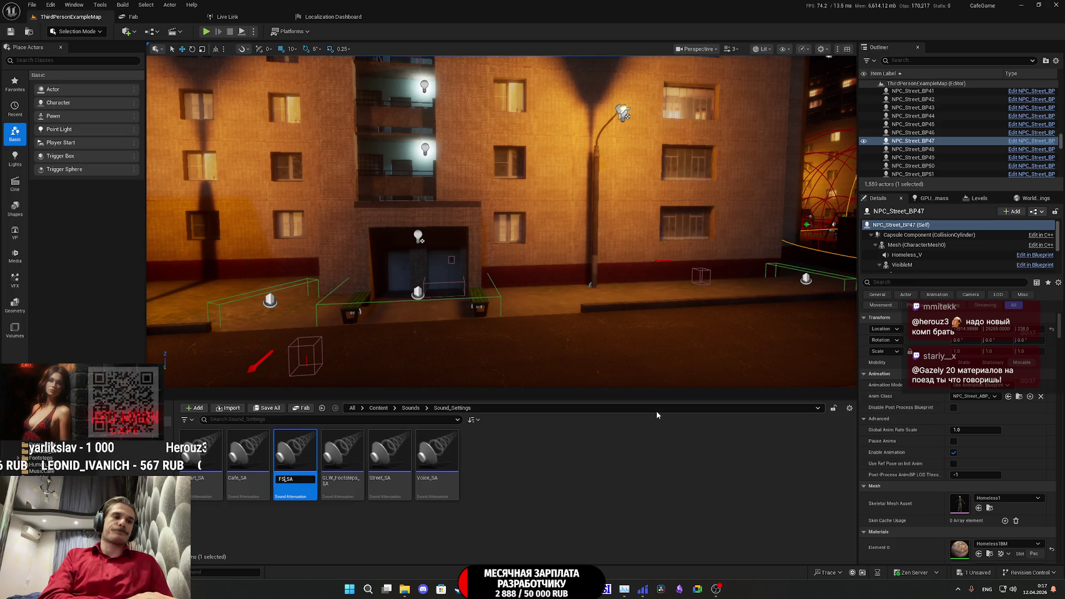
pyautogui.write('_')
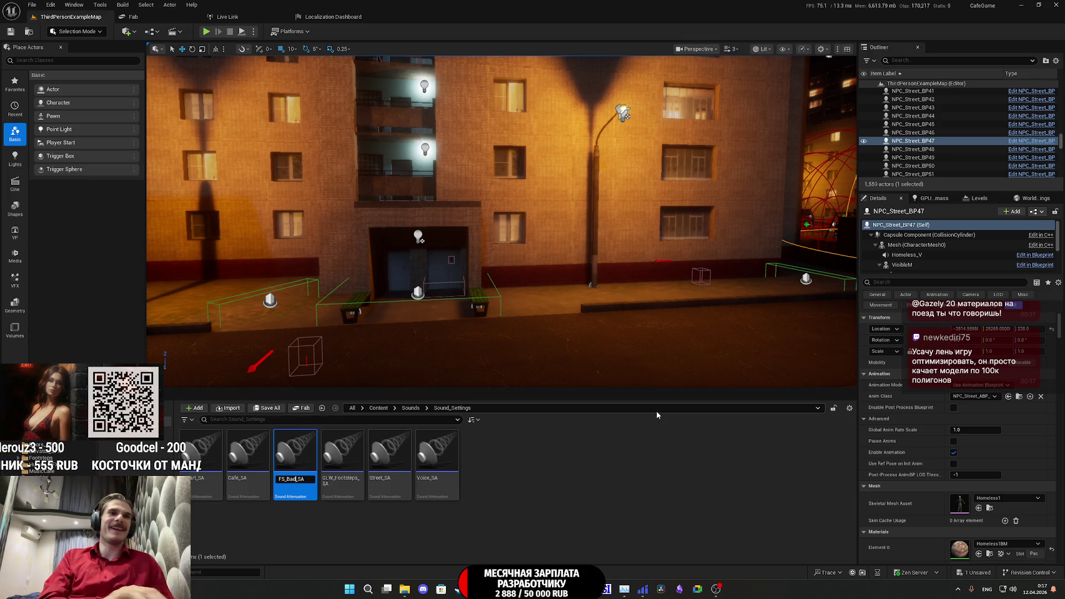
pyautogui.press('Return')
pyautogui.press('Return')
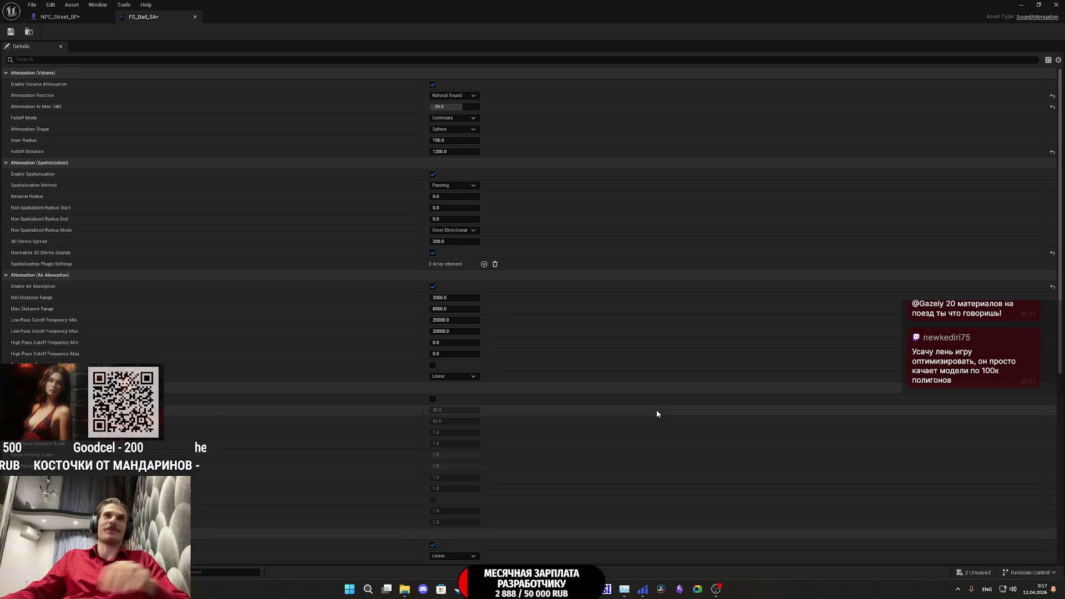
# - Change FS_Bad_SA's occlusion value to 0.25 and low-pass frequency to 200.0, then go back to NPC_Street_BP
pyautogui.scroll(-3, 416, 305)
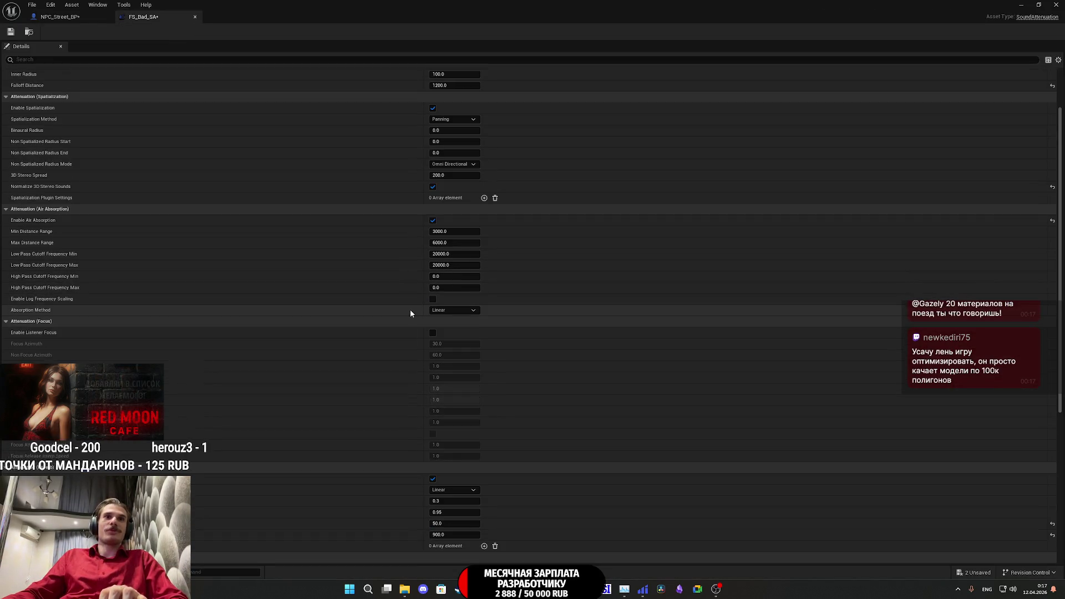
pyautogui.scroll(-1, 390, 354)
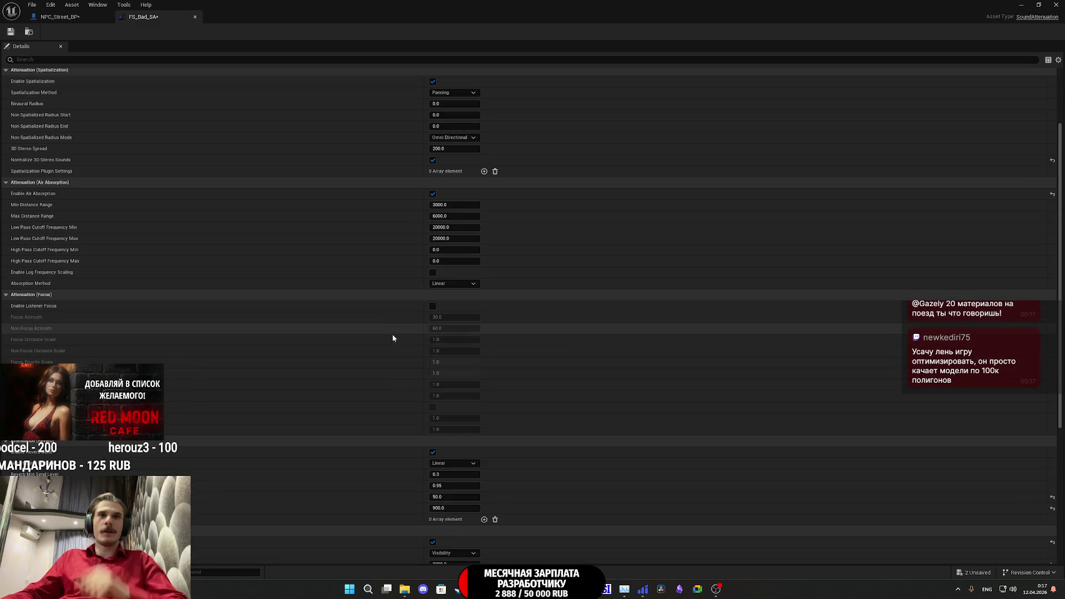
pyautogui.scroll(-1, 391, 353)
pyautogui.scroll(-2, 401, 321)
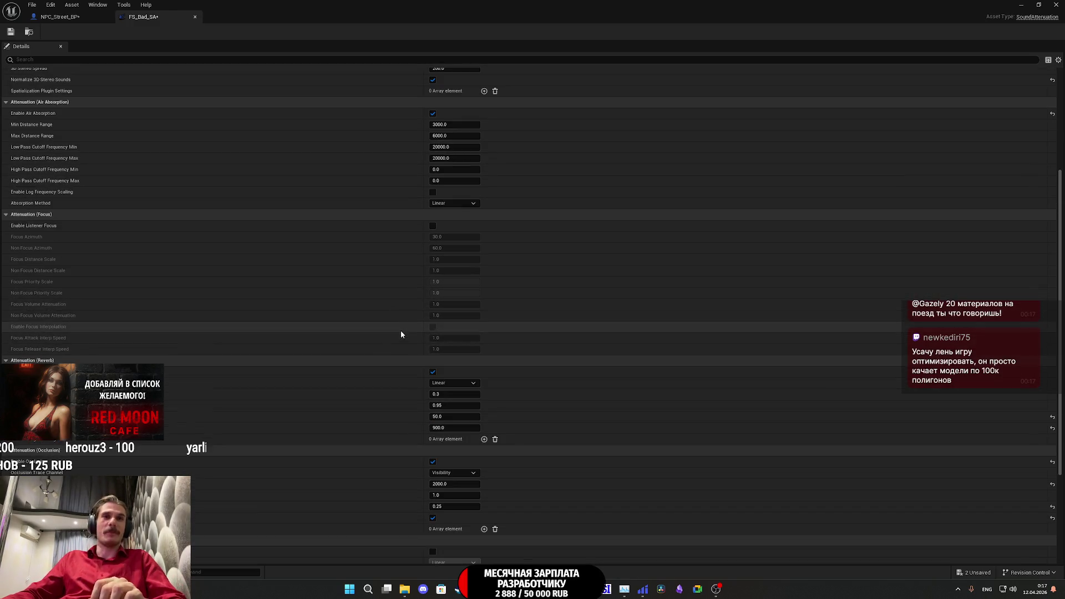
pyautogui.scroll(-1, 274, 444)
pyautogui.write('0.')
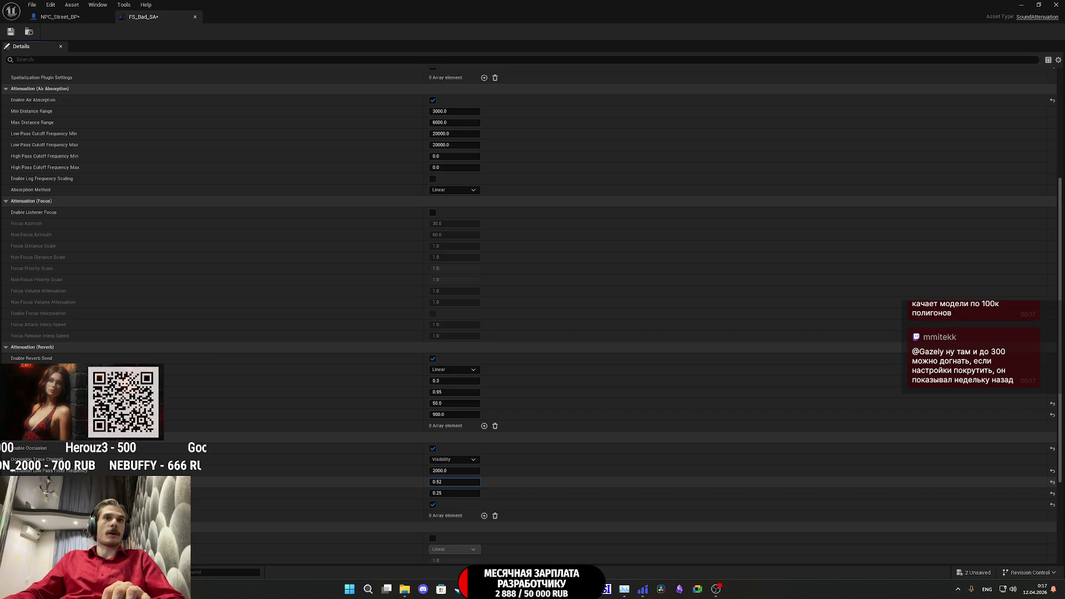
pyautogui.press('BackSpace')
pyautogui.press('BackSpace')
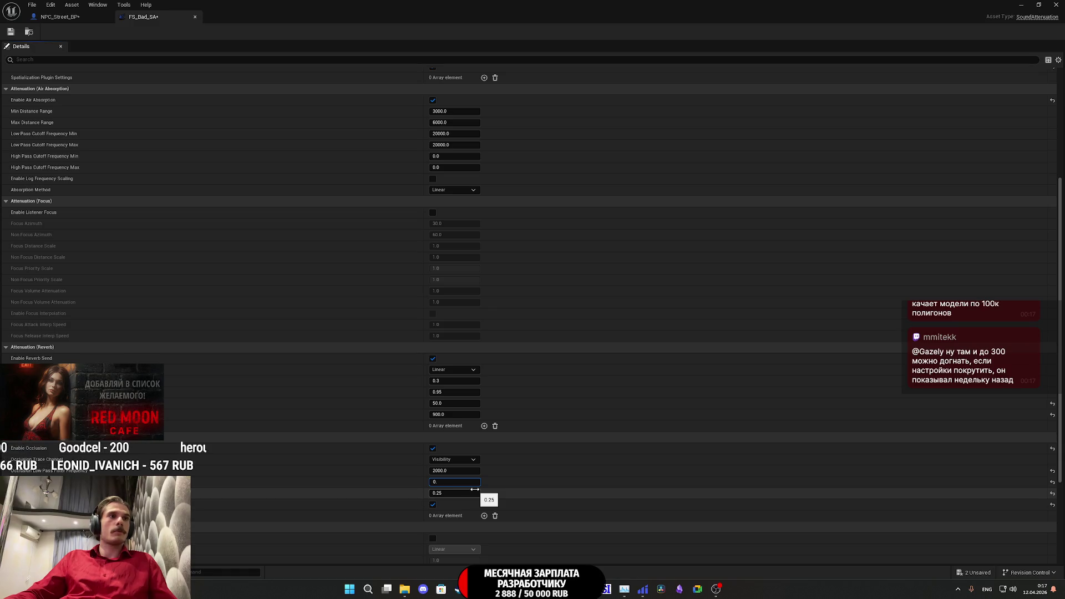
pyautogui.press('BackSpace')
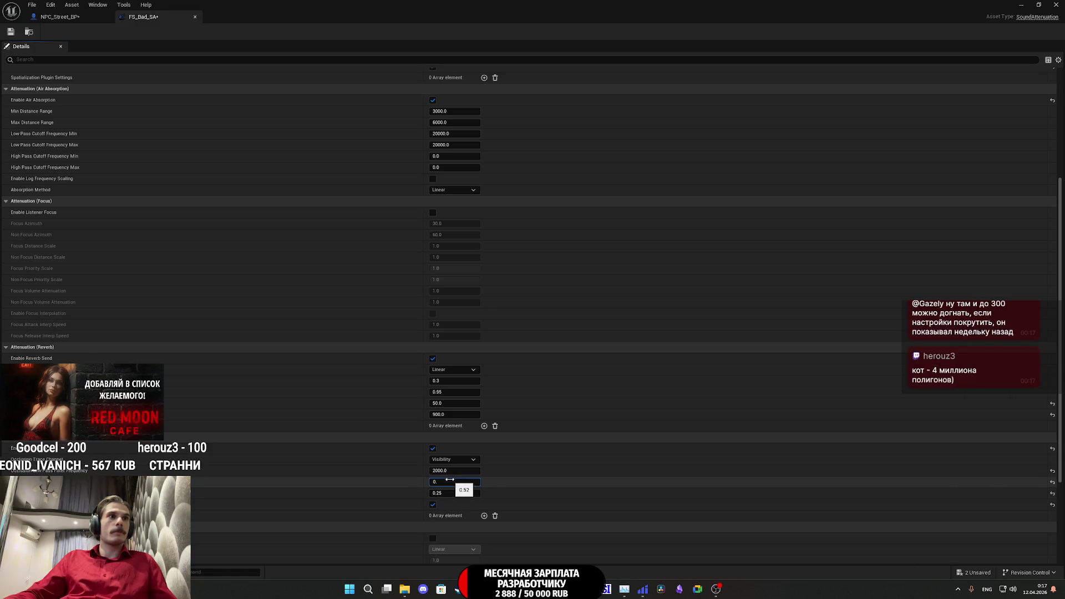
pyautogui.write('.')
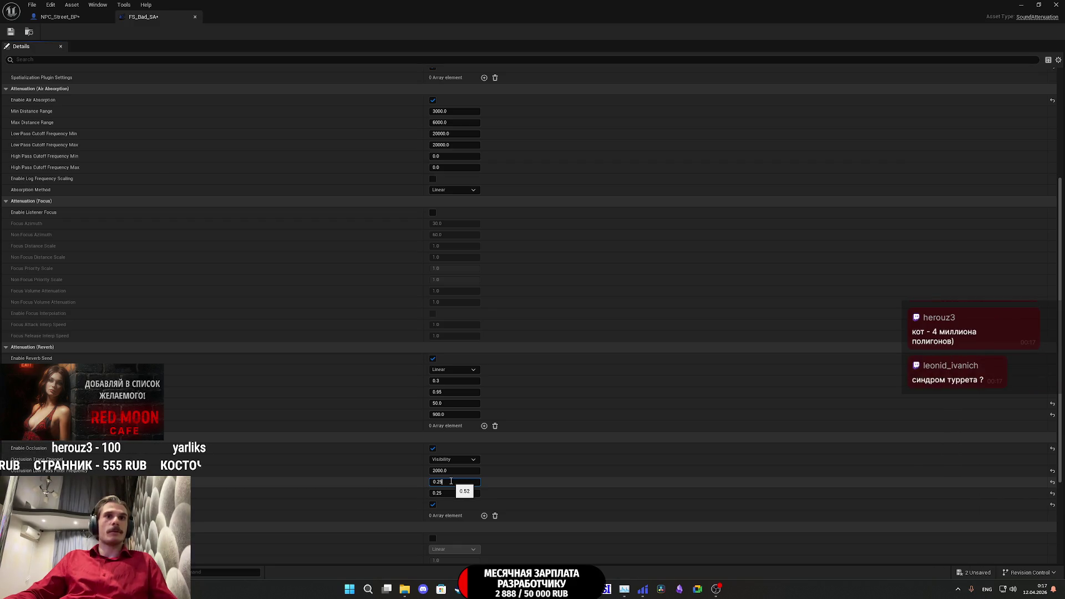
pyautogui.press('Return')
pyautogui.click(447, 472)
pyautogui.write('200.0')
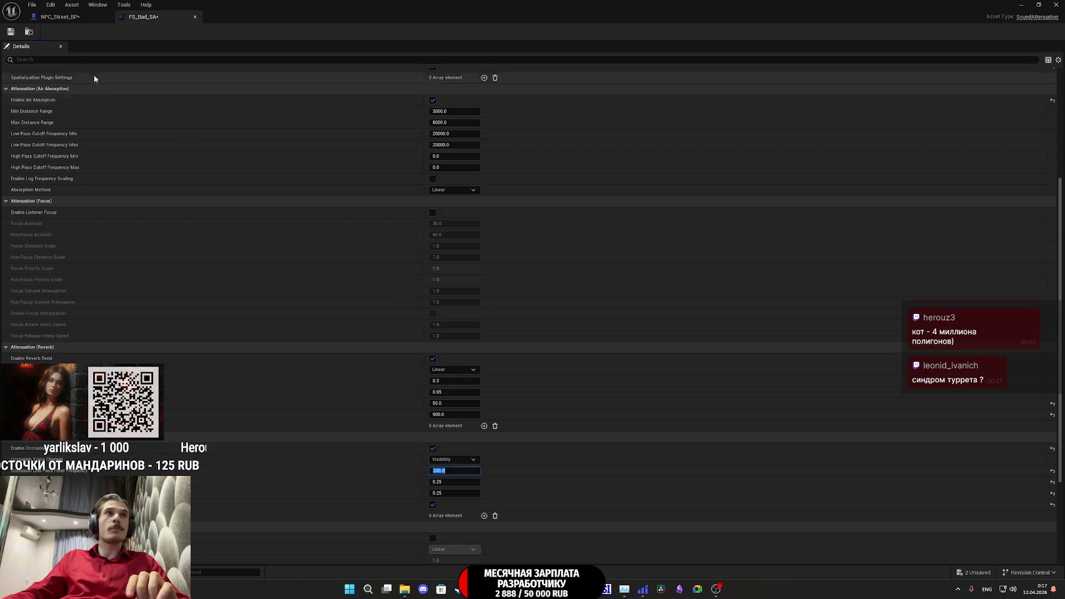
pyautogui.click(92, 17)
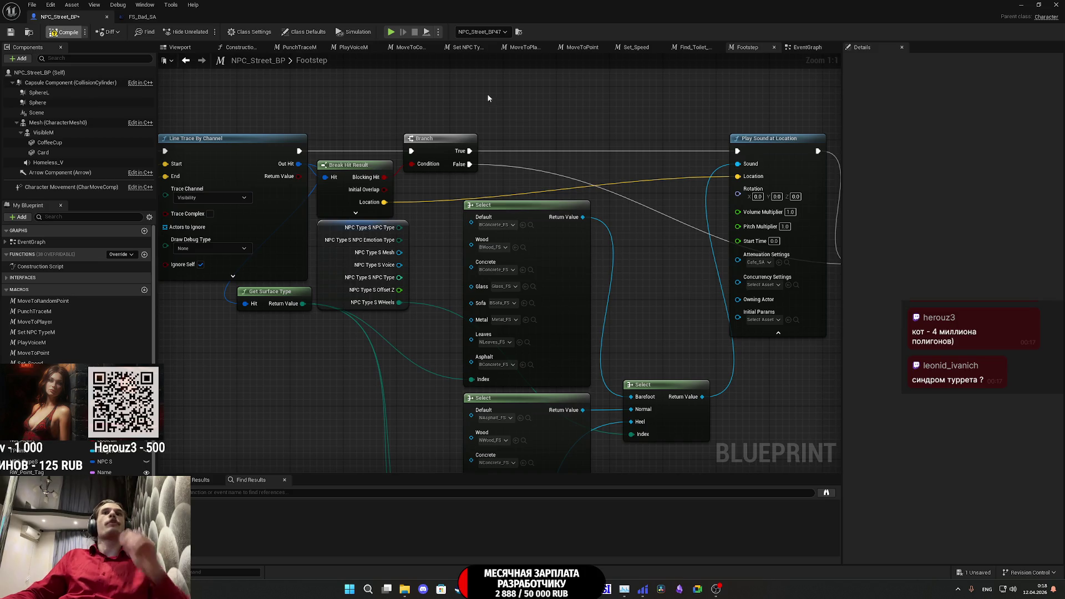
# - Add a Loc_Type variable of the Location Type enum and save the blueprint
pyautogui.scroll(-2, 78, 300)
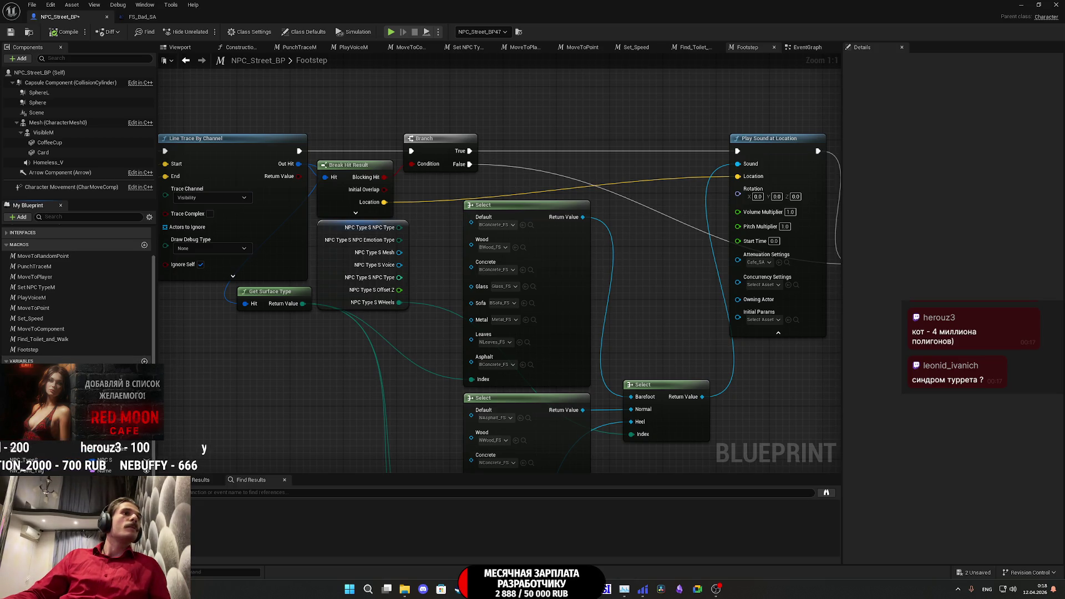
pyautogui.click(145, 362)
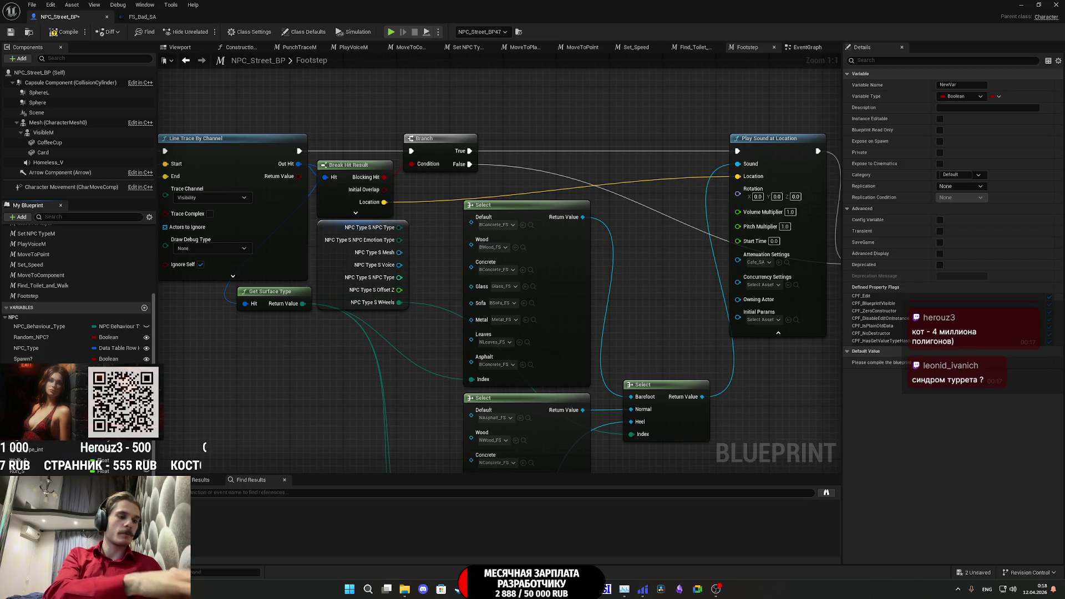
pyautogui.write('Loc_Type')
pyautogui.press('Return')
pyautogui.click(105, 369)
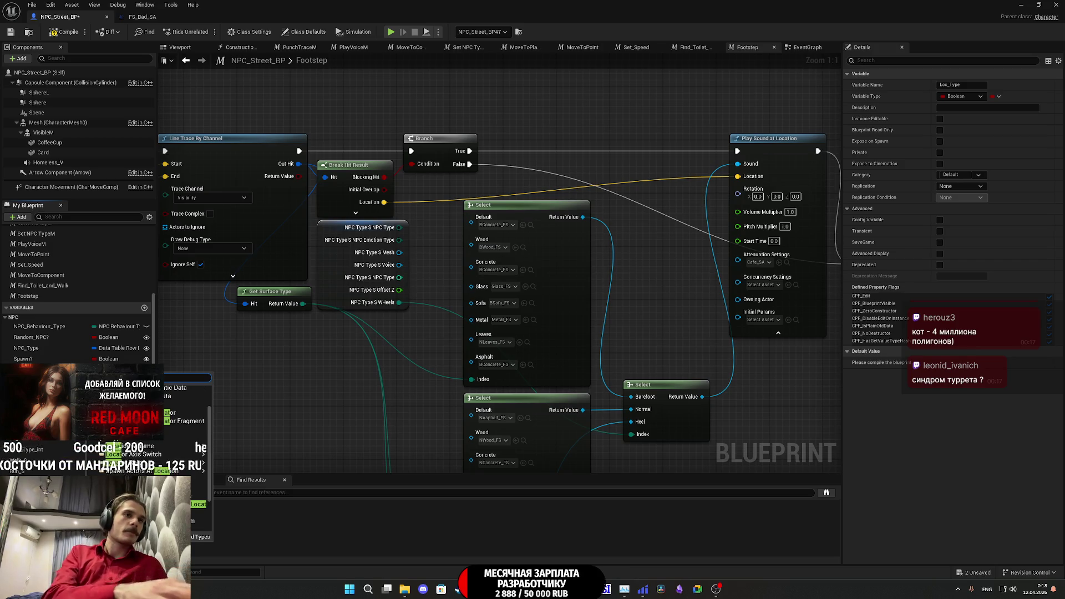
pyautogui.press('Escape')
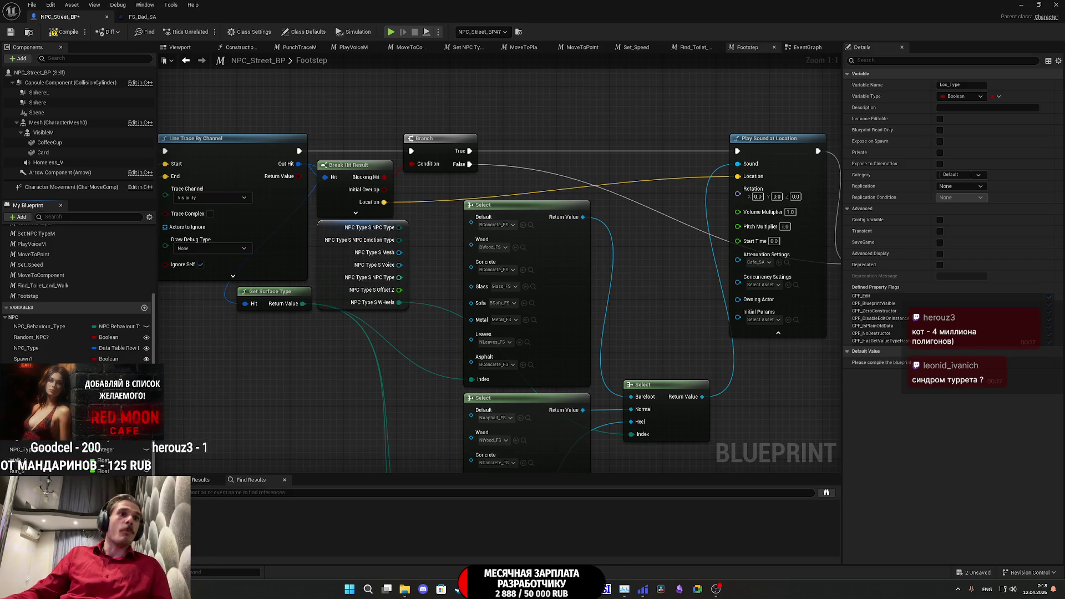
pyautogui.click(11, 33)
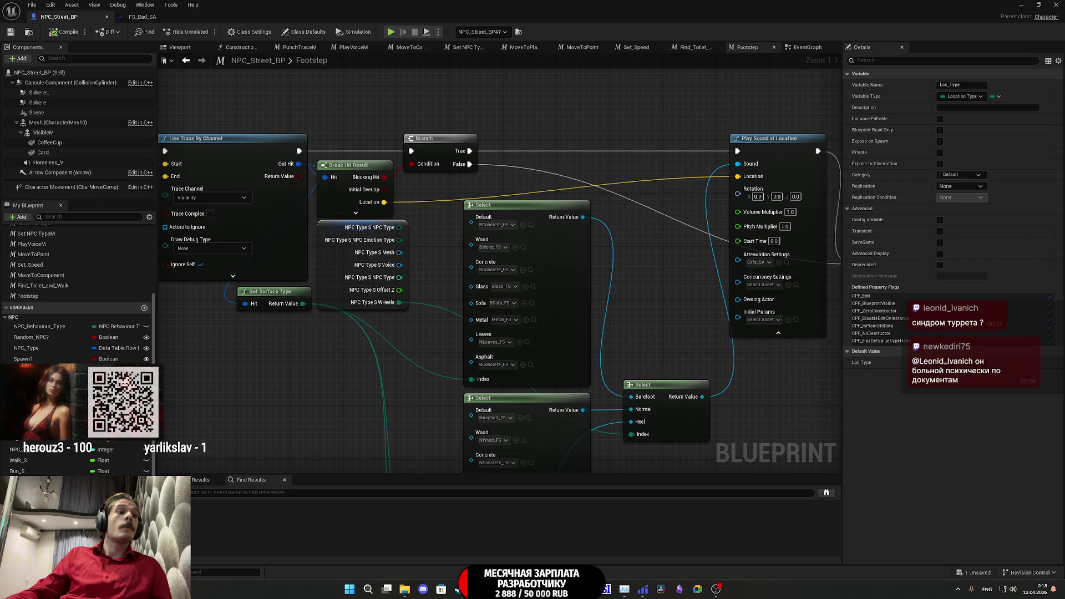
# - Make Loc_Type instance editable, save, and set its default value to Street
pyautogui.click(940, 118)
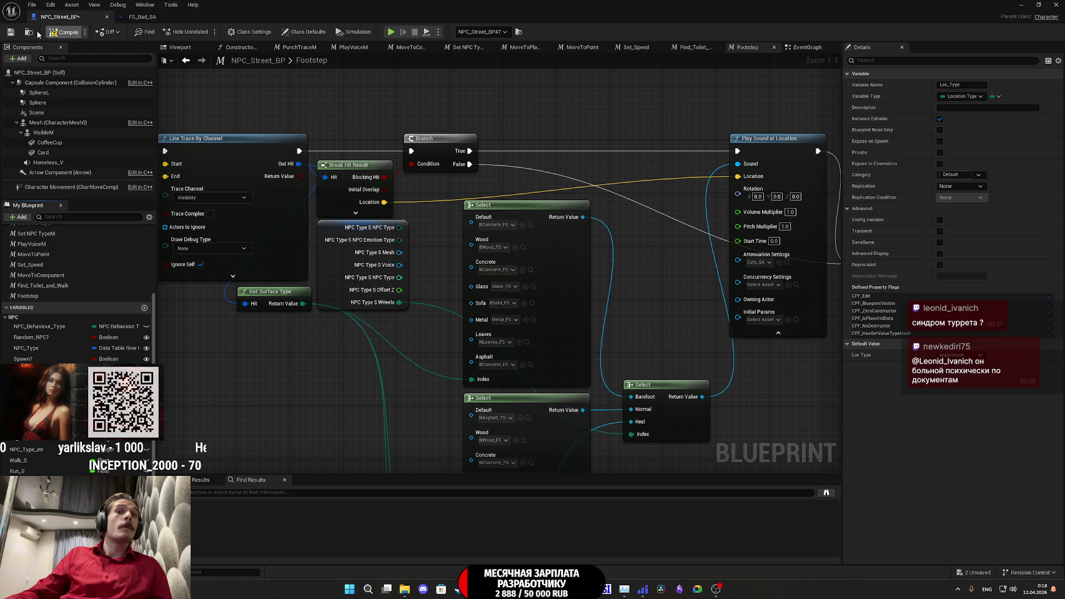
pyautogui.click(9, 33)
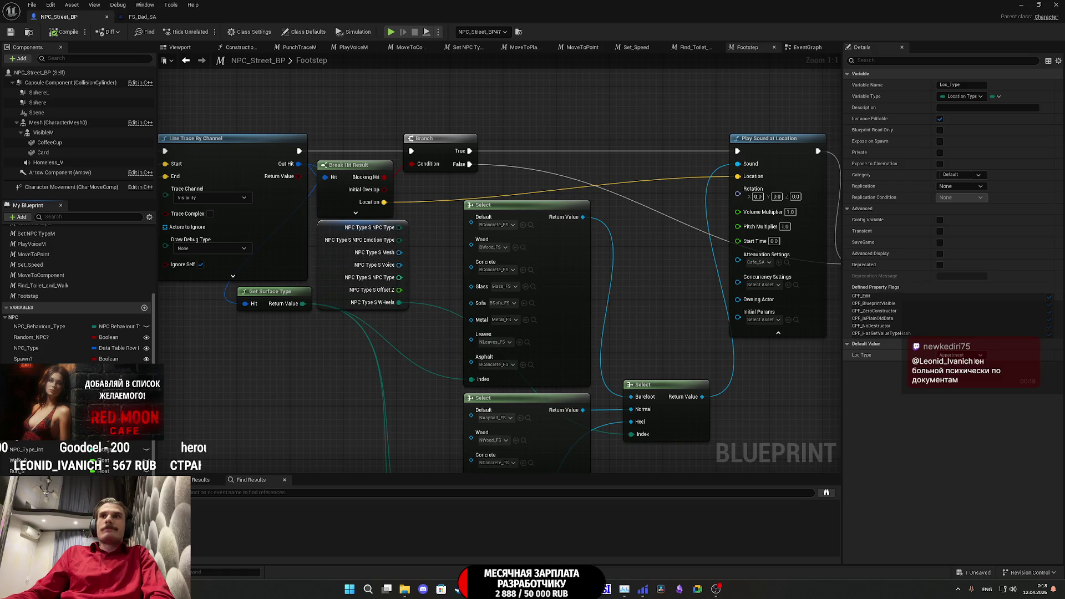
pyautogui.click(932, 354)
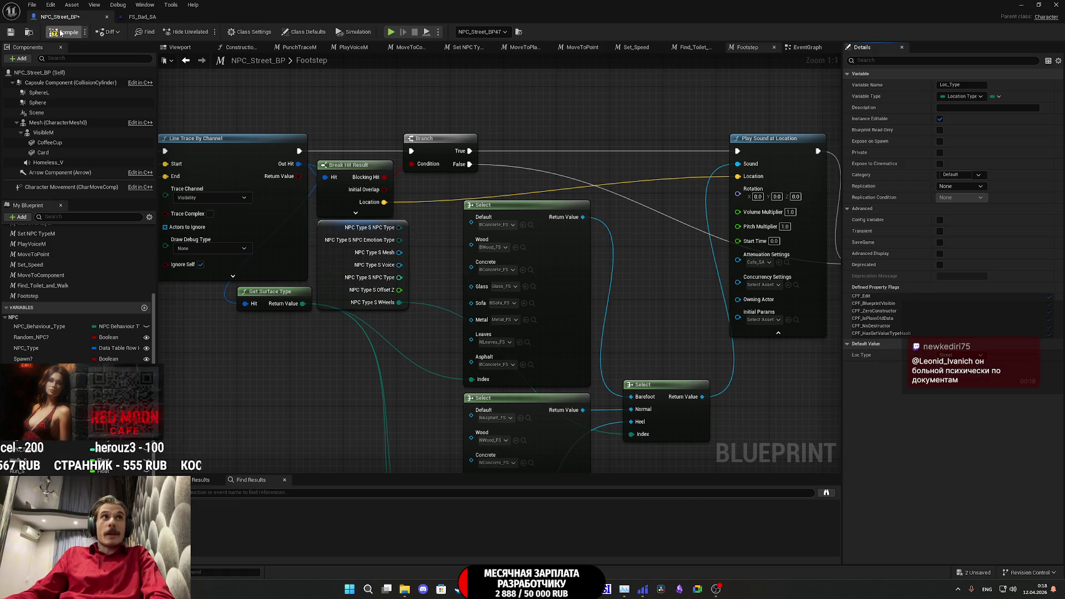
pyautogui.click(542, 161)
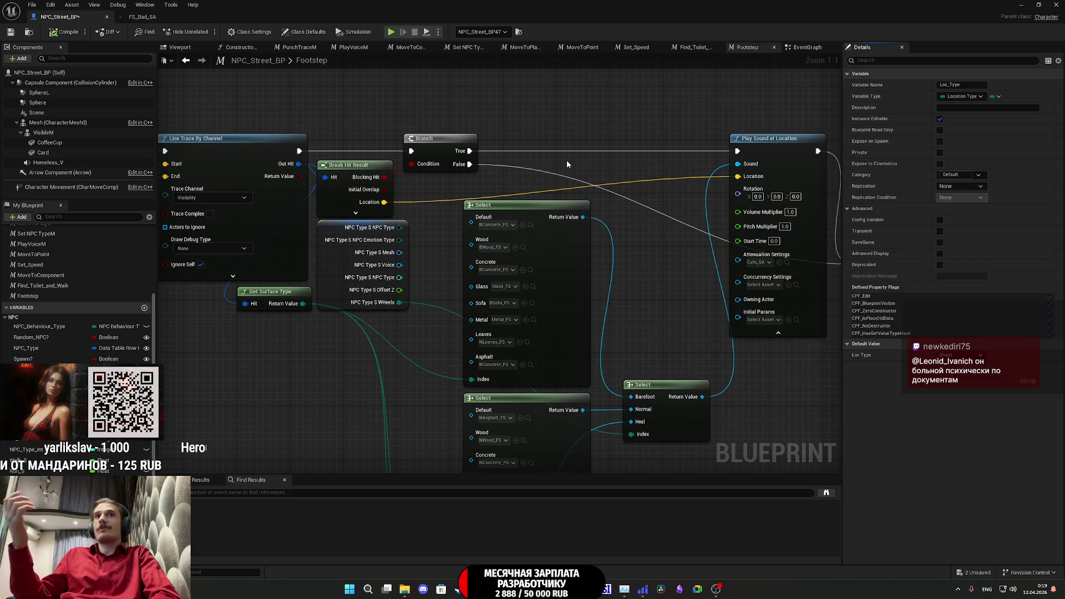
pyautogui.moveTo(339, 278); pyautogui.dragTo(458, 268)
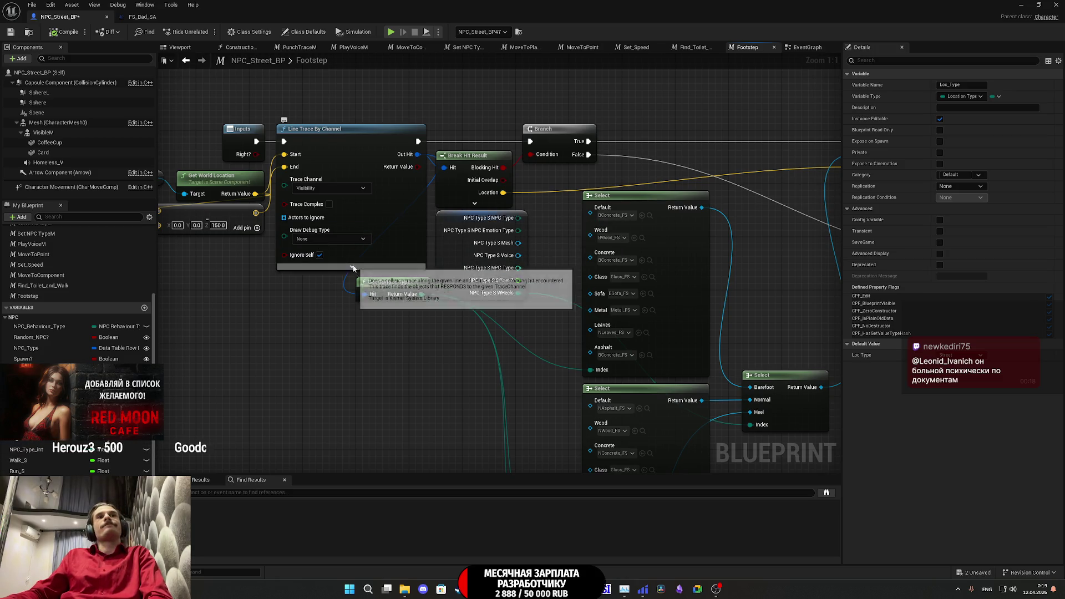
# - Save, then add a Select node feeding Play Sound at Location's Attenuation Settings pin
pyautogui.click(10, 32)
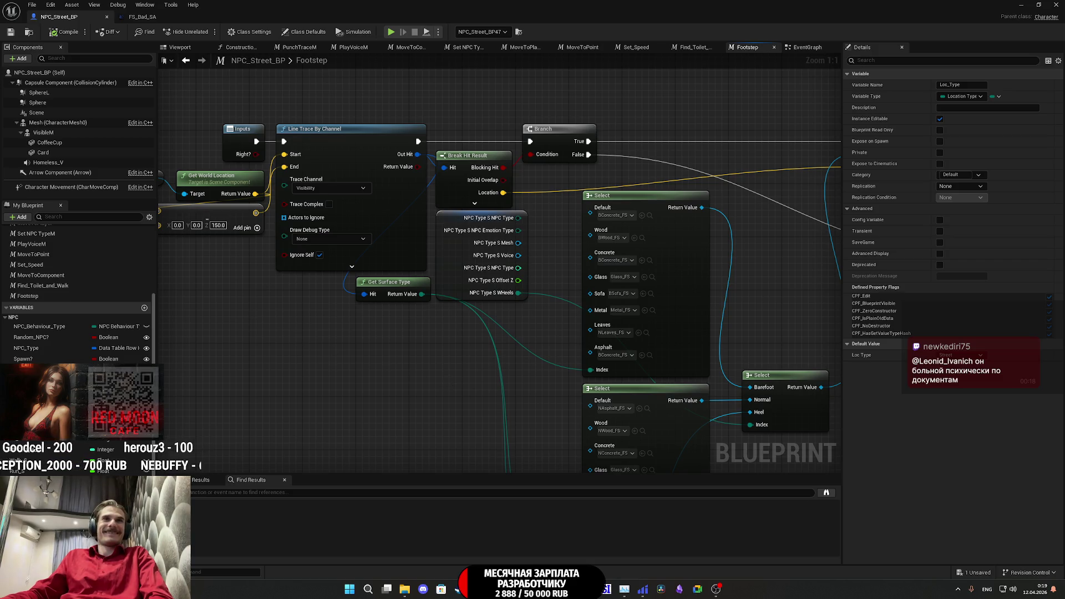
pyautogui.moveTo(447, 381); pyautogui.dragTo(284, 362)
pyautogui.moveTo(602, 288); pyautogui.dragTo(487, 282)
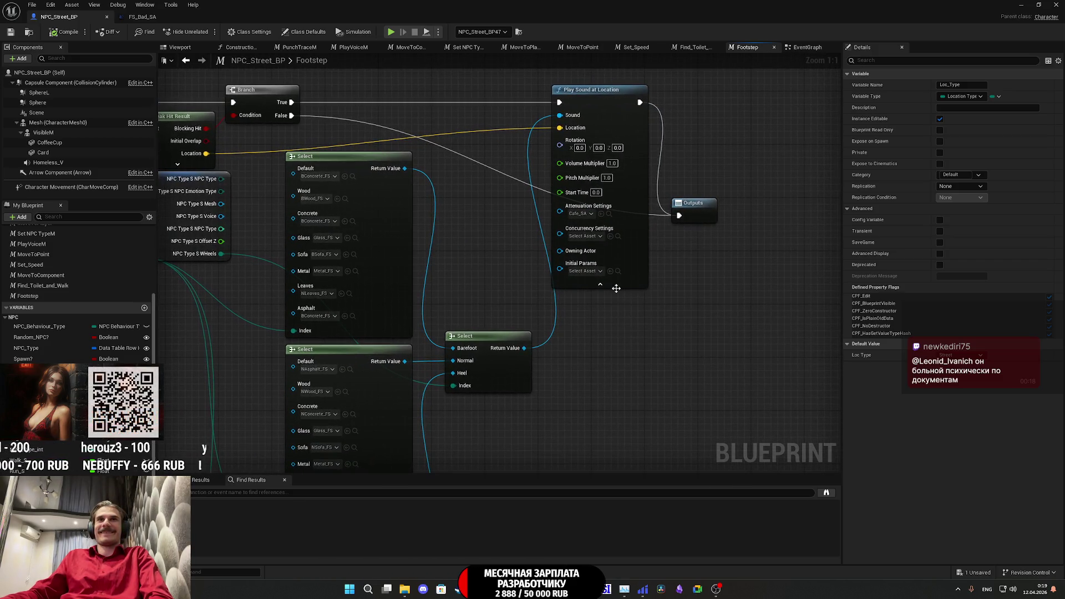
pyautogui.moveTo(616, 288)
pyautogui.mouseDown()
pyautogui.moveTo(697, 283)
pyautogui.moveTo(701, 270)
pyautogui.mouseUp()
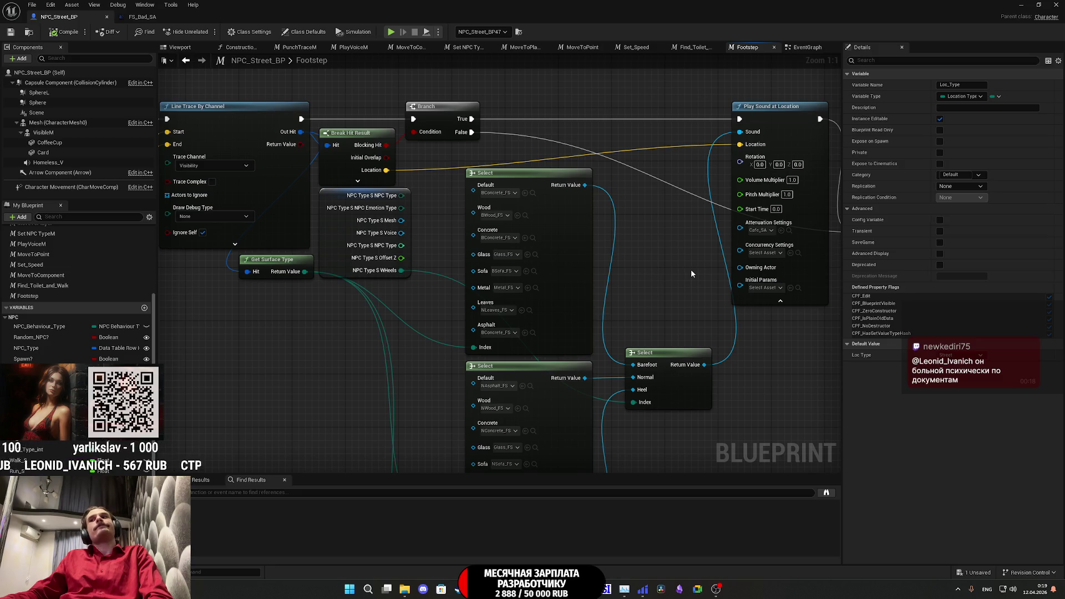
pyautogui.moveTo(740, 227); pyautogui.dragTo(397, 336)
pyautogui.write('sele')
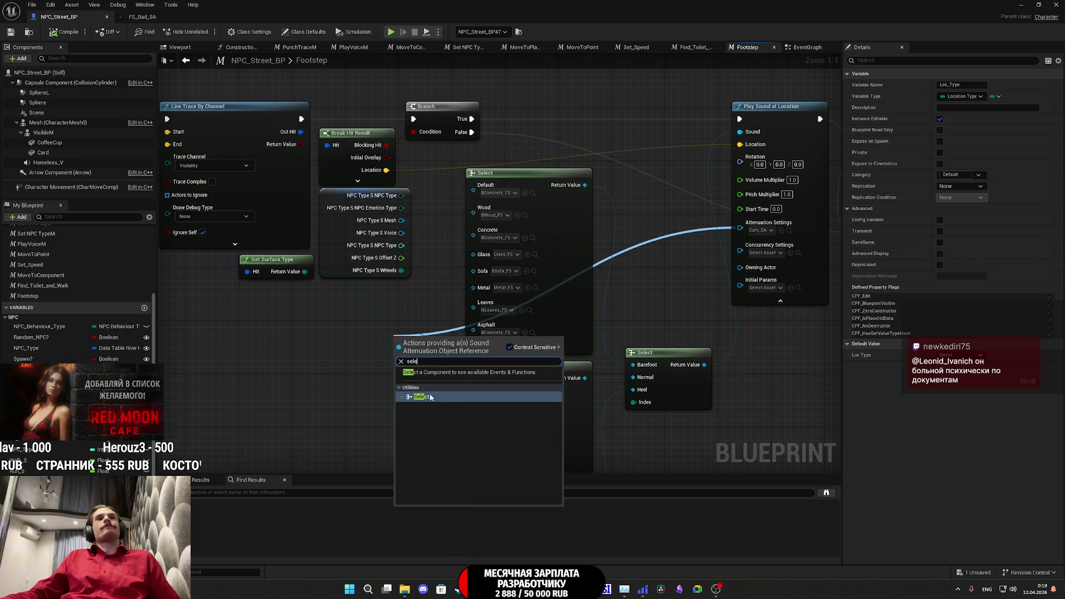
pyautogui.click(422, 396)
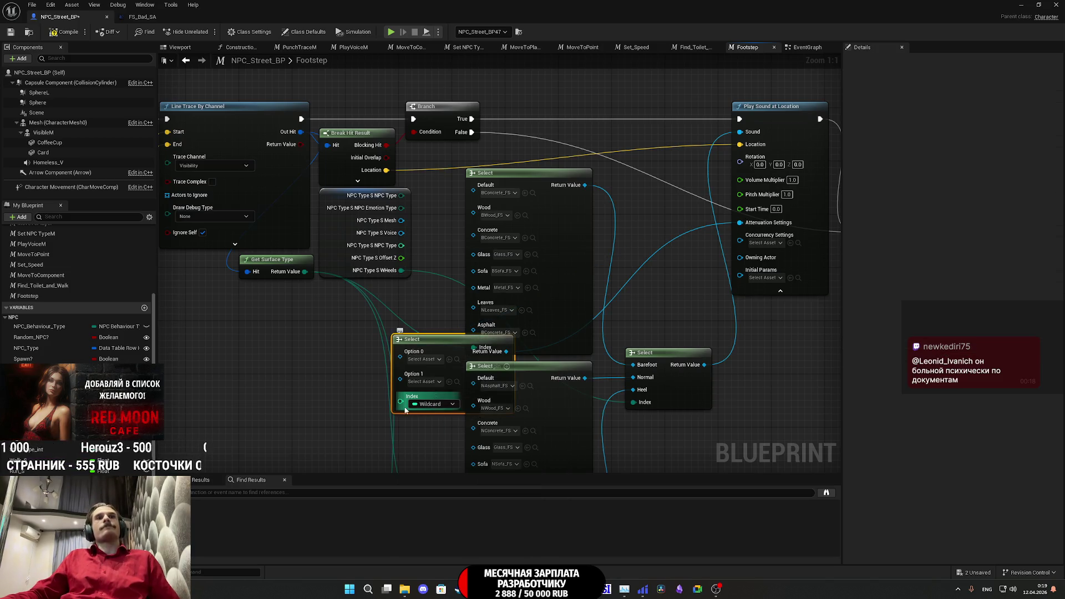
# - Place a Loc_Type getter node in the Footstep graph and position it
pyautogui.moveTo(33, 370); pyautogui.dragTo(238, 505)
pyautogui.moveTo(246, 406); pyautogui.dragTo(247, 408)
pyautogui.click(272, 431)
pyautogui.moveTo(314, 405); pyautogui.dragTo(414, 373)
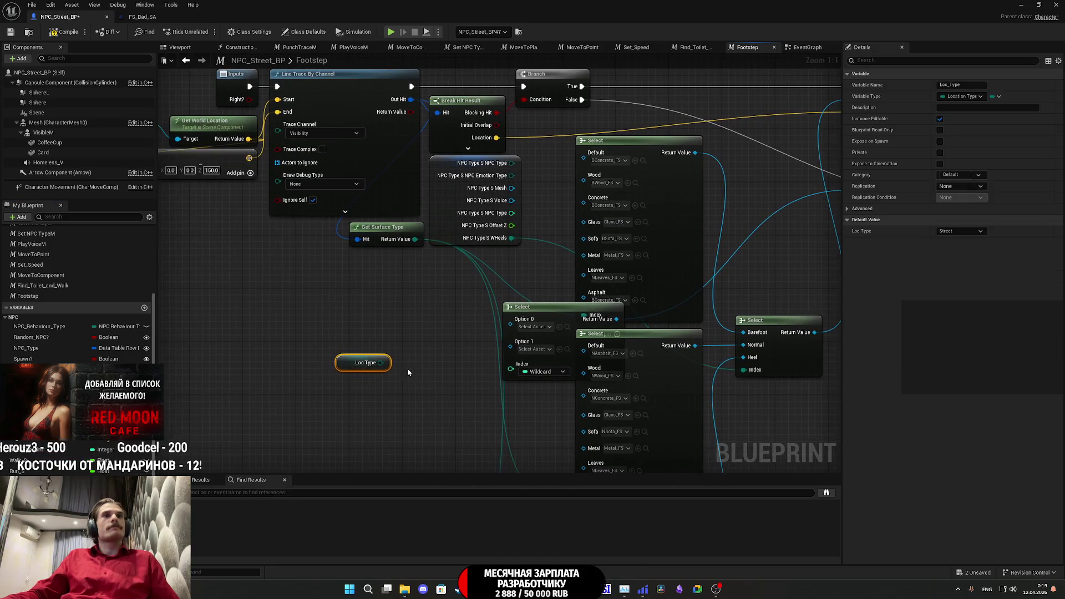
pyautogui.moveTo(345, 365); pyautogui.dragTo(321, 343)
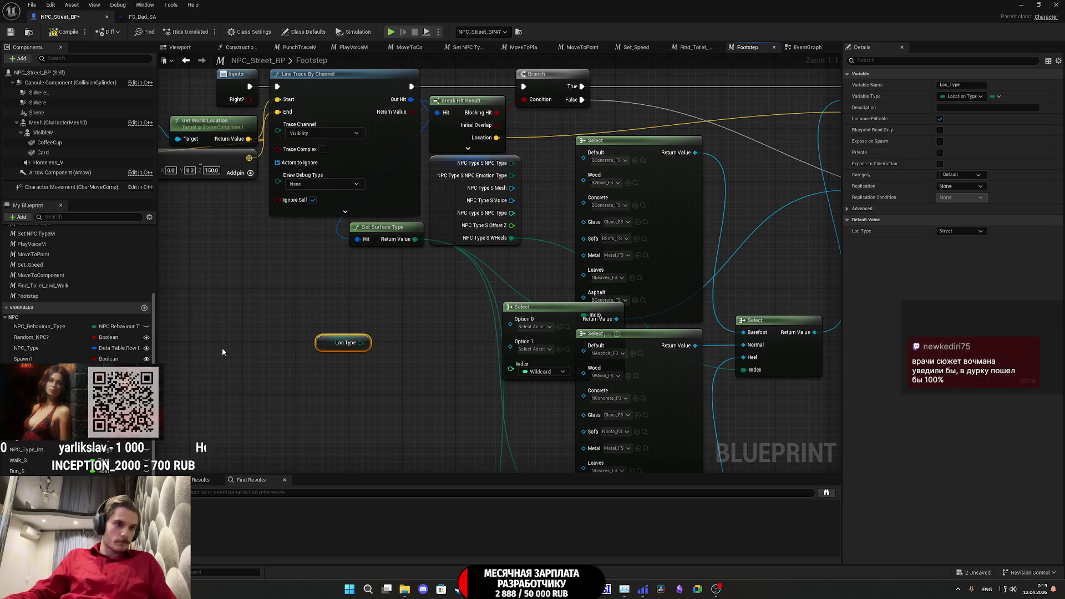
pyautogui.moveTo(361, 343); pyautogui.dragTo(386, 368)
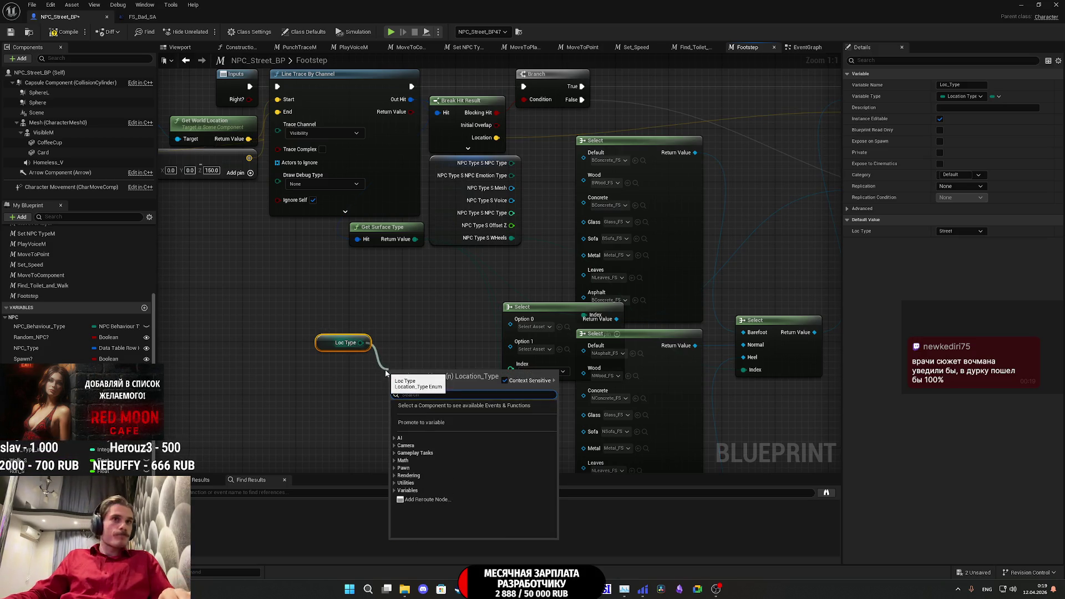
# - Add an Equal (Enum) check of Loc Type against Appartment and compile
pyautogui.write('==')
pyautogui.click(430, 427)
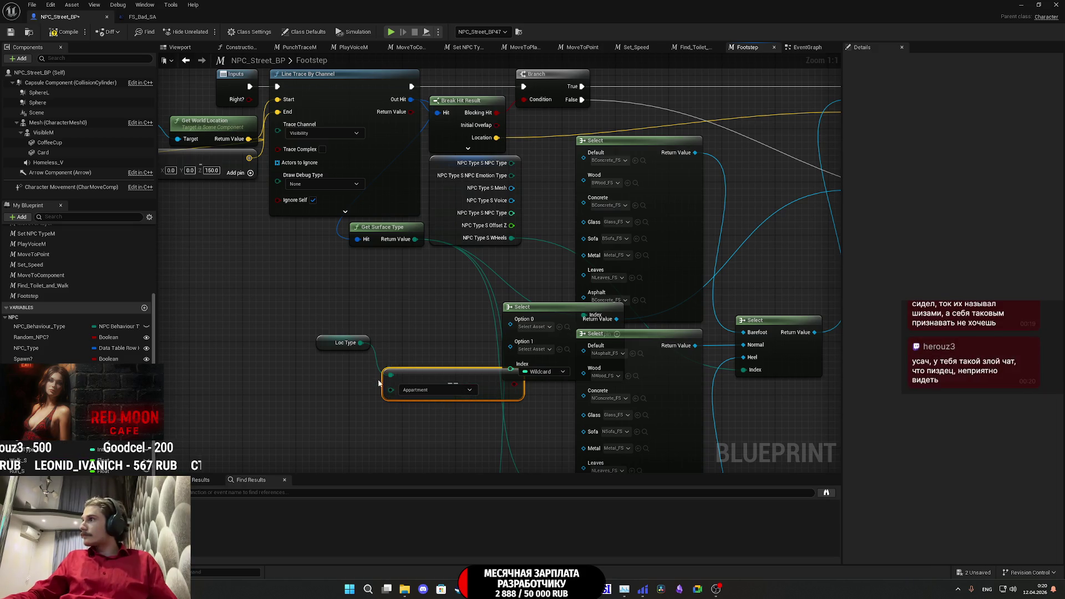
pyautogui.click(65, 31)
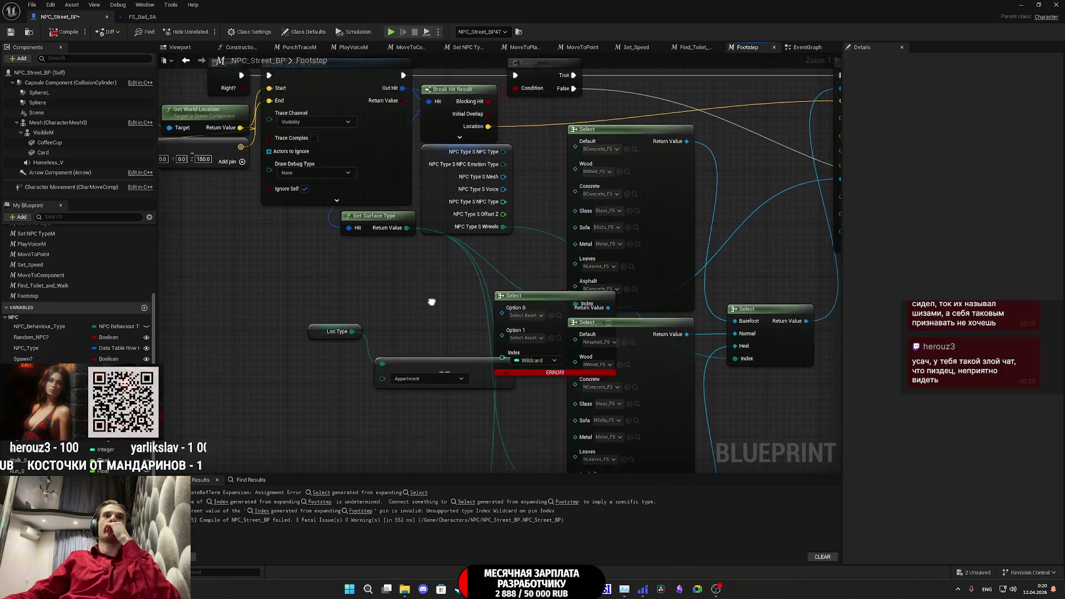
# - Wire the Appartment comparison result into the Select node's Index pin and tidy the nodes
pyautogui.moveTo(300, 300)
pyautogui.mouseDown()
pyautogui.moveTo(434, 352)
pyautogui.moveTo(381, 338)
pyautogui.mouseUp()
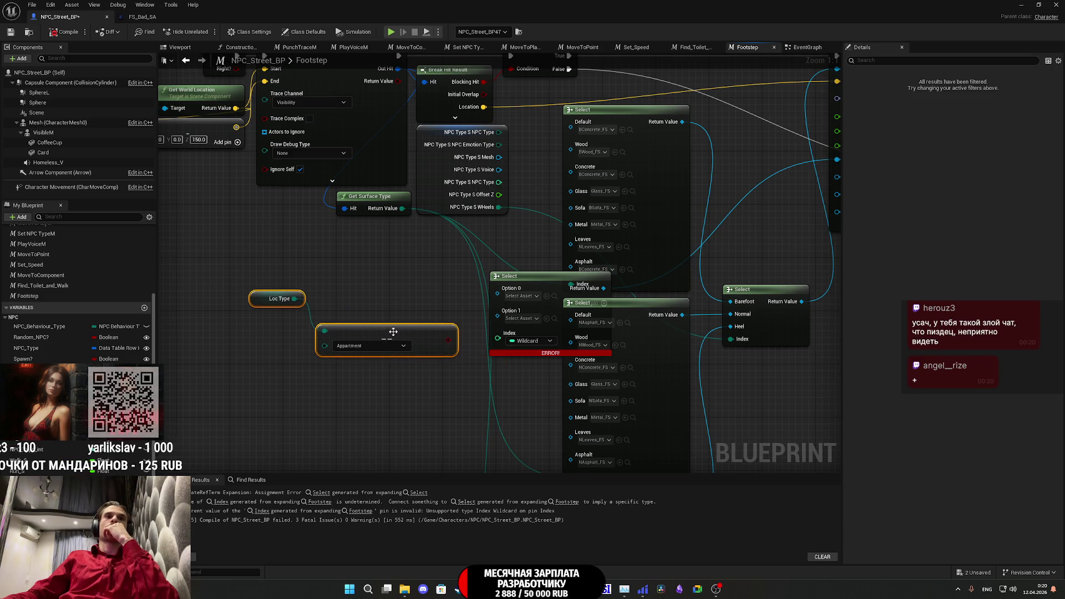
pyautogui.click(378, 306)
pyautogui.moveTo(251, 303)
pyautogui.mouseDown()
pyautogui.moveTo(259, 330)
pyautogui.moveTo(253, 323)
pyautogui.mouseUp()
pyautogui.click(357, 303)
pyautogui.moveTo(447, 339)
pyautogui.mouseDown()
pyautogui.moveTo(542, 339)
pyautogui.moveTo(464, 346)
pyautogui.moveTo(483, 303)
pyautogui.moveTo(390, 310)
pyautogui.mouseUp()
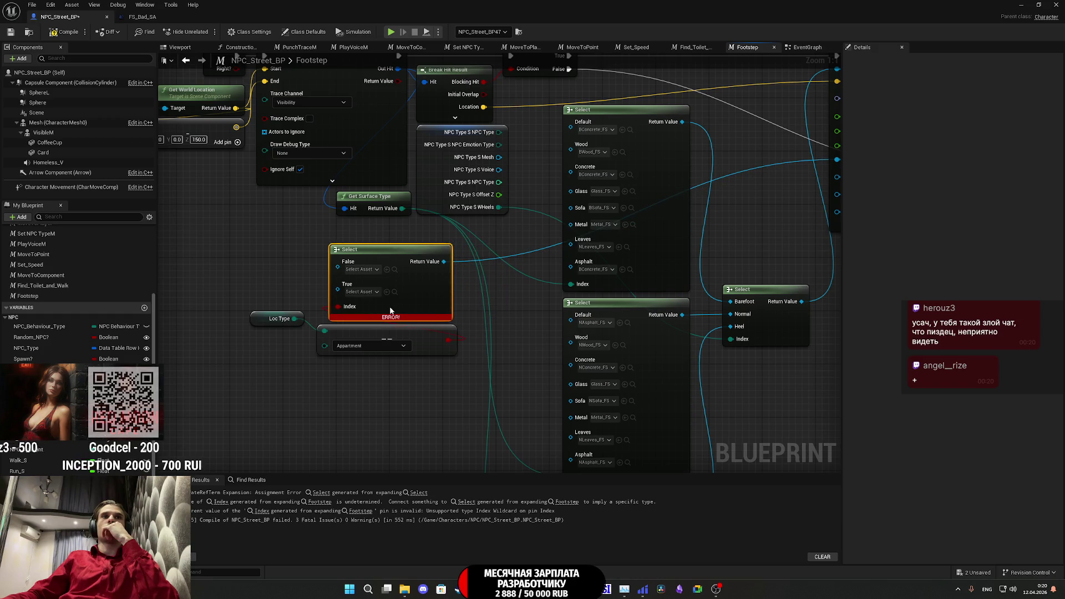
pyautogui.moveTo(383, 367); pyautogui.dragTo(298, 294)
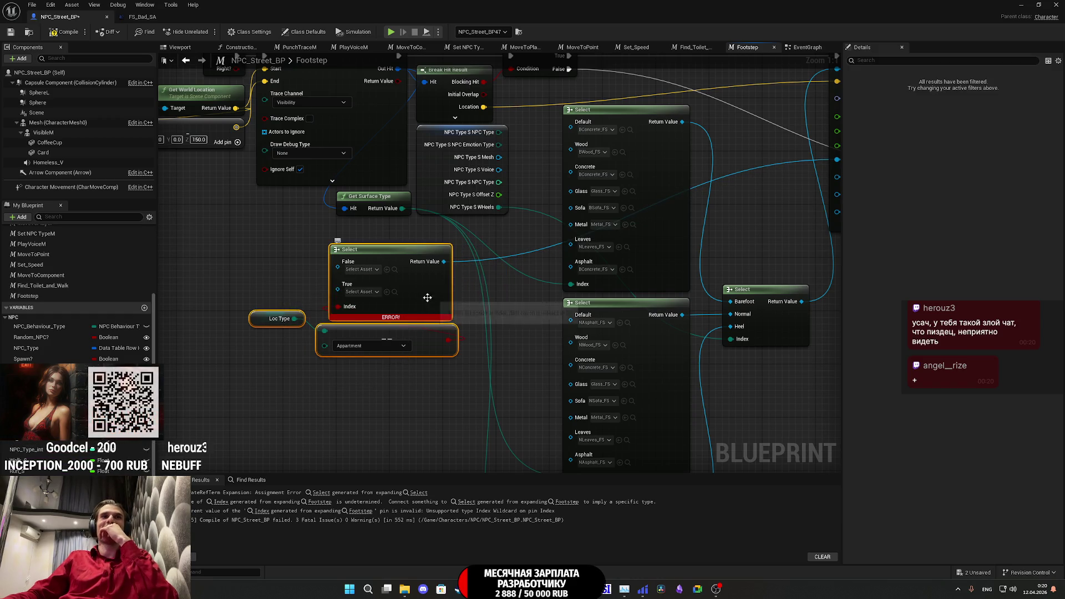
pyautogui.moveTo(425, 296); pyautogui.dragTo(383, 361)
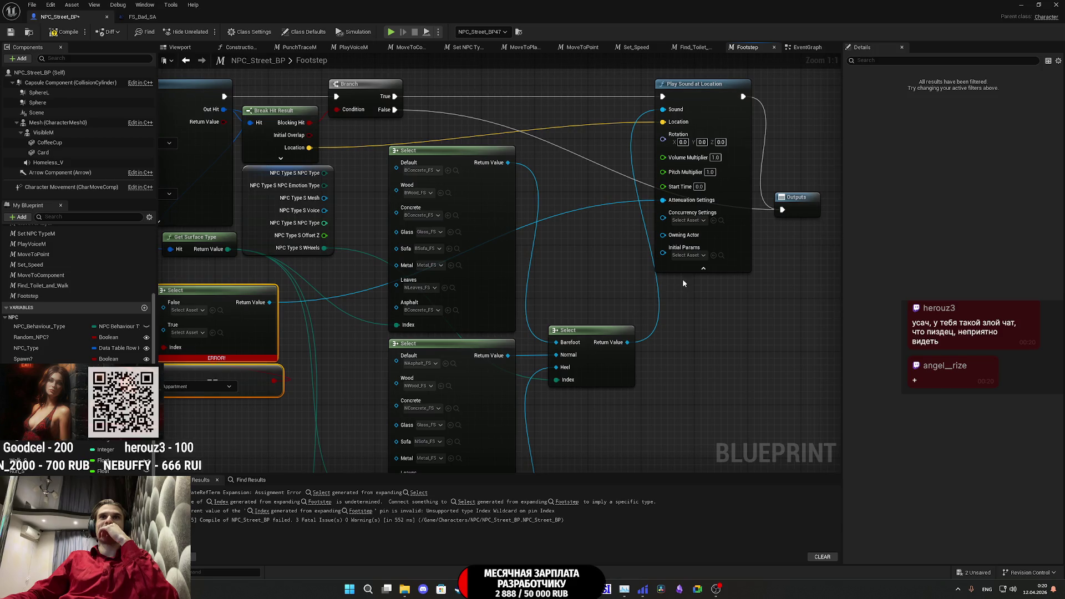
pyautogui.moveTo(682, 284)
pyautogui.mouseDown()
pyautogui.moveTo(811, 290)
pyautogui.moveTo(598, 348)
pyautogui.mouseUp()
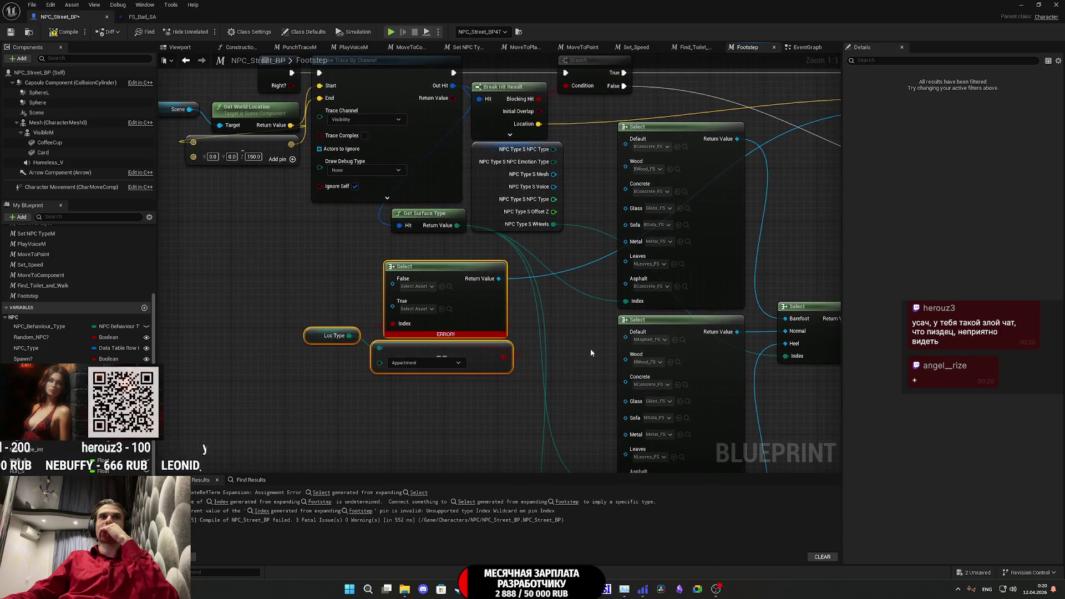
pyautogui.click(438, 399)
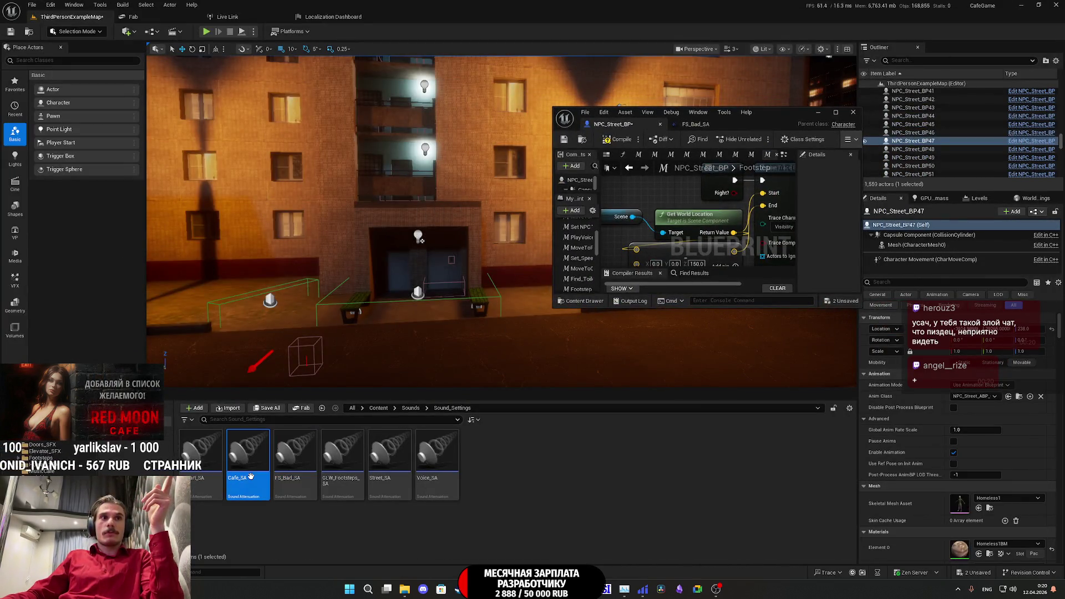
# - Assign Cafe_SA to the Select's True pin, leaving FS_Bad_SA on False
pyautogui.doubleClick(777, 112)
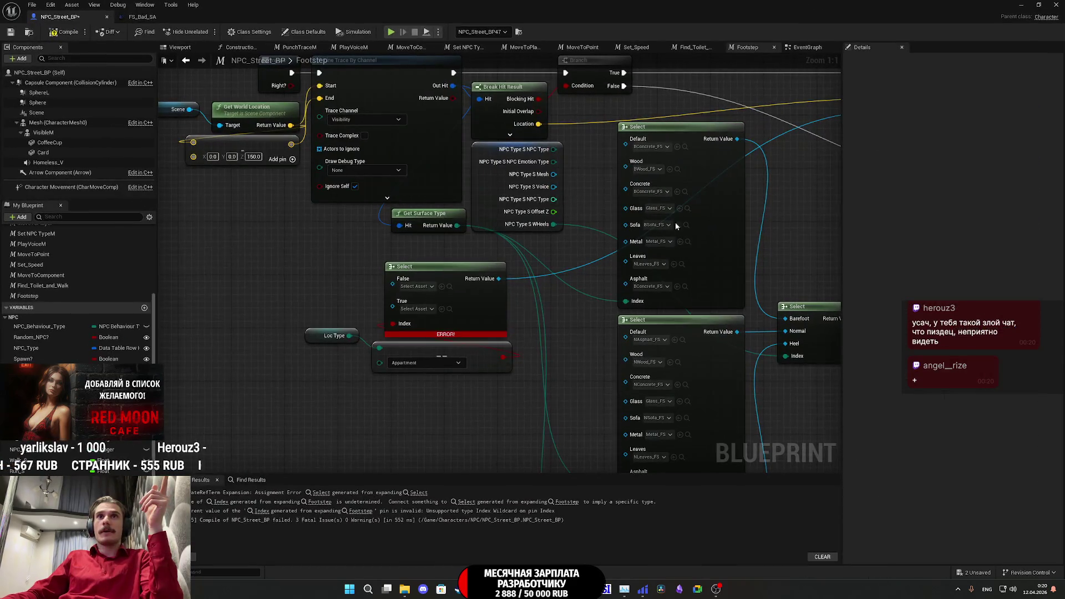
pyautogui.click(441, 308)
pyautogui.click(1040, 4)
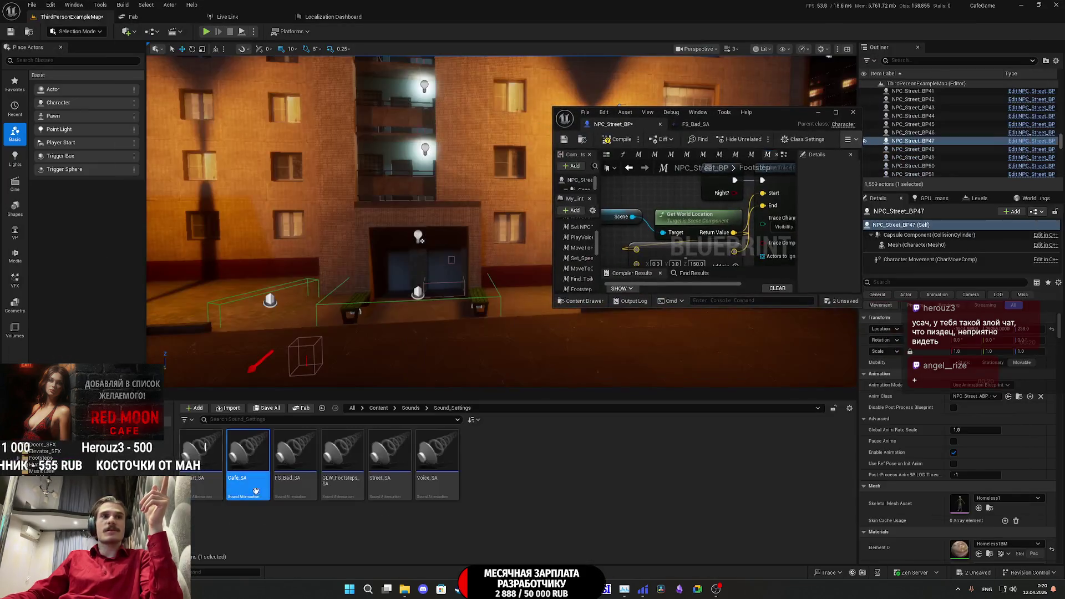
pyautogui.doubleClick(771, 123)
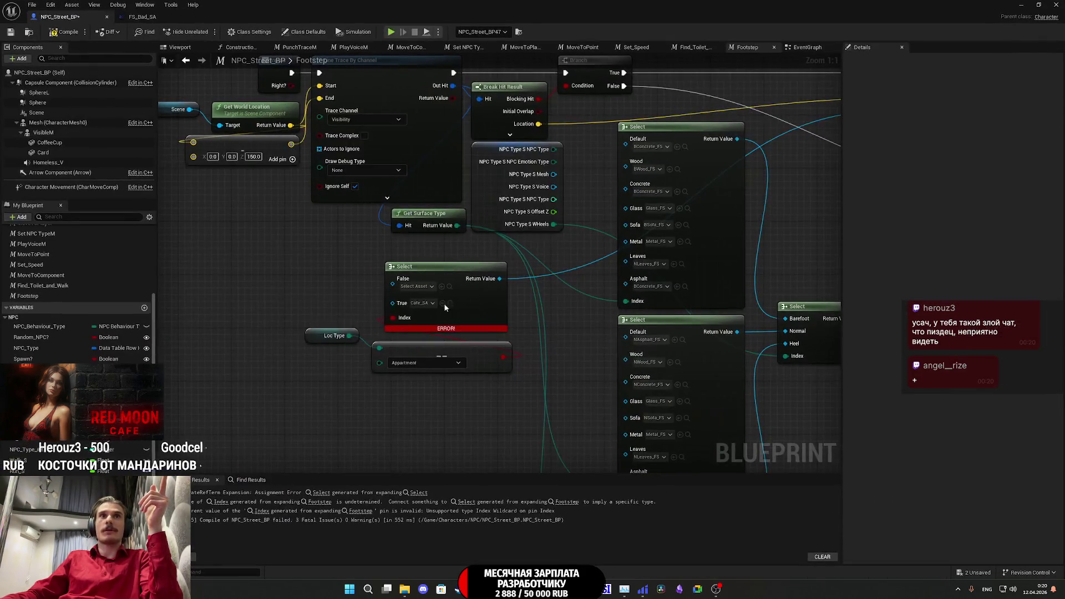
pyautogui.moveTo(454, 437); pyautogui.dragTo(466, 472)
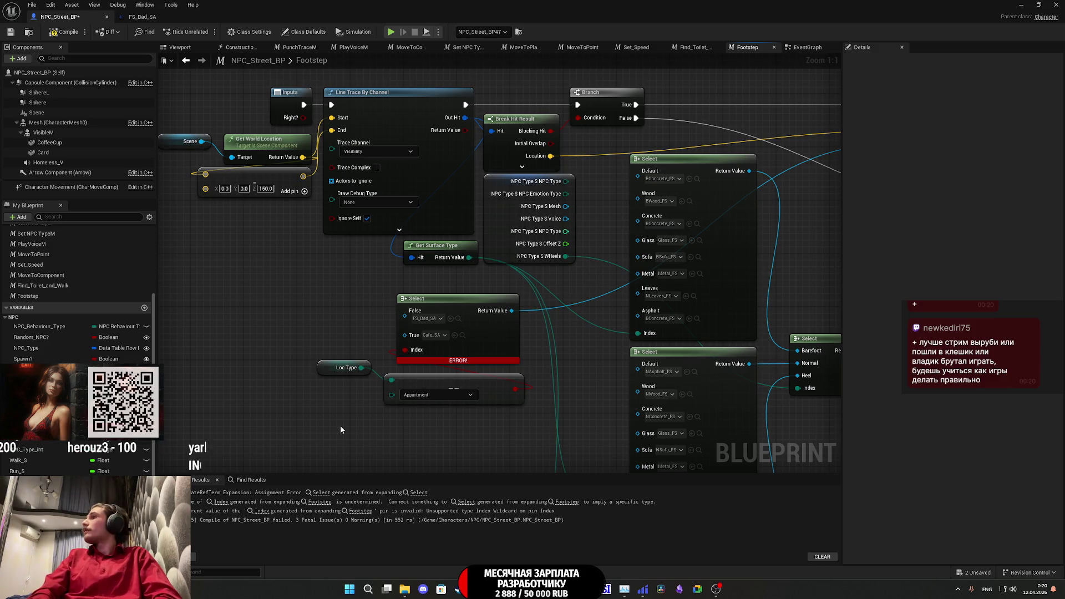
# - Browse the Watchman Prologue screenshots and trailer on its Steam store page
pyautogui.hotkey('alt', 'Tab')
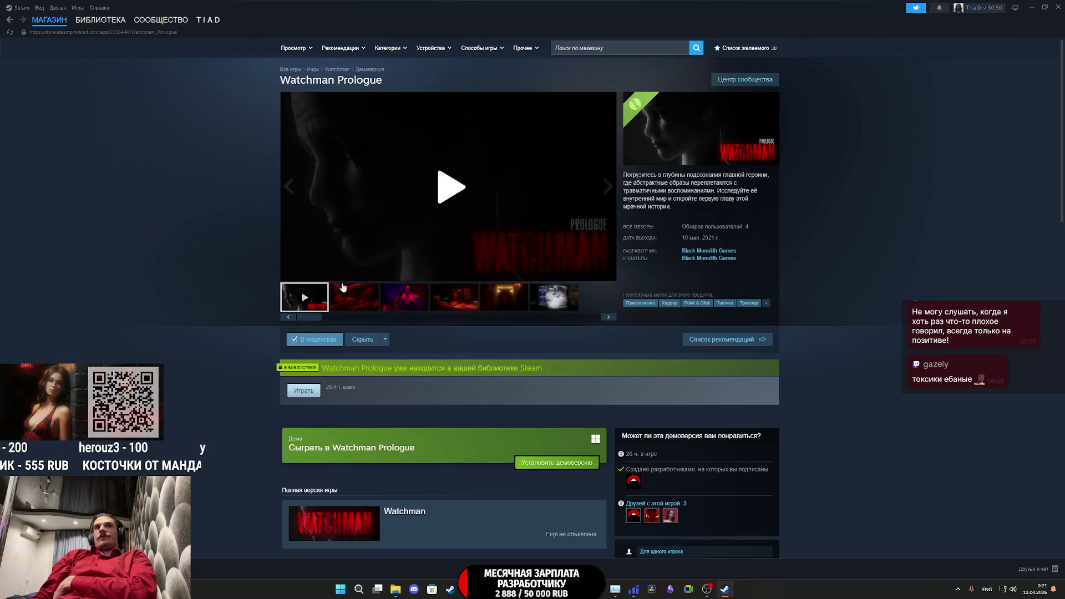
pyautogui.click(409, 274)
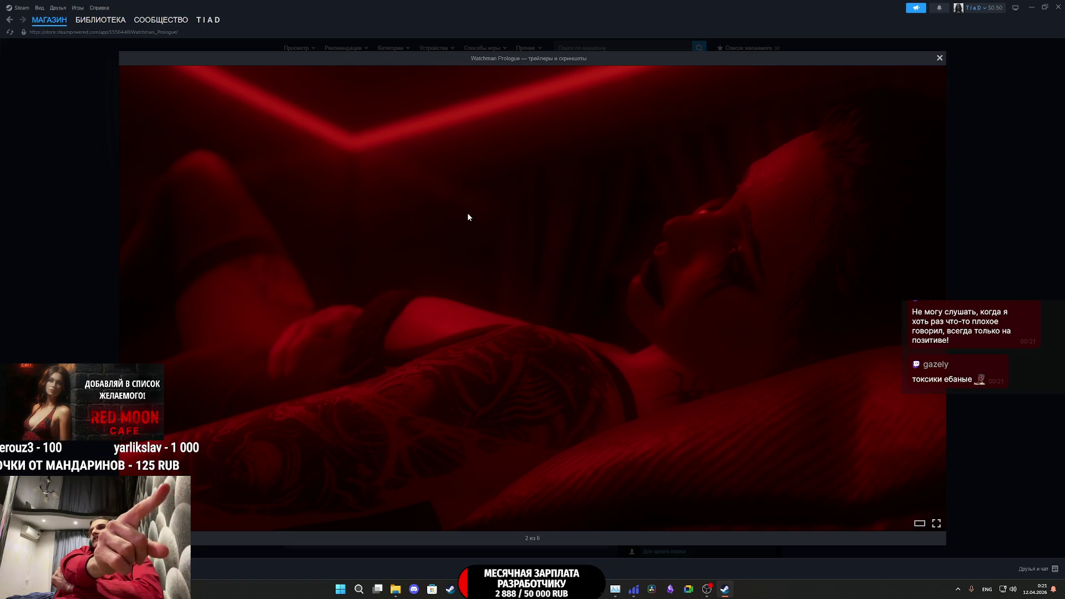
pyautogui.click(467, 217)
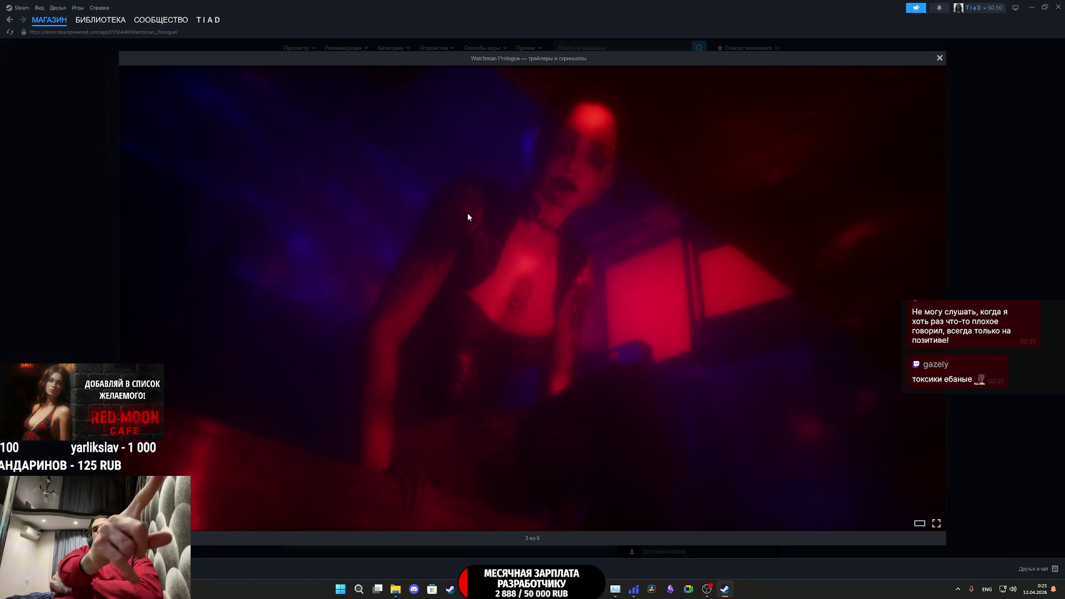
pyautogui.click(468, 217)
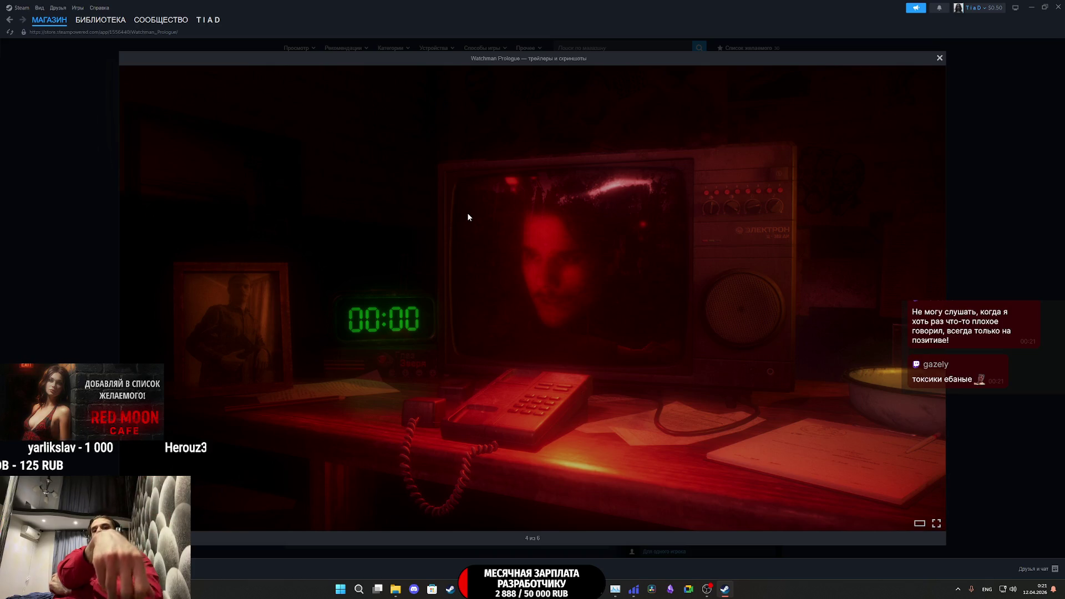
pyautogui.click(468, 217)
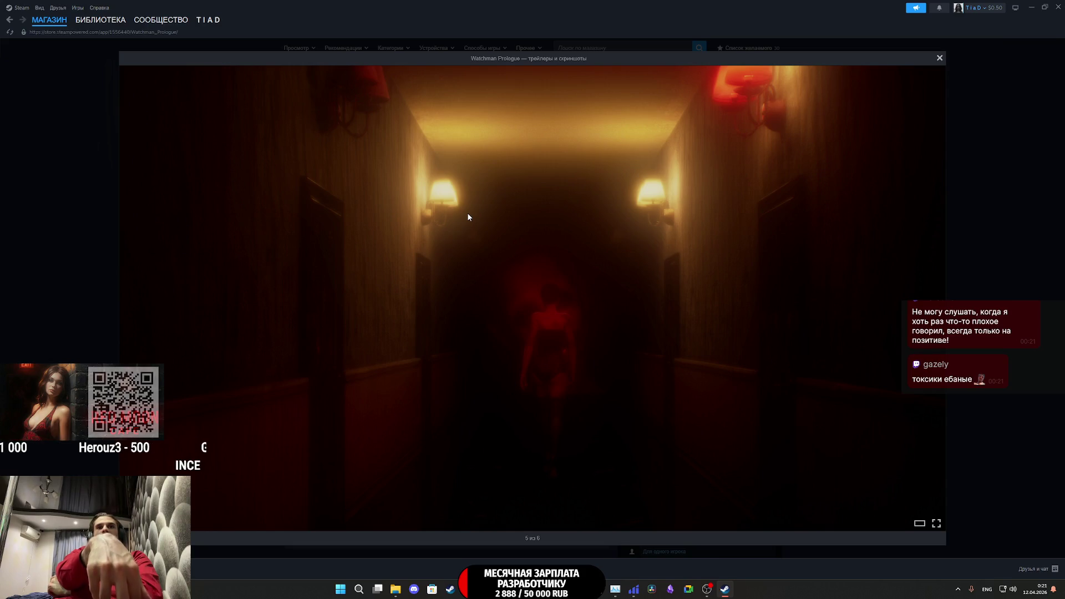
pyautogui.click(468, 217)
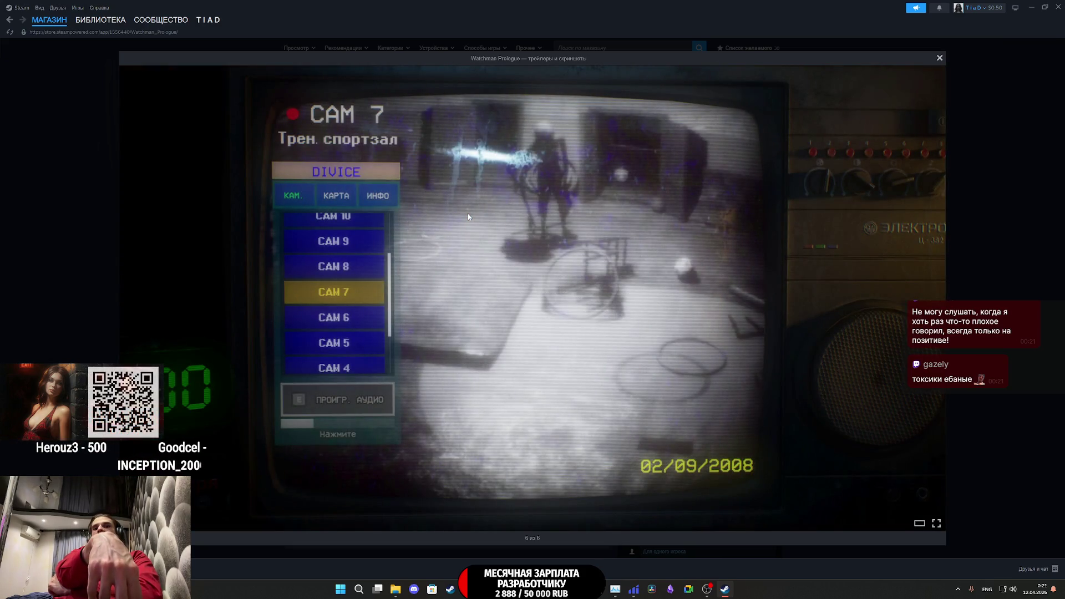
pyautogui.click(468, 217)
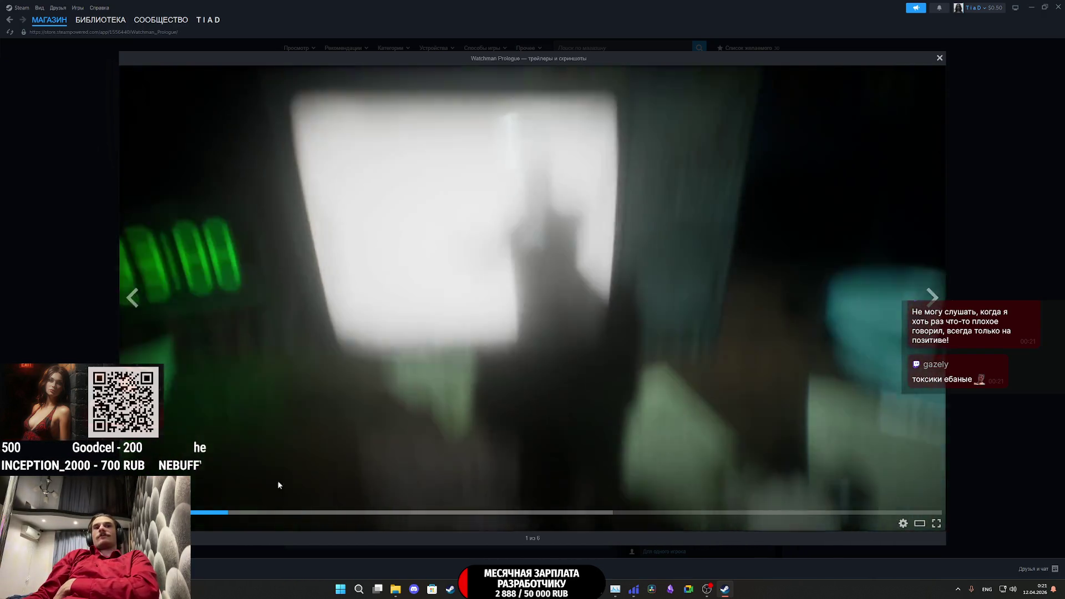
pyautogui.click(410, 512)
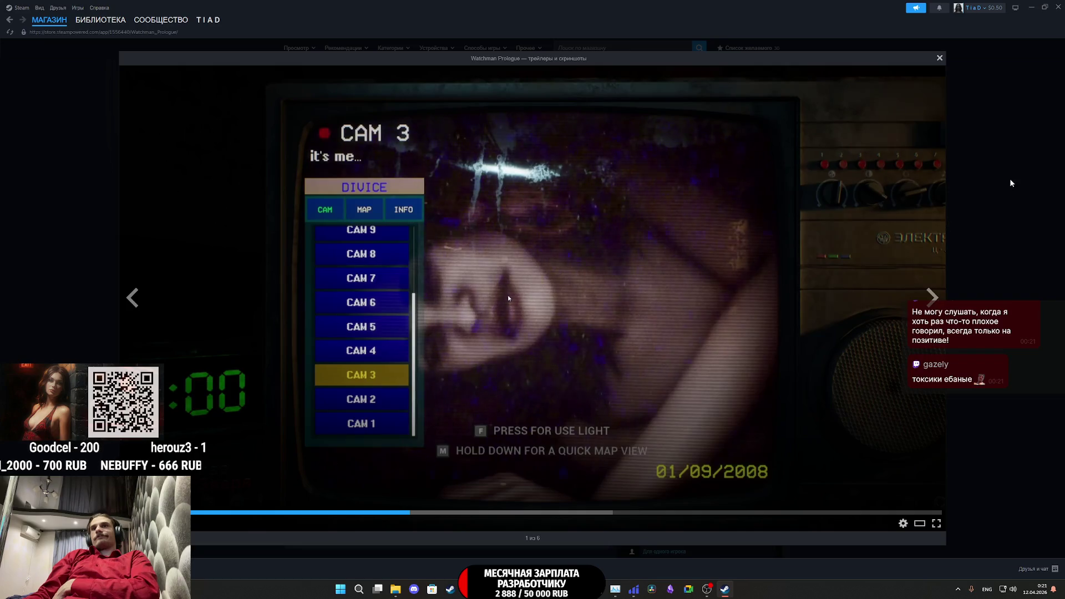
pyautogui.click(1011, 183)
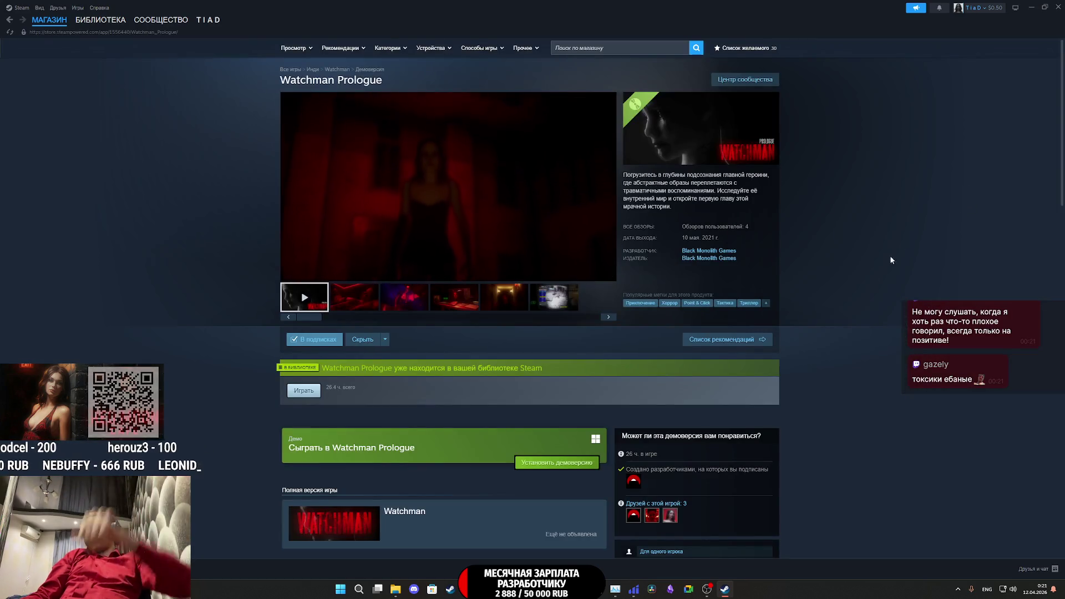
# - Scroll the Watchman Prologue store page, view its library entry, then close Steam
pyautogui.scroll(-5, 904, 242)
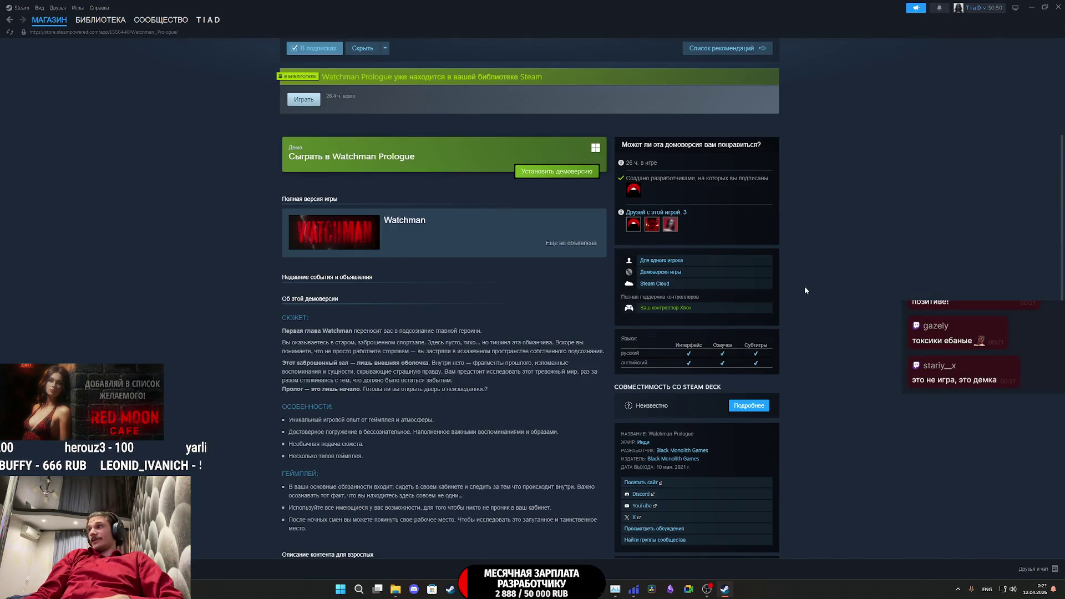
pyautogui.scroll(-8, 788, 283)
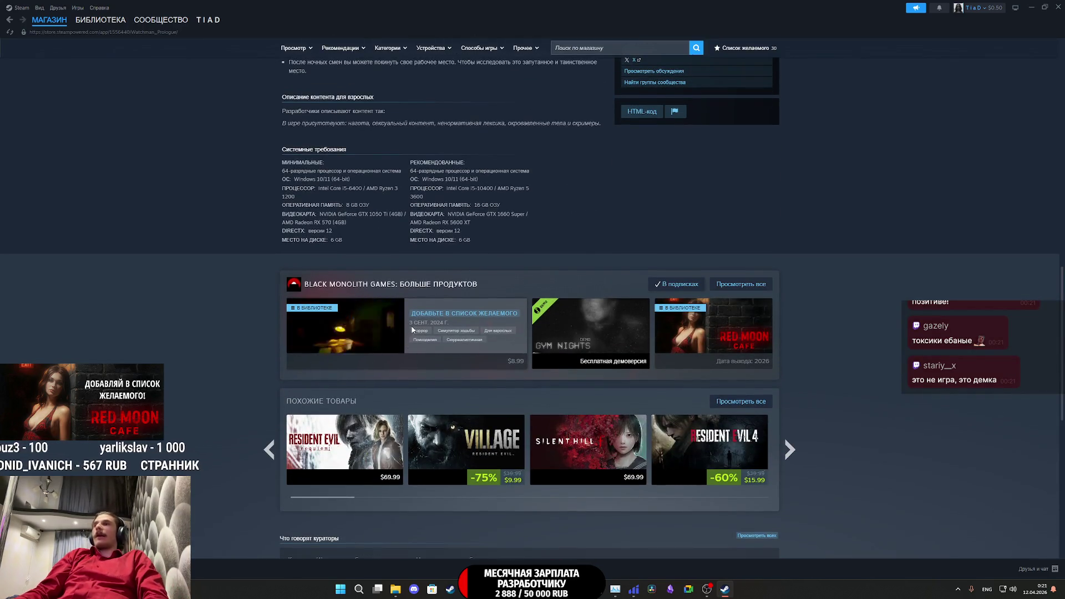
pyautogui.scroll(-1, 507, 252)
pyautogui.scroll(-8, 507, 252)
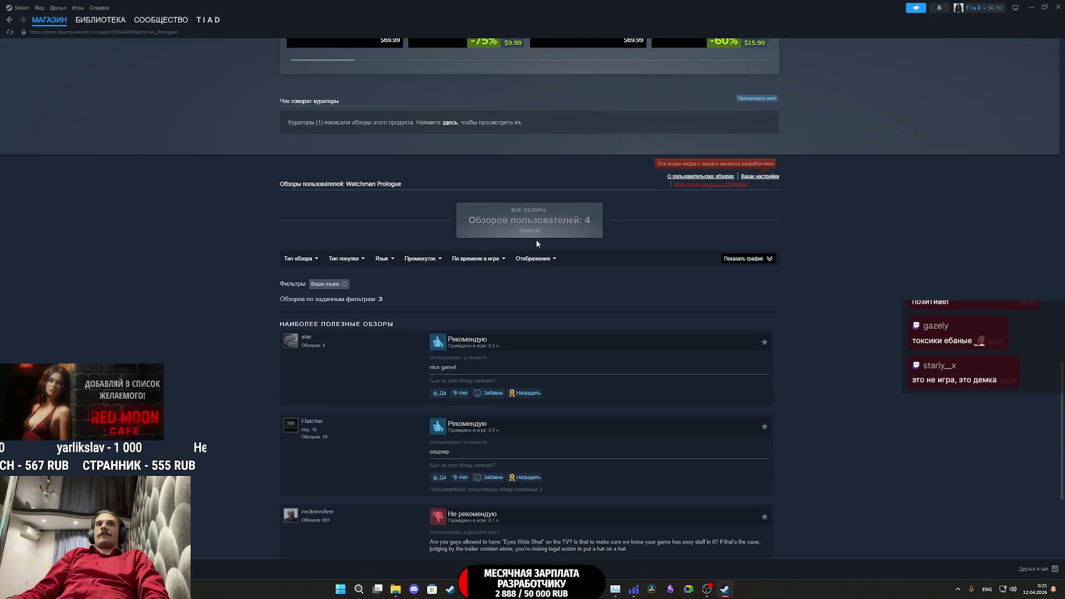
pyautogui.scroll(-4, 537, 239)
pyautogui.scroll(20, 525, 231)
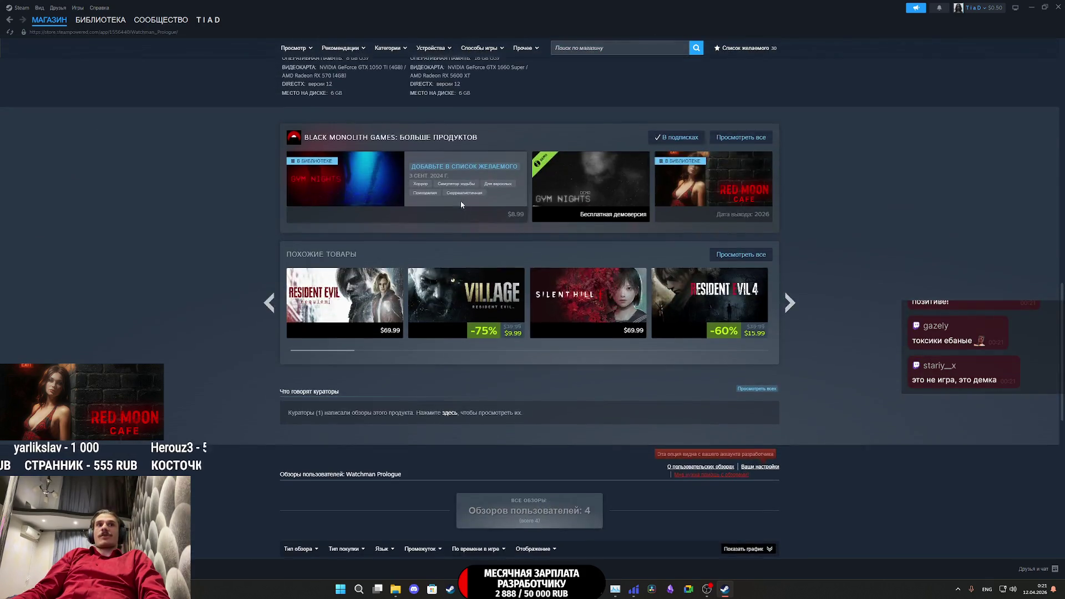
pyautogui.scroll(1, 461, 216)
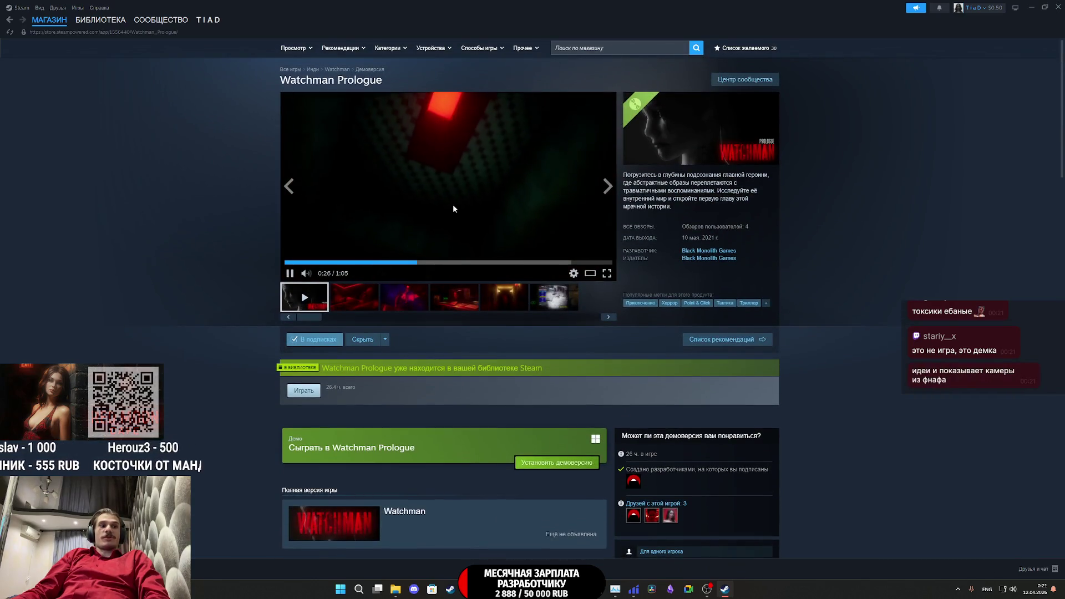
pyautogui.click(100, 20)
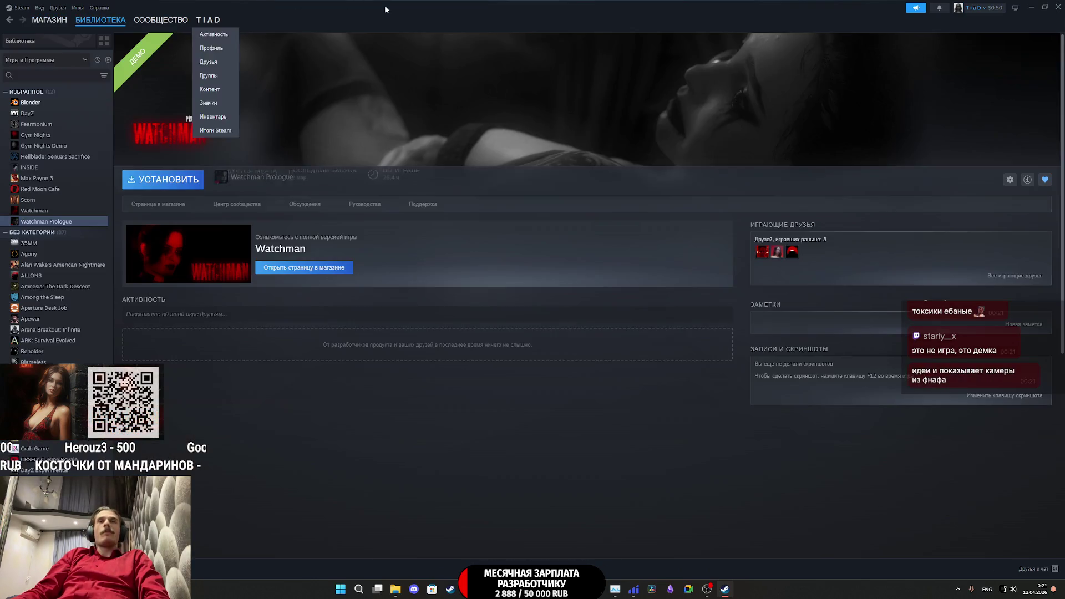
pyautogui.click(1060, 4)
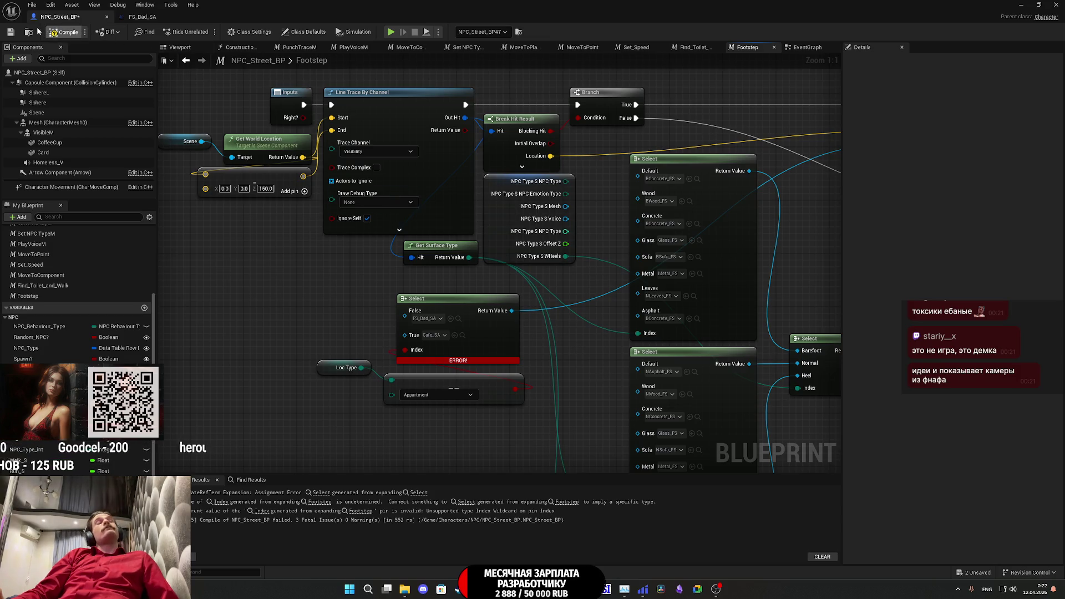
# - Compile and save NPC_Street_BP so the Footstep Select node's errors clear
pyautogui.click(11, 32)
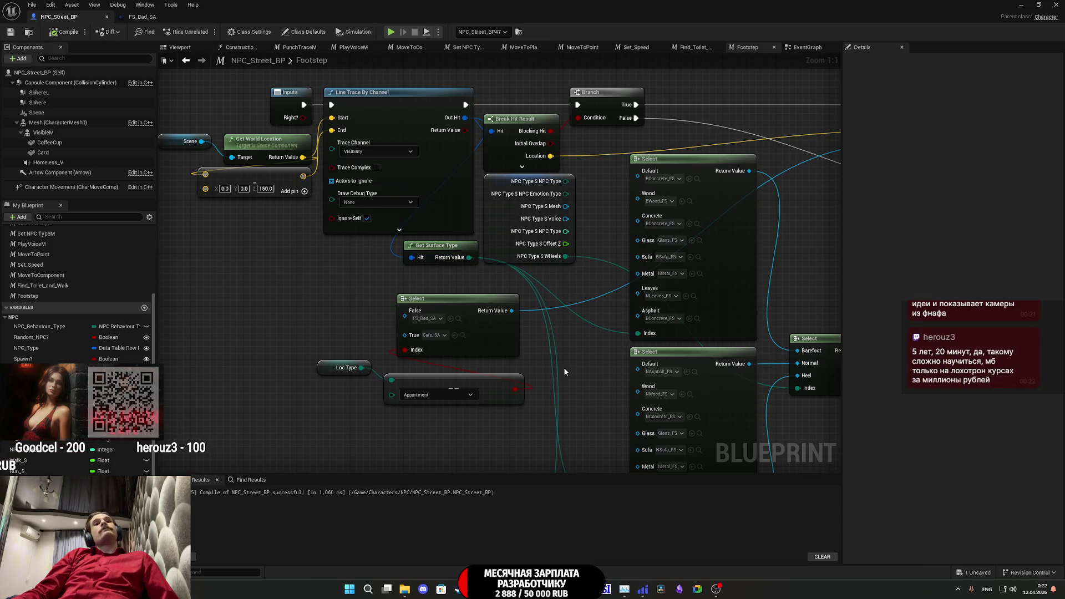
pyautogui.moveTo(591, 363); pyautogui.dragTo(574, 363)
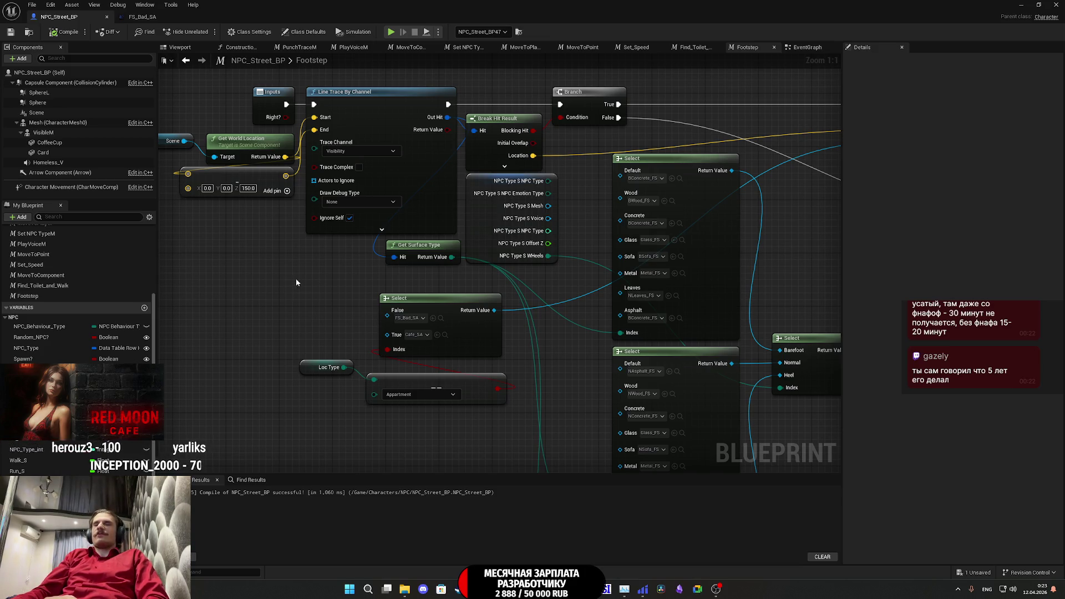
pyautogui.moveTo(554, 371); pyautogui.dragTo(517, 358)
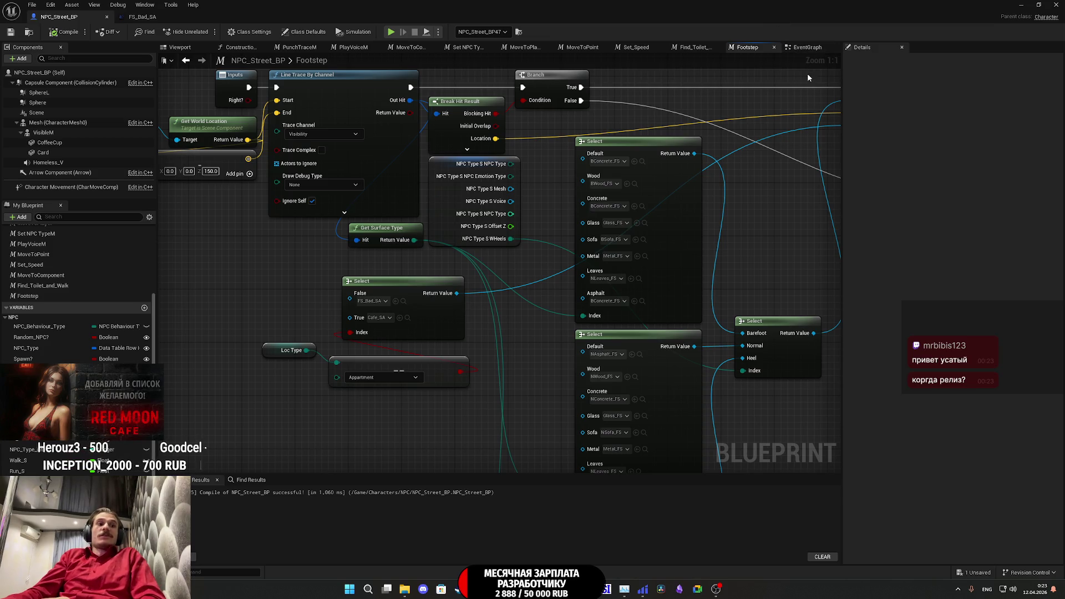
pyautogui.click(955, 209)
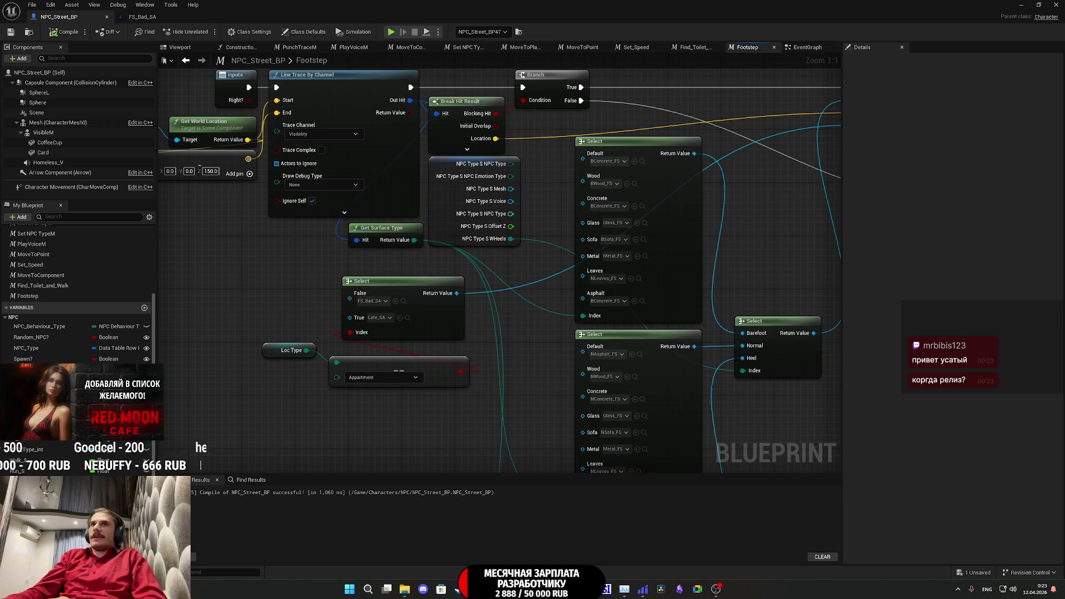
pyautogui.moveTo(756, 207); pyautogui.dragTo(733, 204)
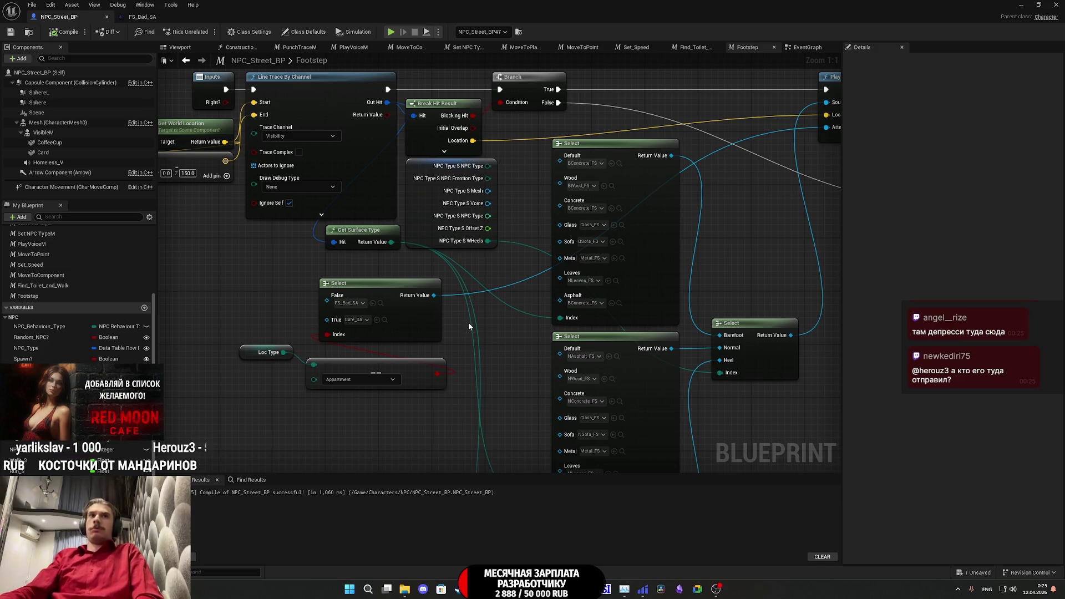
# - Nudge the Appartment node up, save NPC_Street_BP with Ctrl+S, and restore down the editor window
pyautogui.moveTo(379, 371); pyautogui.dragTo(380, 365)
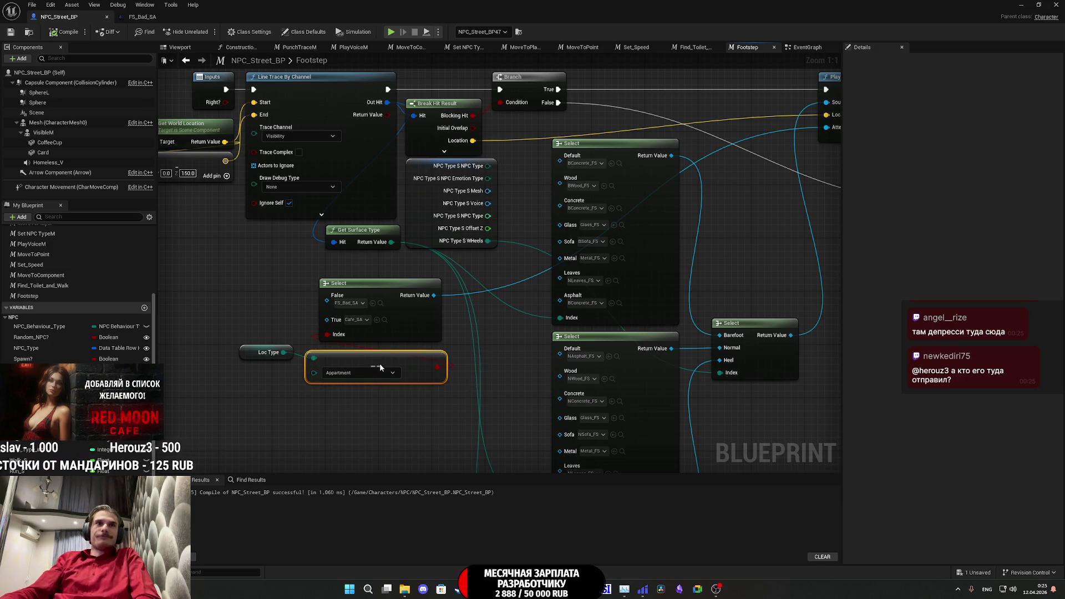
pyautogui.click(508, 364)
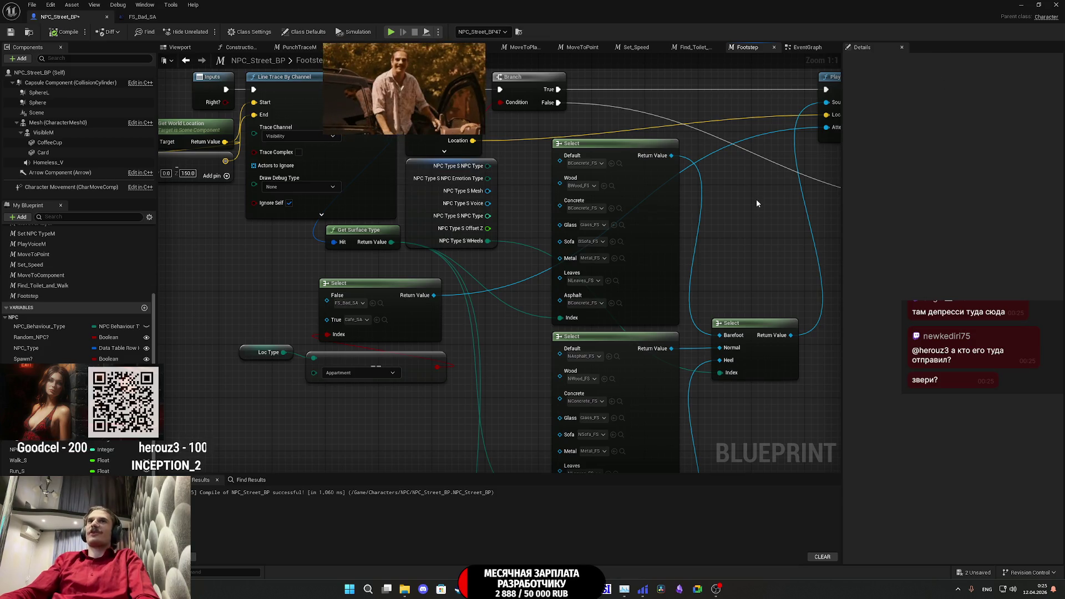
pyautogui.moveTo(741, 182)
pyautogui.mouseDown()
pyautogui.moveTo(559, 181)
pyautogui.moveTo(661, 208)
pyautogui.moveTo(680, 265)
pyautogui.mouseUp()
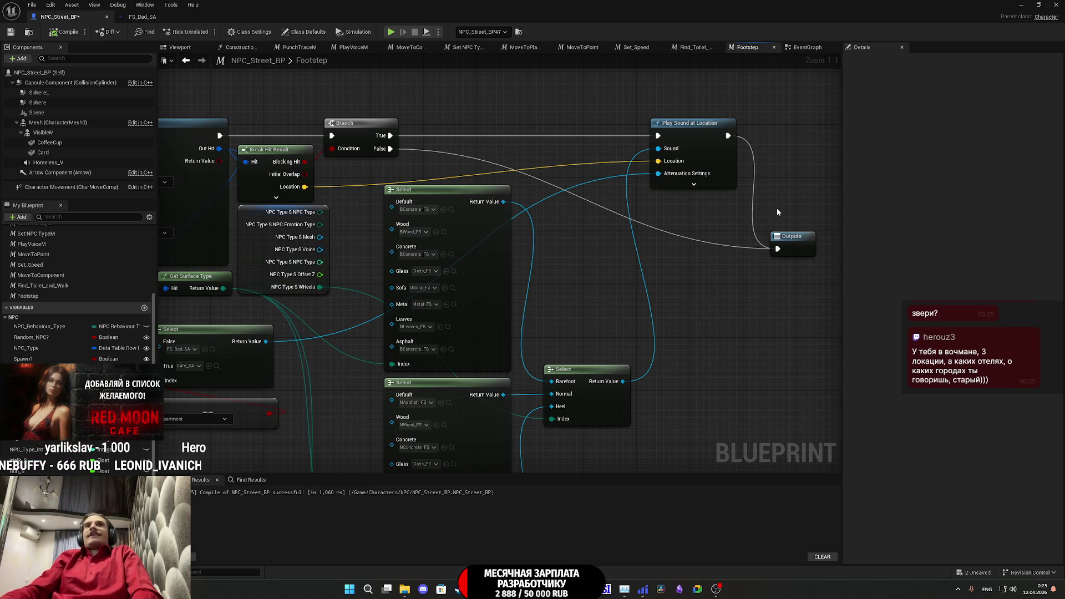
pyautogui.hotkey('ctrl', 's')
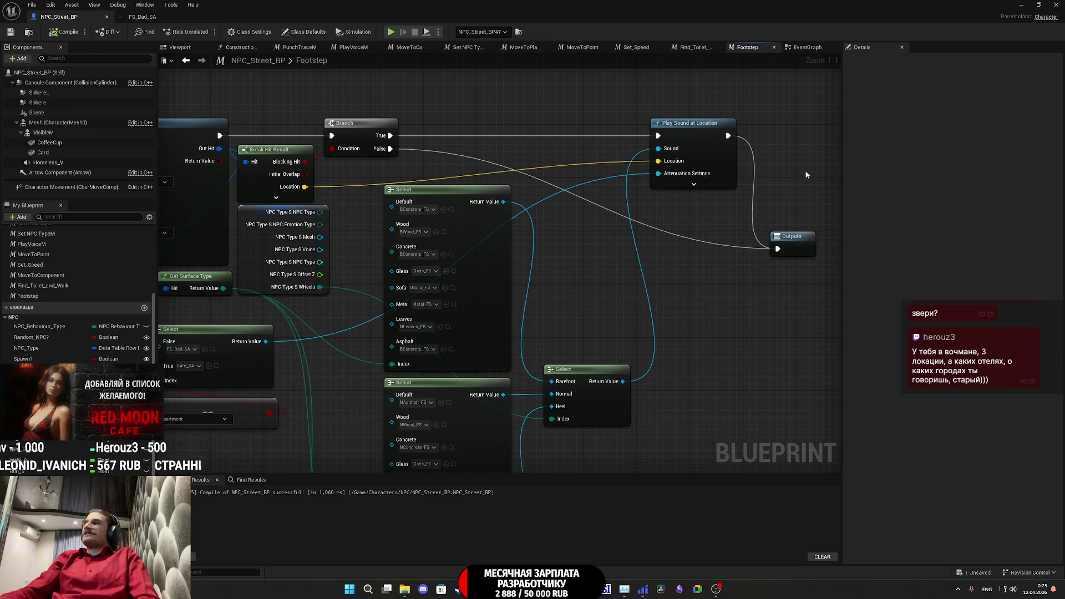
pyautogui.moveTo(810, 172); pyautogui.dragTo(775, 213)
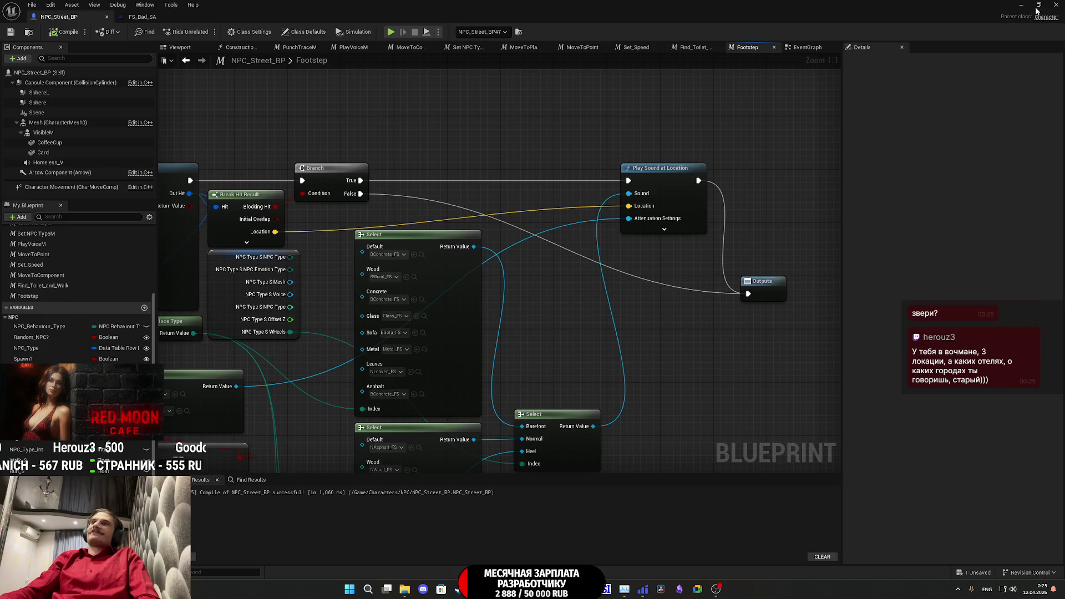
pyautogui.click(1039, 5)
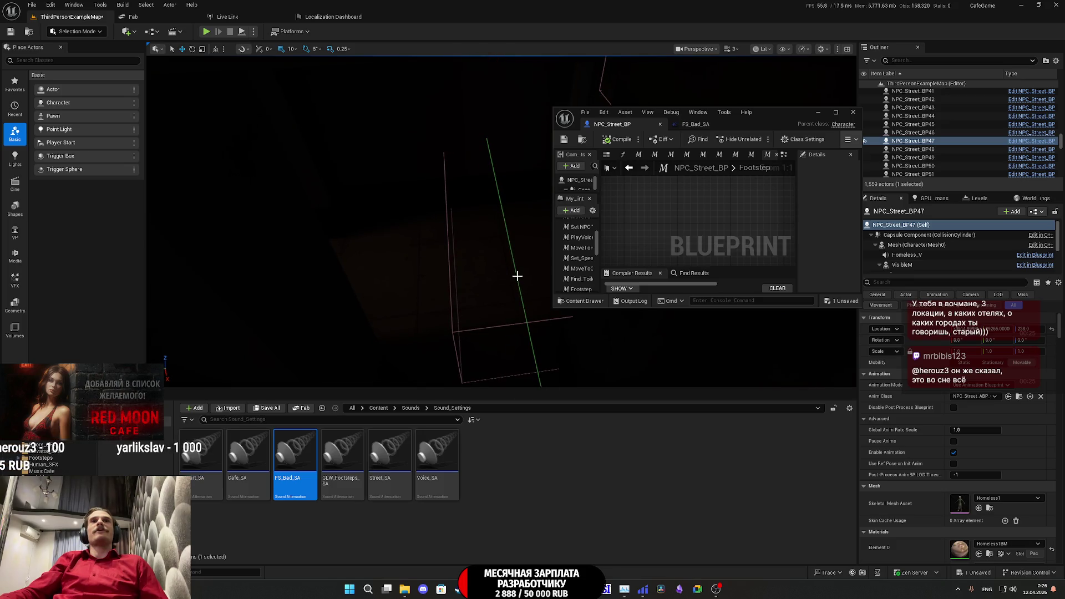
# - Close the NPC_Street_BP editor and frame the view on the EMain_Door_BP door
pyautogui.click(516, 279)
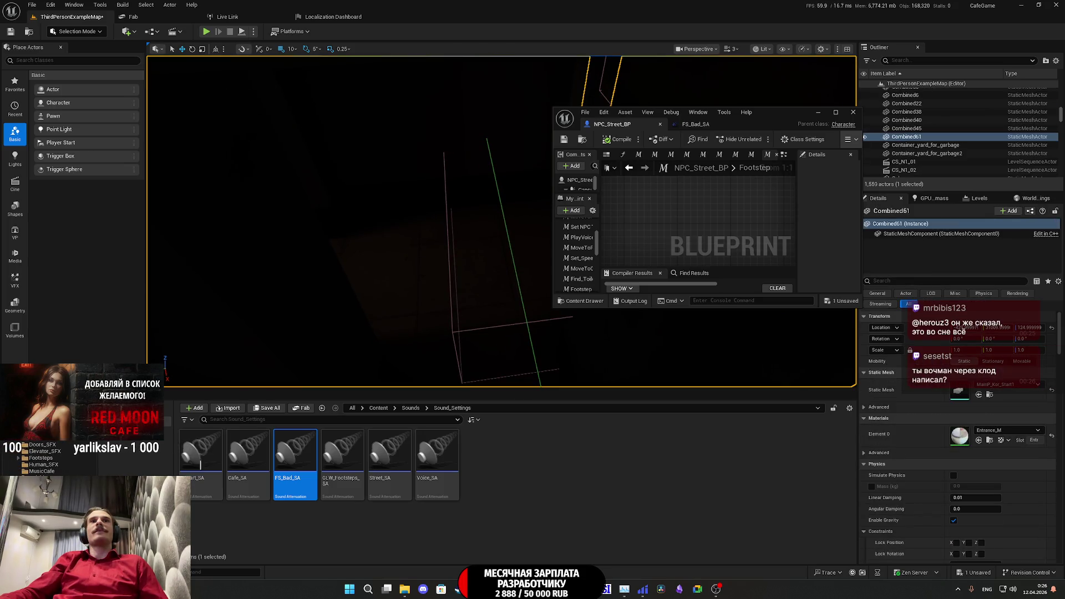
pyautogui.click(479, 331)
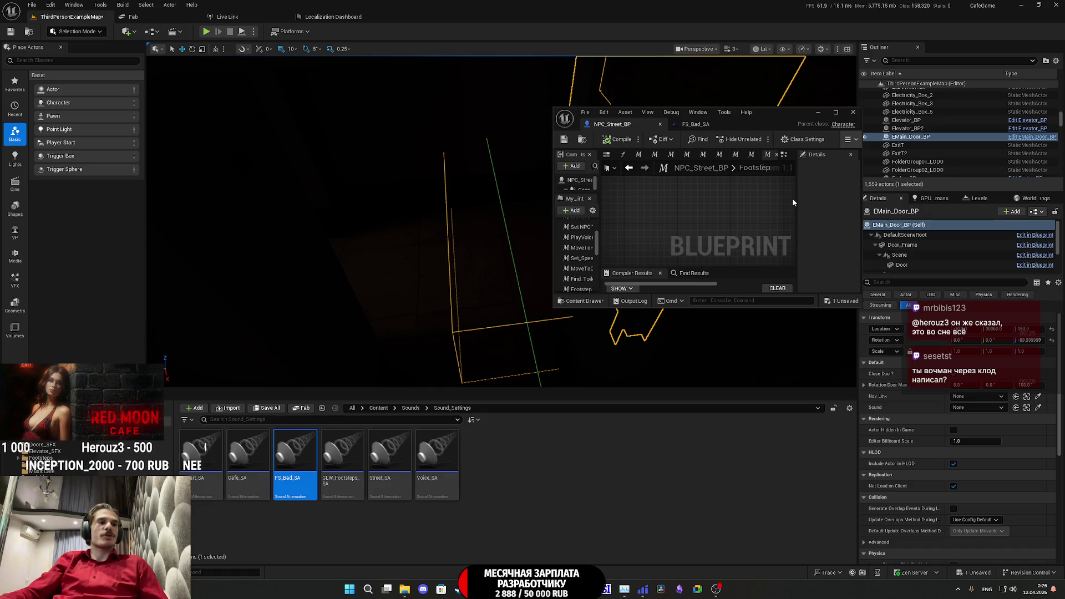
pyautogui.click(853, 112)
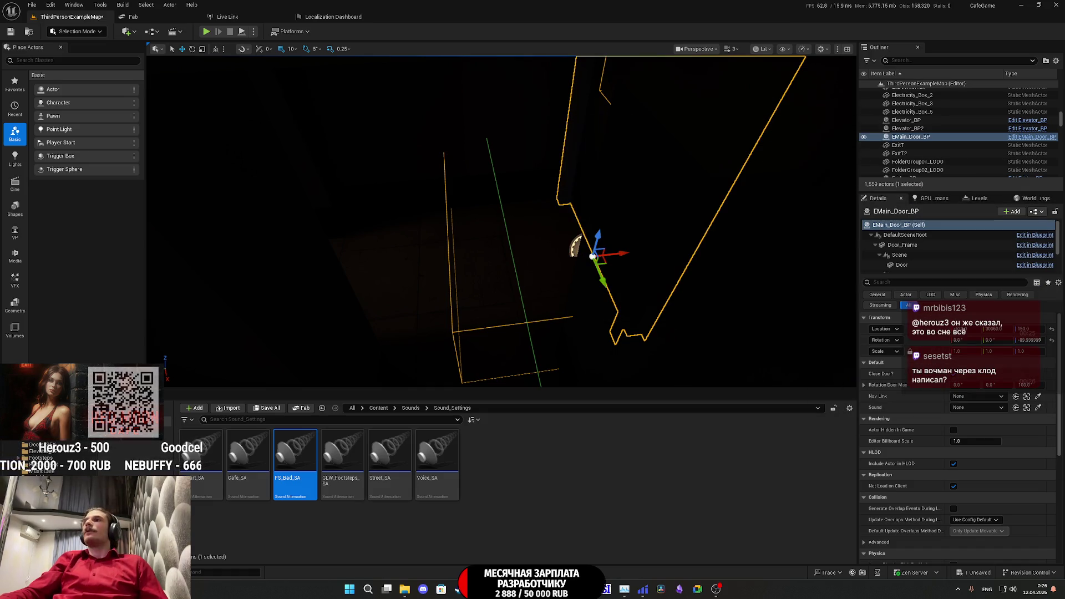
pyautogui.press('f')
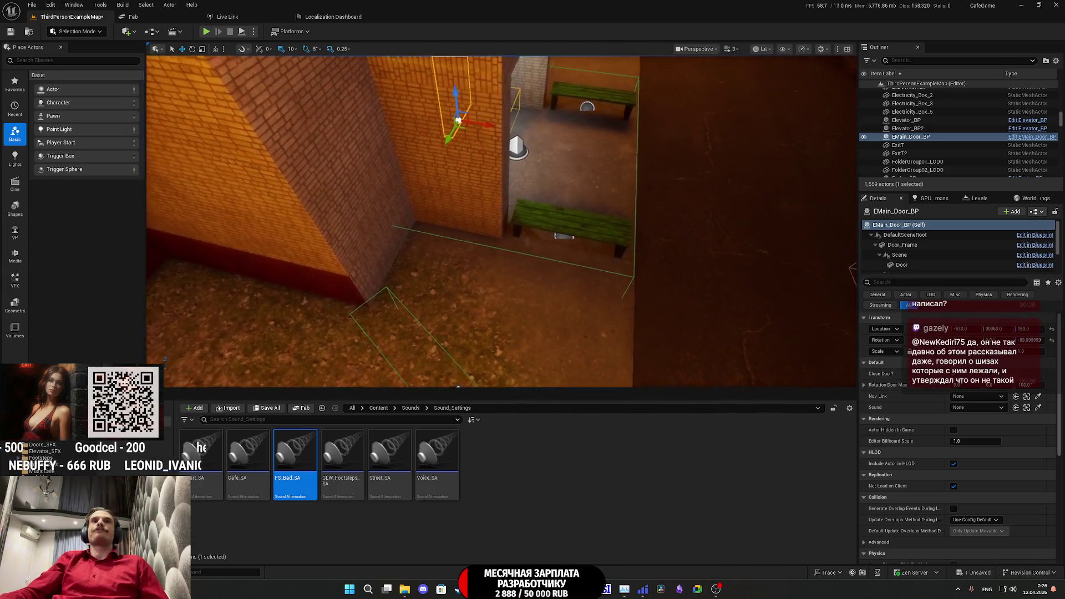
# - Select the OptimizationT_BP16 trigger box and open its Blueprint options
pyautogui.click(583, 219)
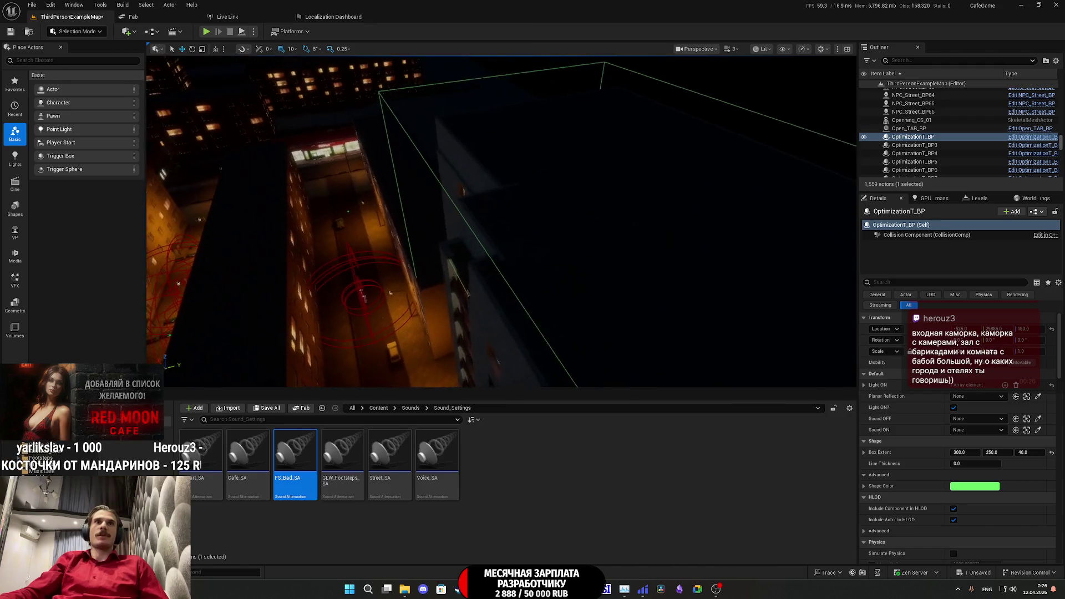
pyautogui.click(569, 308)
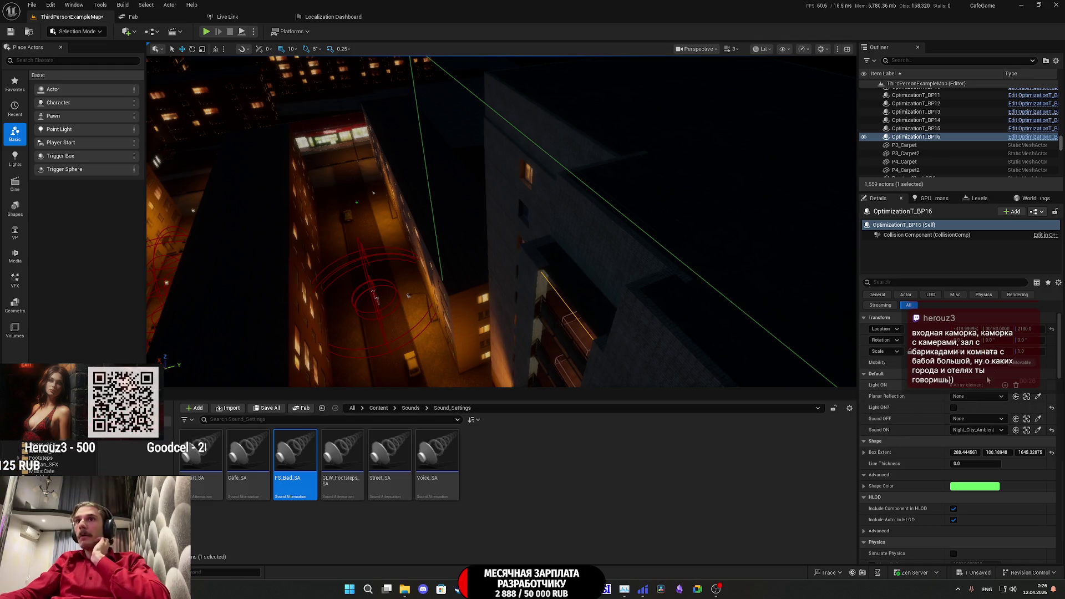
pyautogui.click(1033, 214)
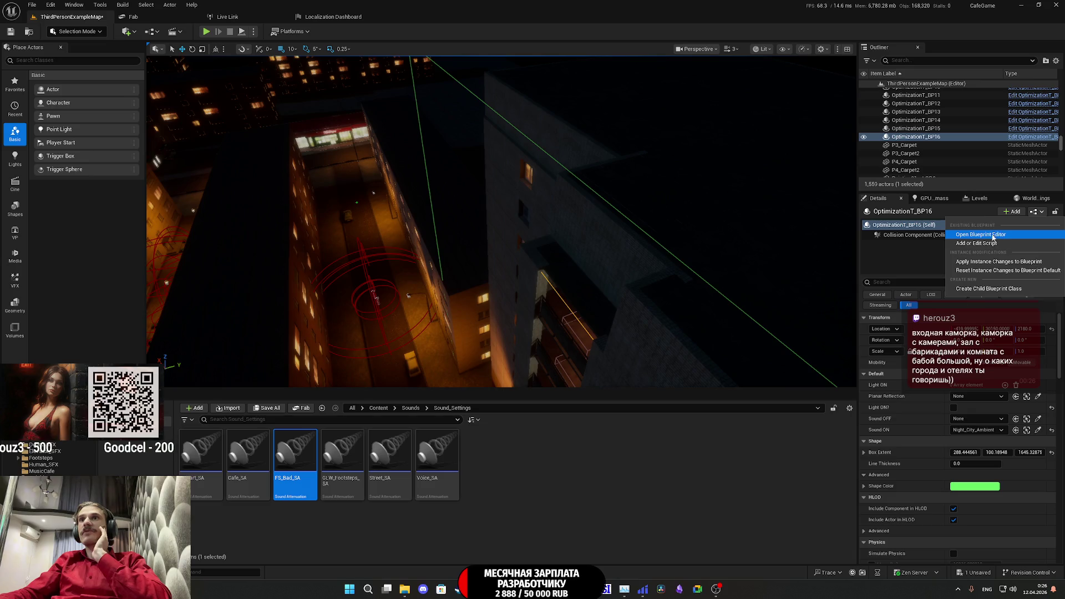
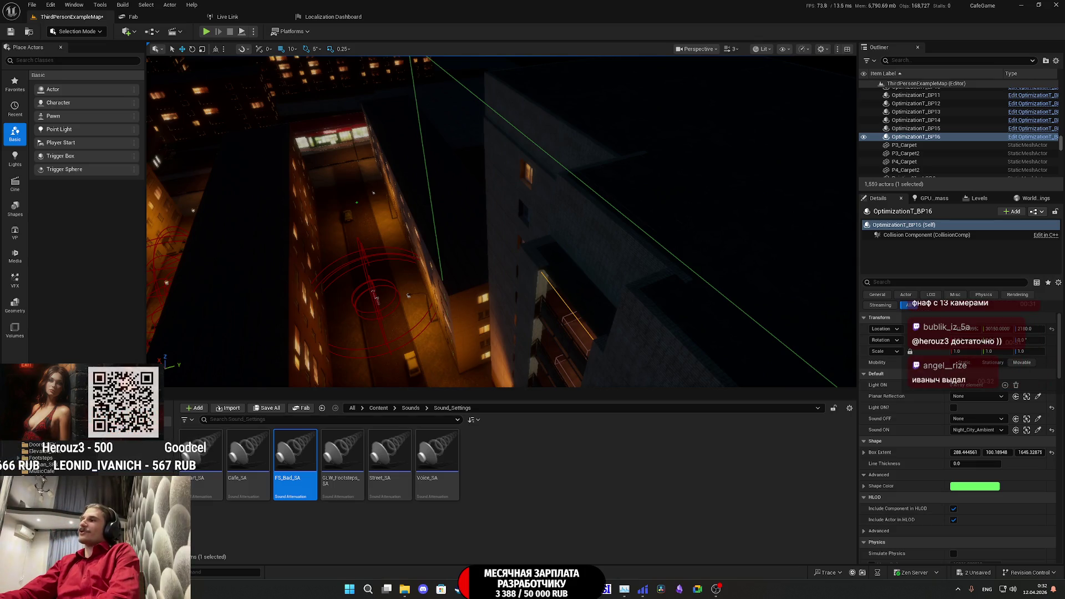
# - Survey the courtyard sound areas around OptimizationT_BP16, then bring up Save All for ThirdPersonExampleMap
pyautogui.press('super+d')
pyautogui.press('super+d')
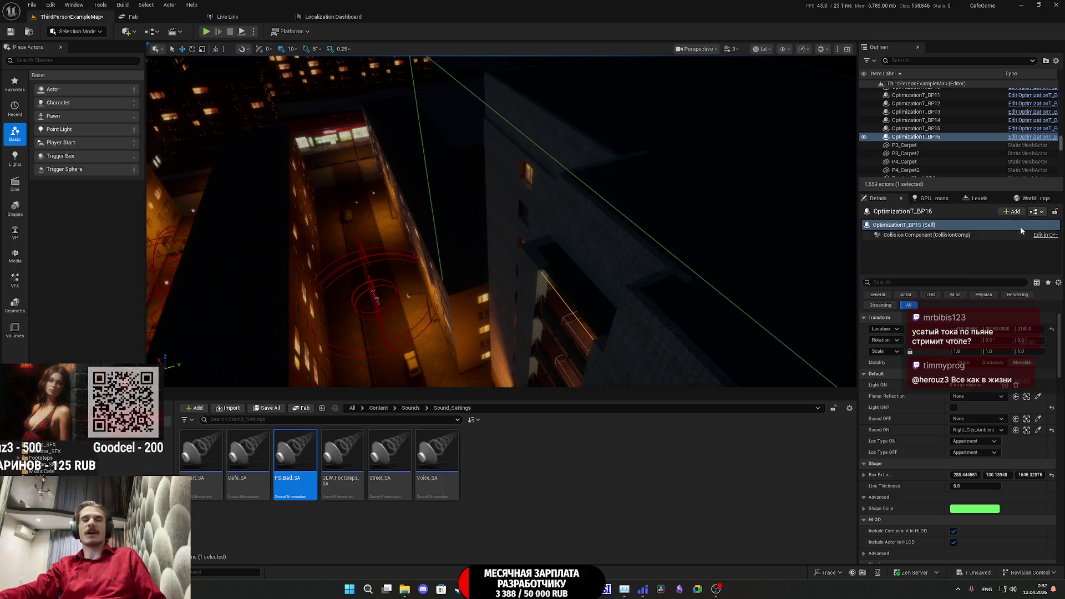
pyautogui.press('f')
pyautogui.moveTo(797, 159); pyautogui.dragTo(639, 220)
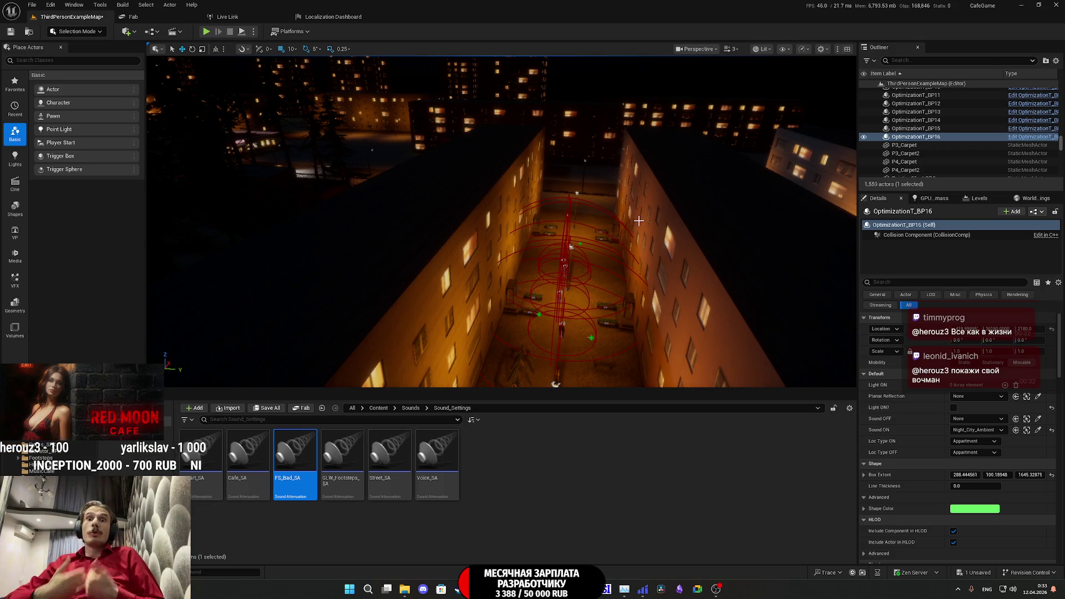
pyautogui.moveTo(639, 221)
pyautogui.mouseDown()
pyautogui.moveTo(621, 221)
pyautogui.moveTo(605, 175)
pyautogui.moveTo(597, 197)
pyautogui.moveTo(610, 186)
pyautogui.moveTo(599, 176)
pyautogui.moveTo(580, 188)
pyautogui.moveTo(605, 186)
pyautogui.moveTo(578, 193)
pyautogui.moveTo(664, 227)
pyautogui.mouseUp()
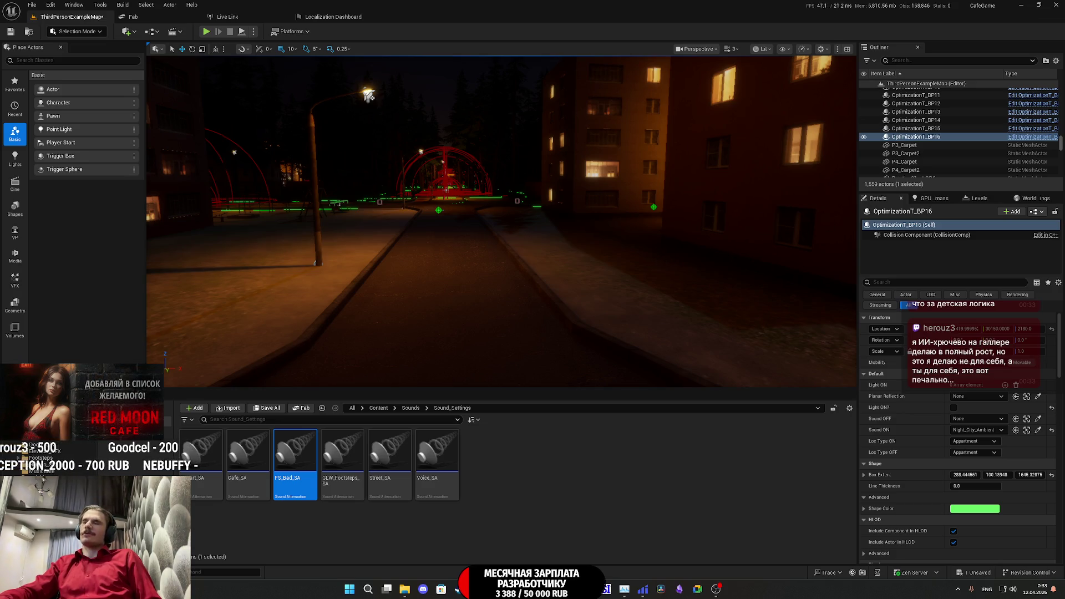
pyautogui.click(265, 409)
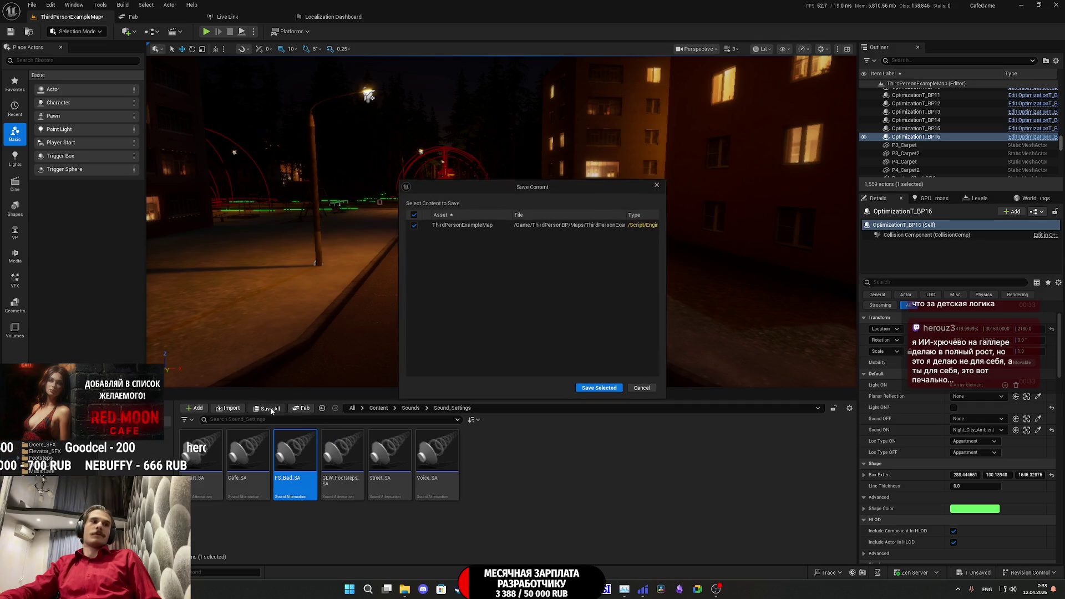
# - Save ThirdPersonExampleMap with Save Selected, then fly toward the red dome
pyautogui.click(595, 389)
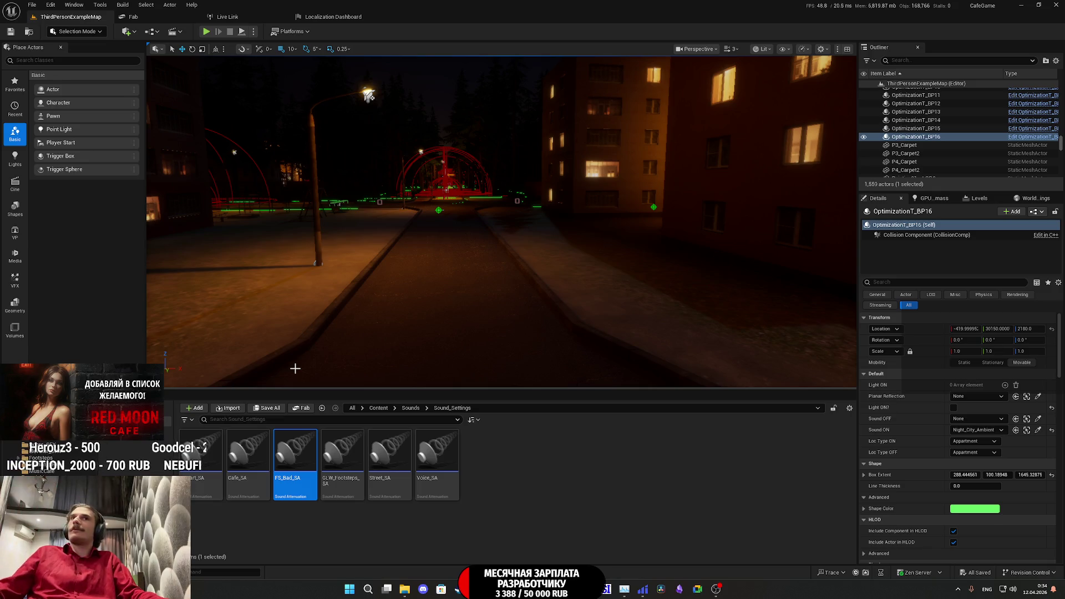
pyautogui.moveTo(383, 289)
pyautogui.mouseDown()
pyautogui.moveTo(375, 190)
pyautogui.moveTo(528, 211)
pyautogui.moveTo(393, 287)
pyautogui.mouseUp()
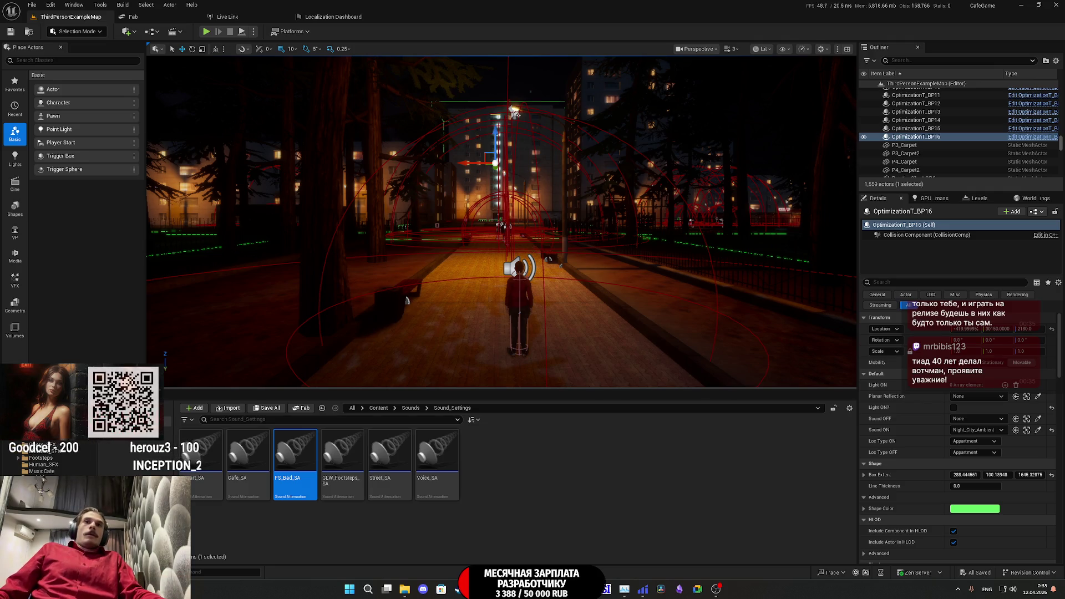
pyautogui.press('w')
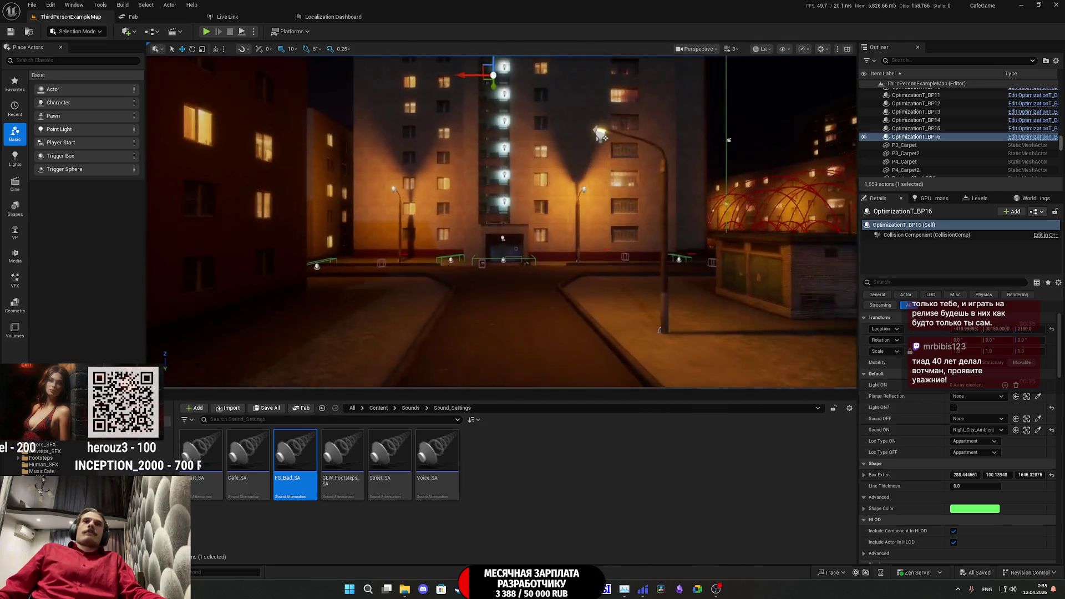
pyautogui.press('w')
pyautogui.press('w')
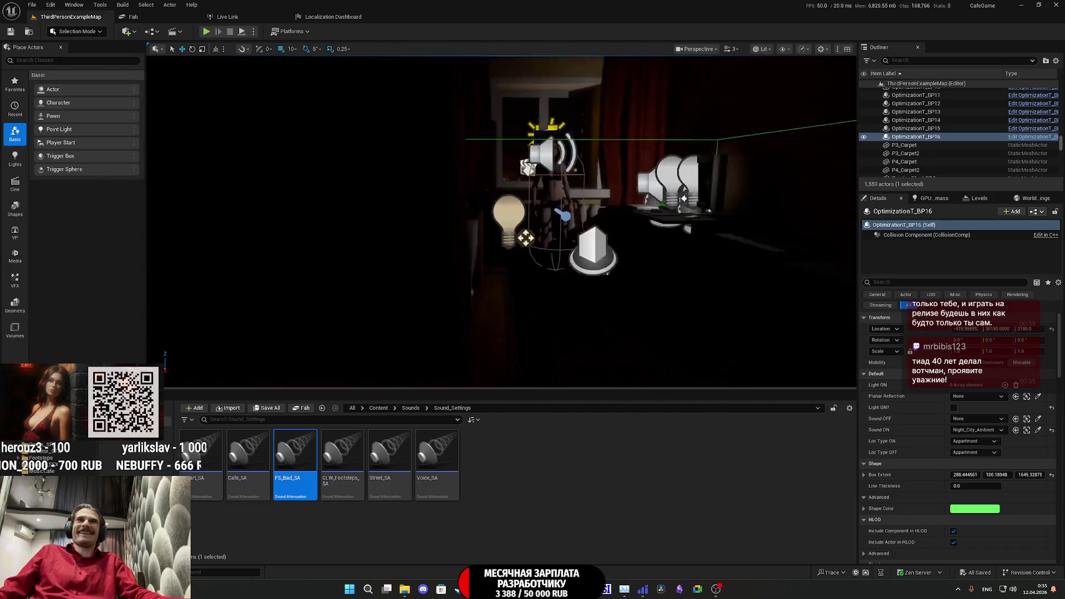
pyautogui.press('w')
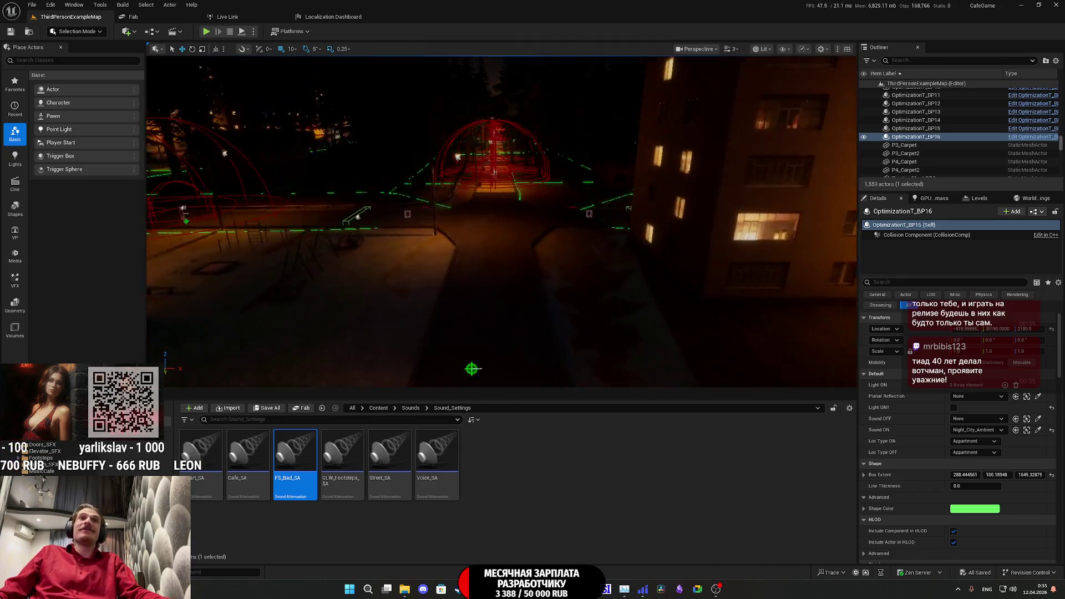
pyautogui.press('w')
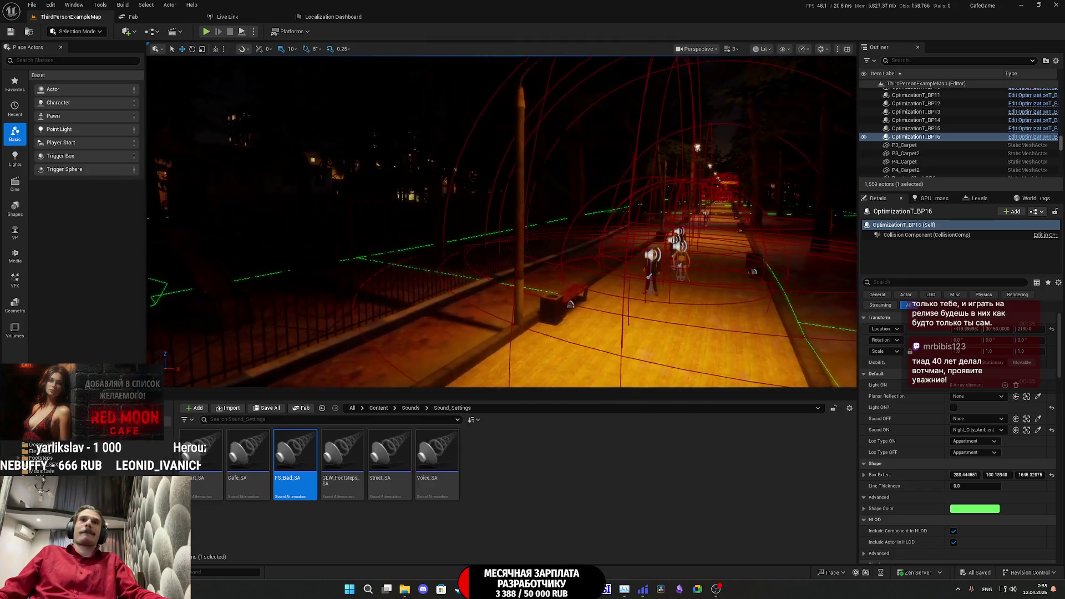
pyautogui.press('f')
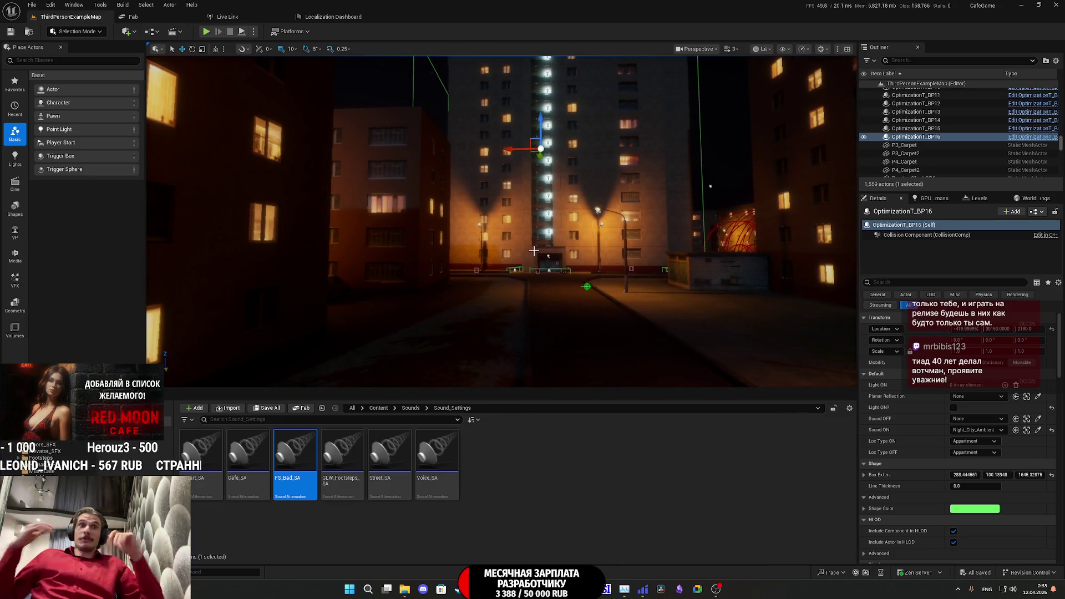
pyautogui.press('w')
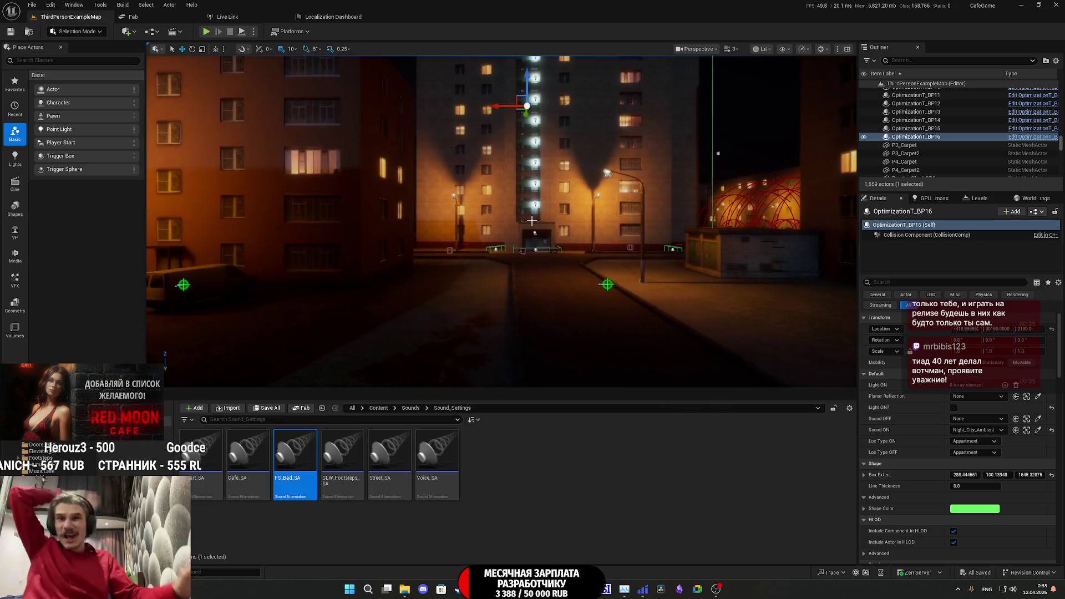
pyautogui.moveTo(532, 227)
pyautogui.mouseDown()
pyautogui.moveTo(768, 299)
pyautogui.moveTo(774, 228)
pyautogui.moveTo(666, 232)
pyautogui.mouseUp()
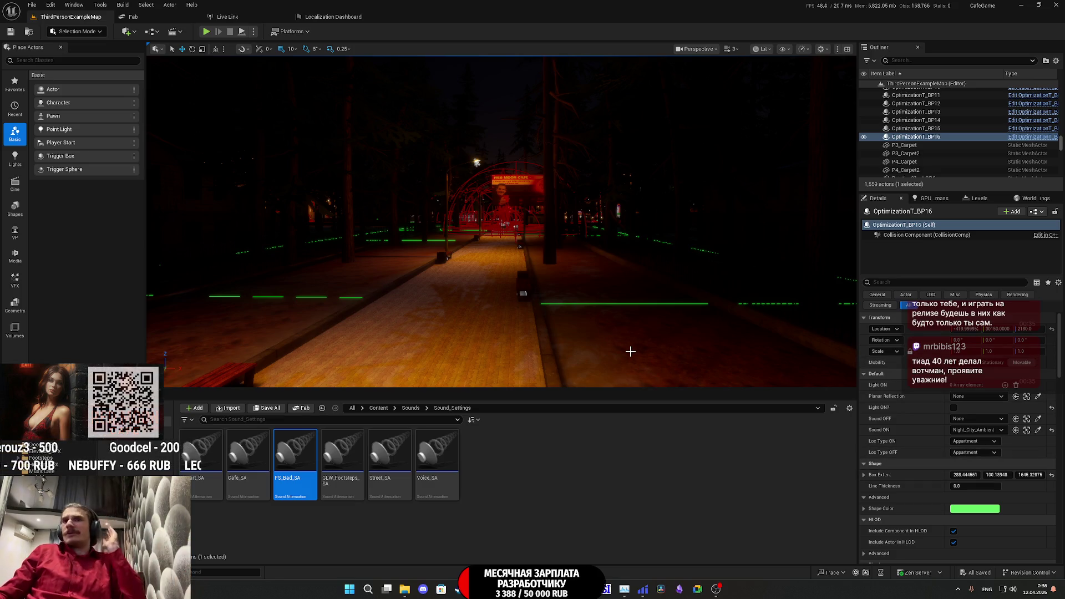
pyautogui.click(971, 442)
# - Set OptimizationT_BP16's Loc Type ON to Street and fly into the Red Moon Cafe
pyautogui.click(966, 458)
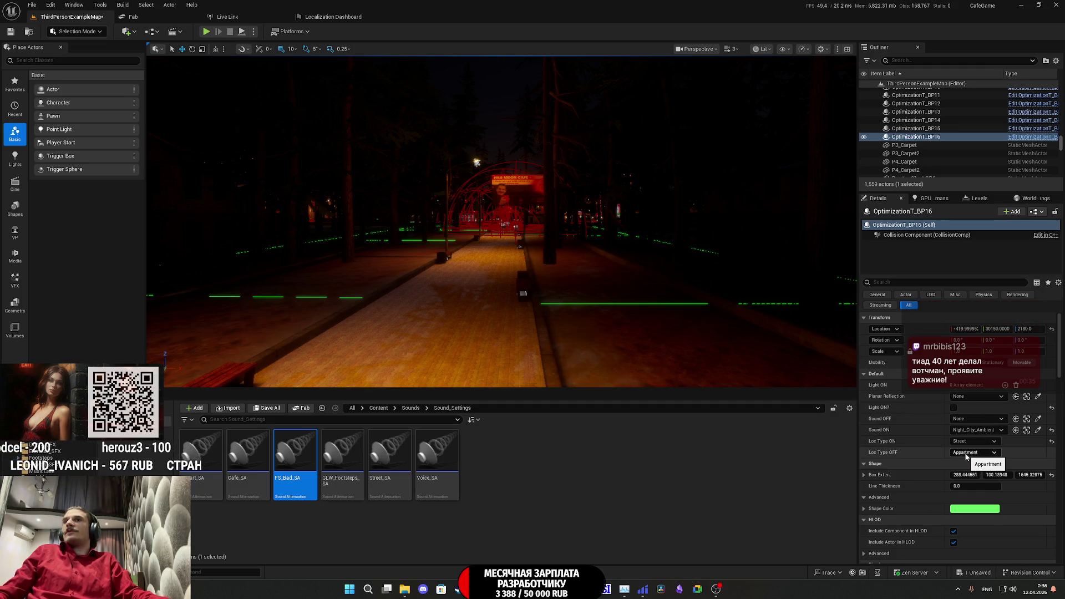
pyautogui.press('f')
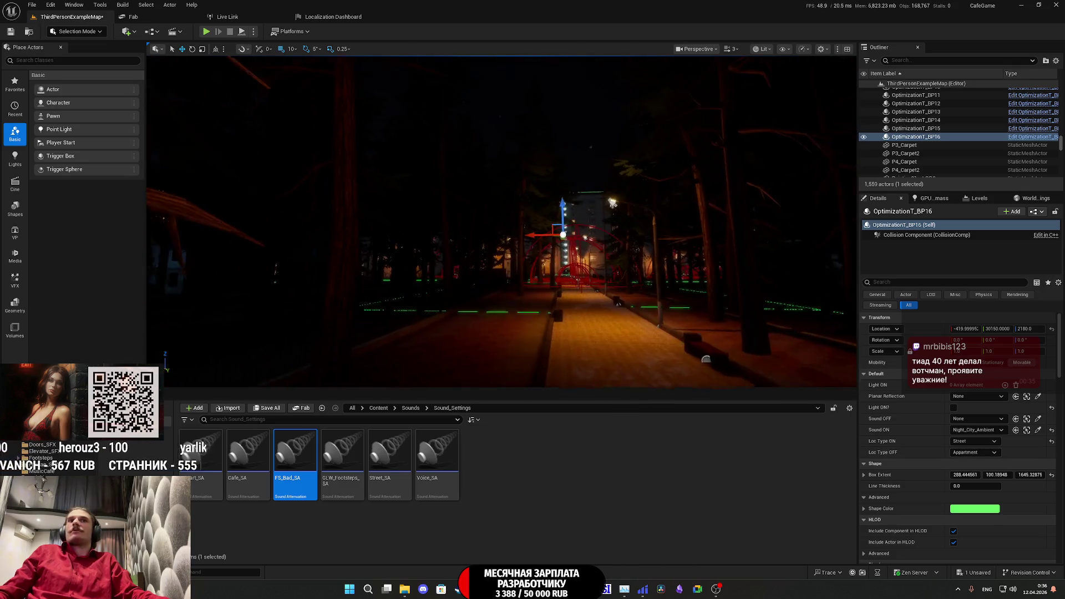
pyautogui.press('w')
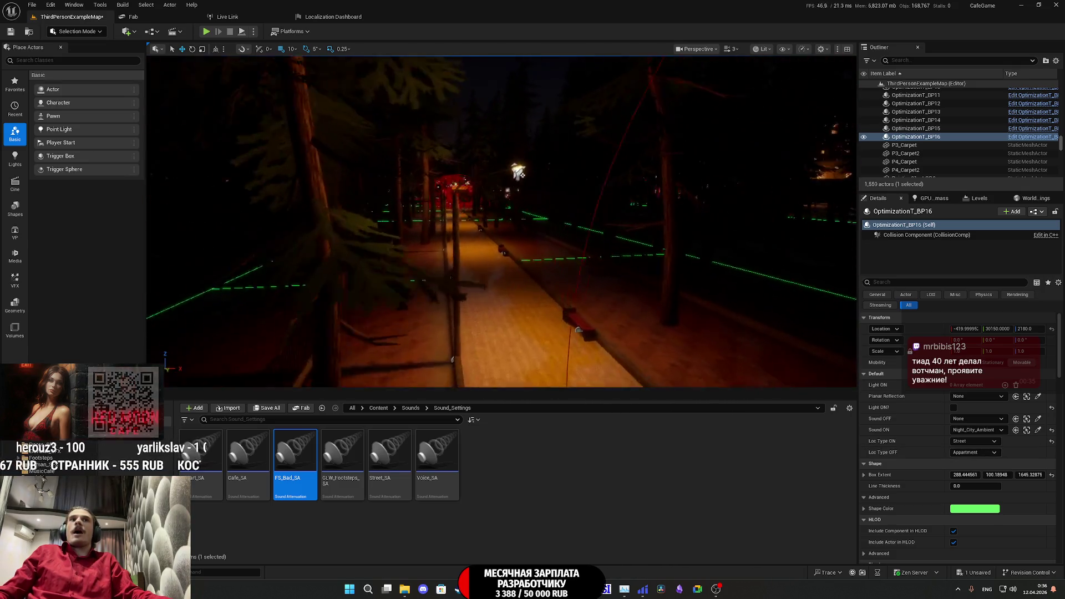
pyautogui.press('w')
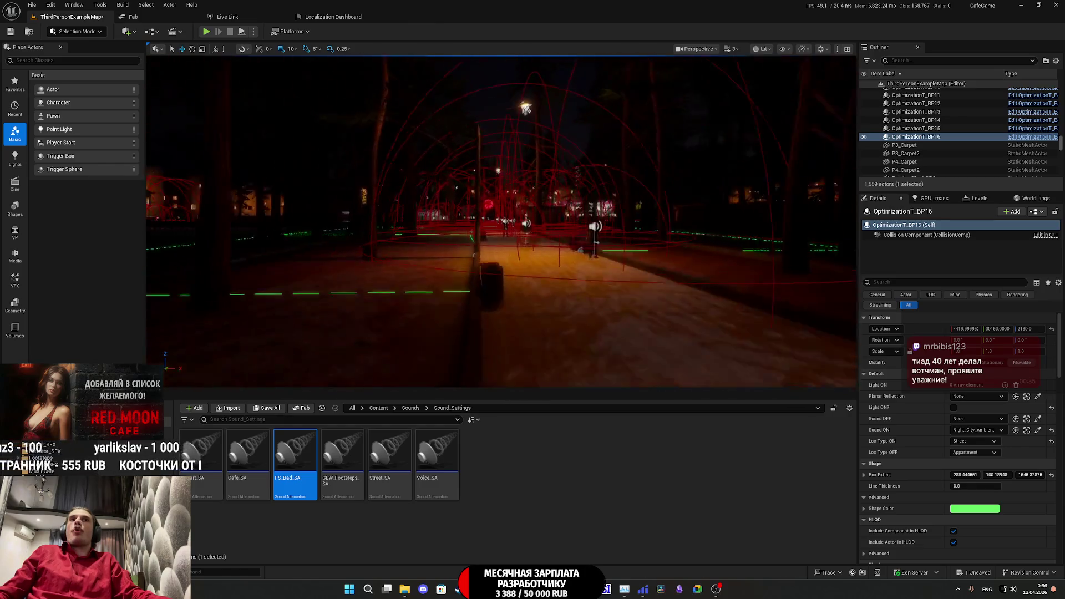
pyautogui.press('w')
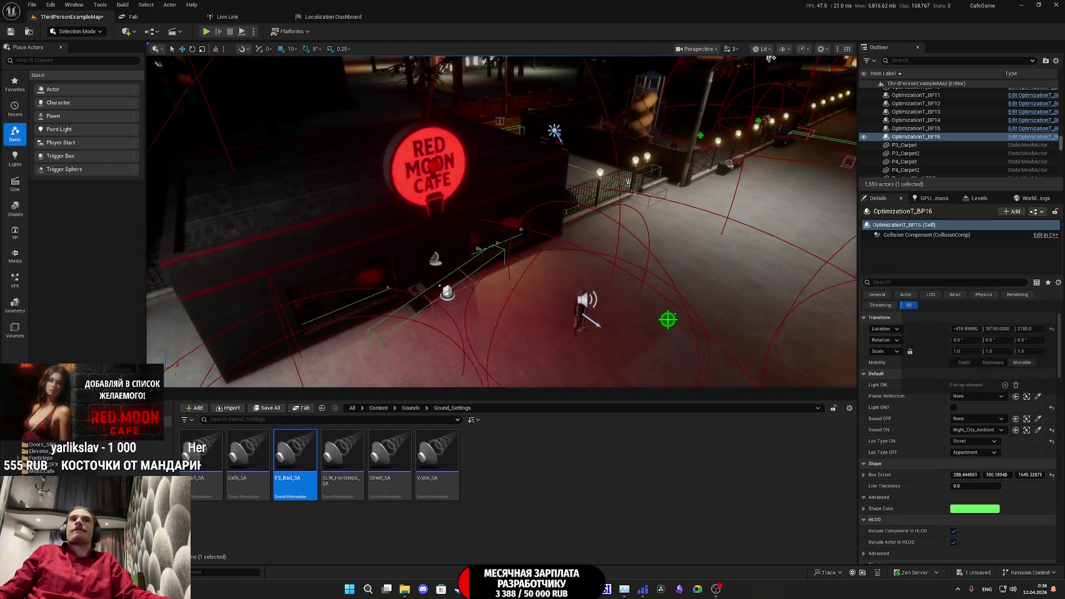
pyautogui.press('w')
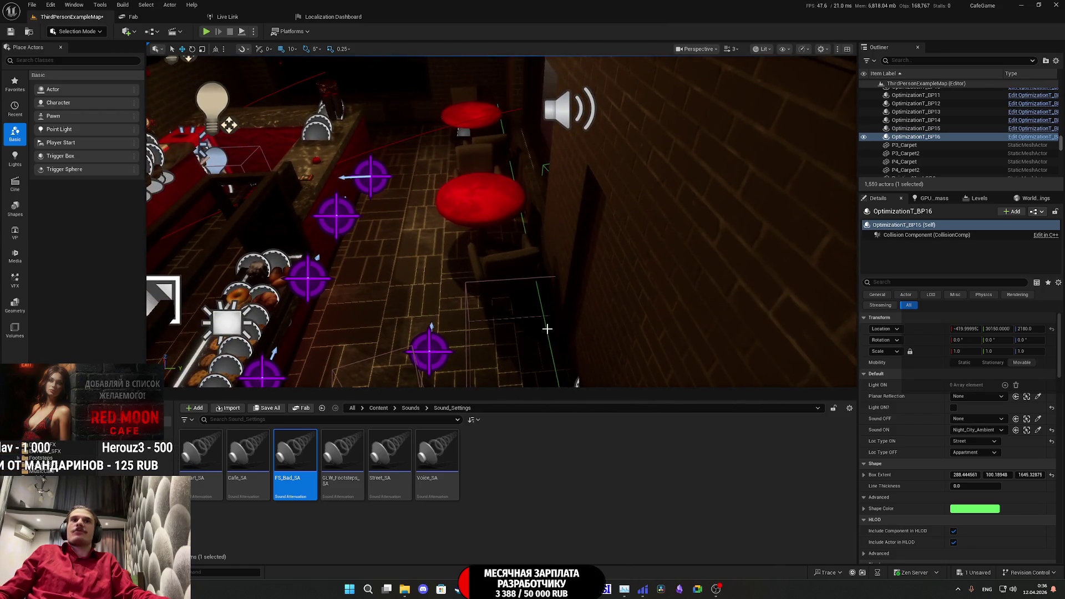
# - Select the cafe trigger OptimizationT_BP12 and set Loc Type OFF to Street, ON to Cafe
pyautogui.click(548, 331)
pyautogui.click(545, 331)
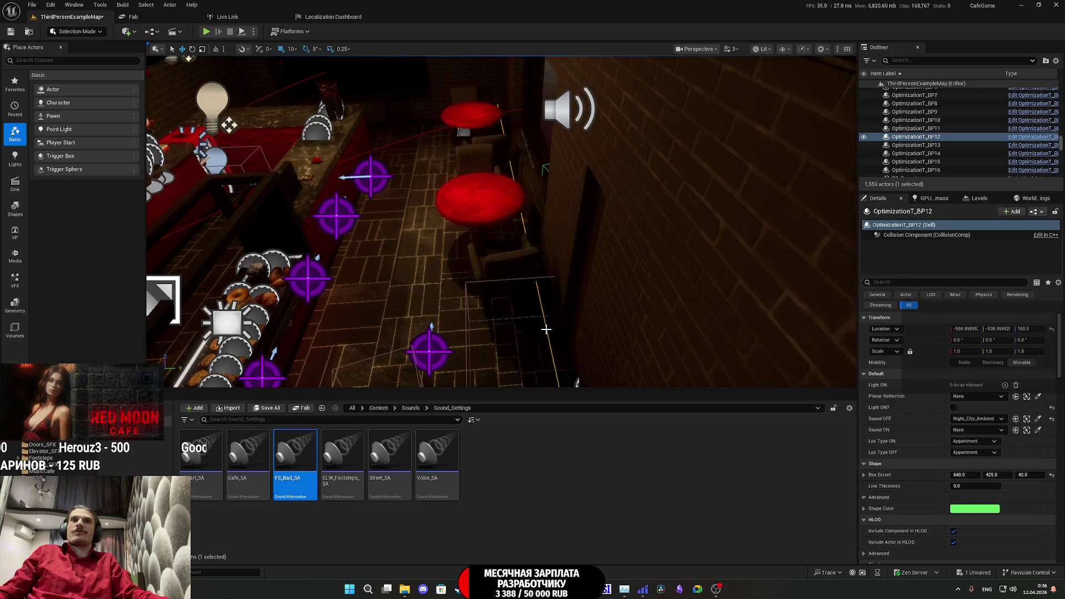
pyautogui.click(974, 452)
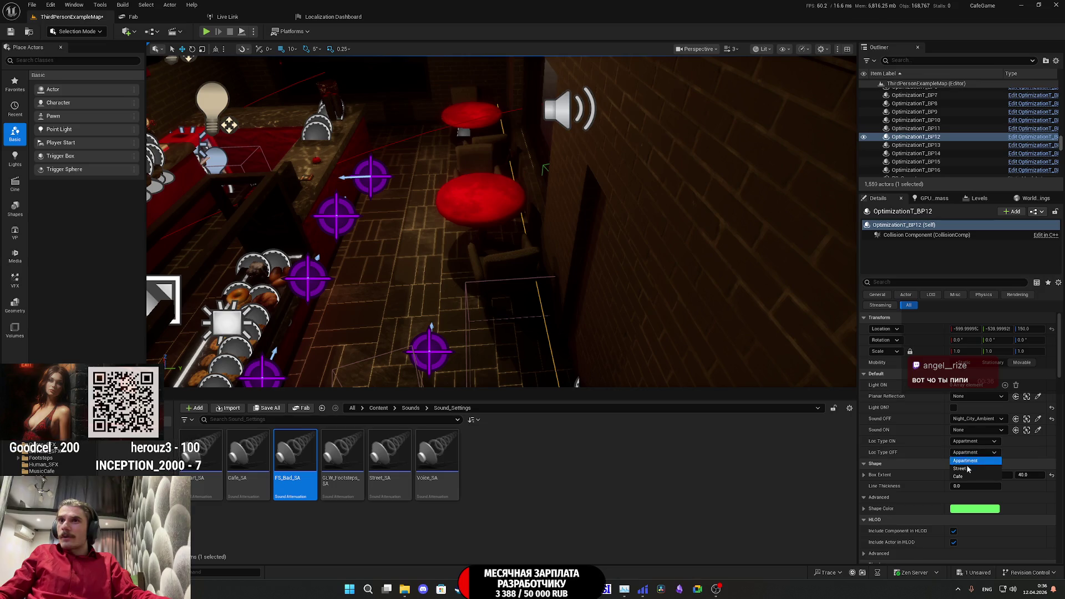
pyautogui.click(967, 469)
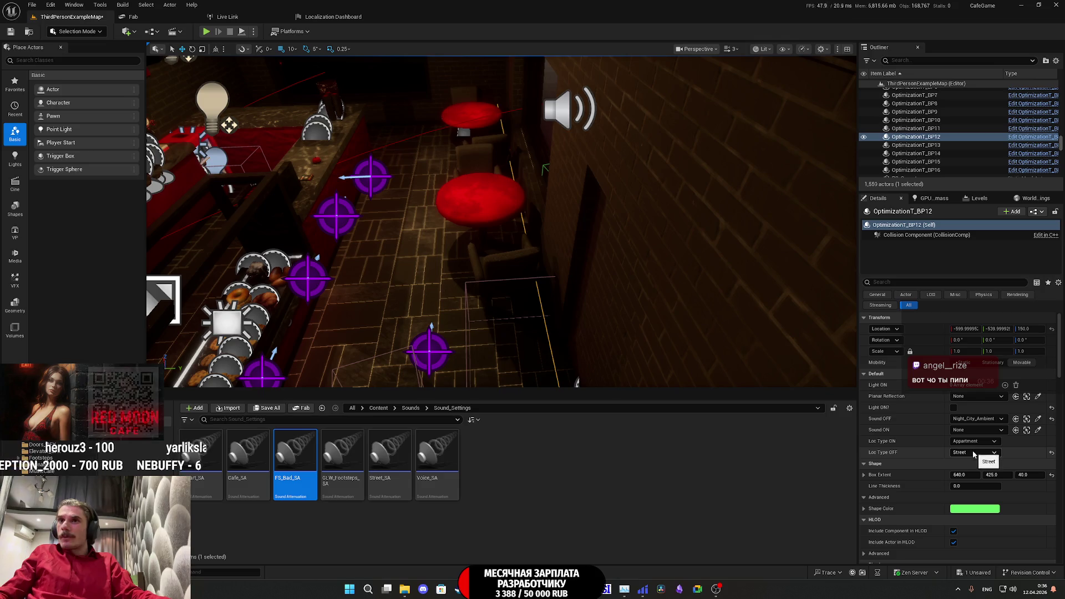
pyautogui.click(970, 443)
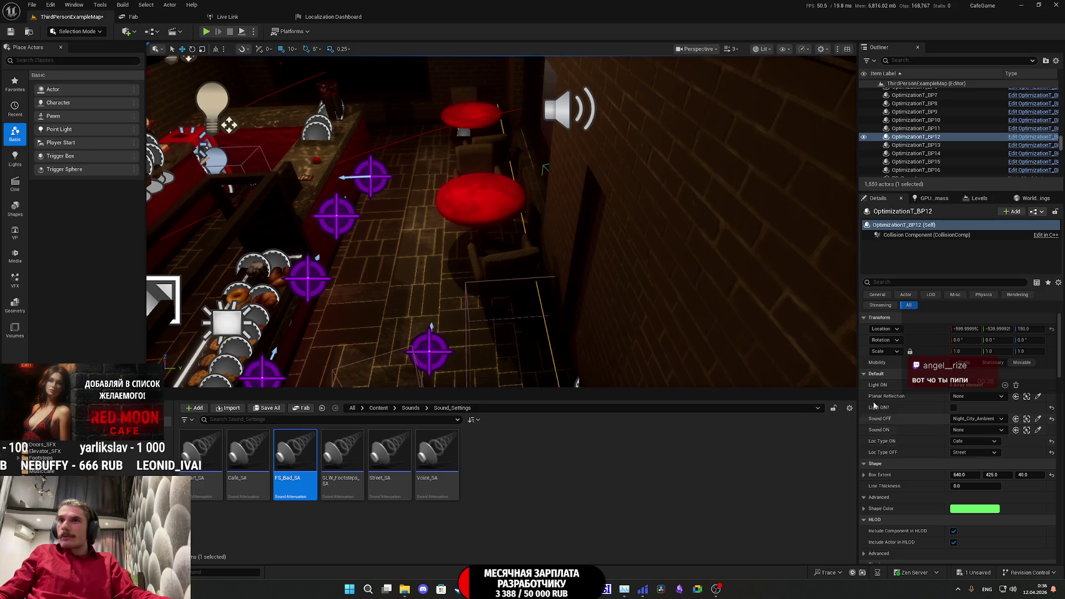
# - Save all changes to the level with the updated trigger settings
pyautogui.click(267, 408)
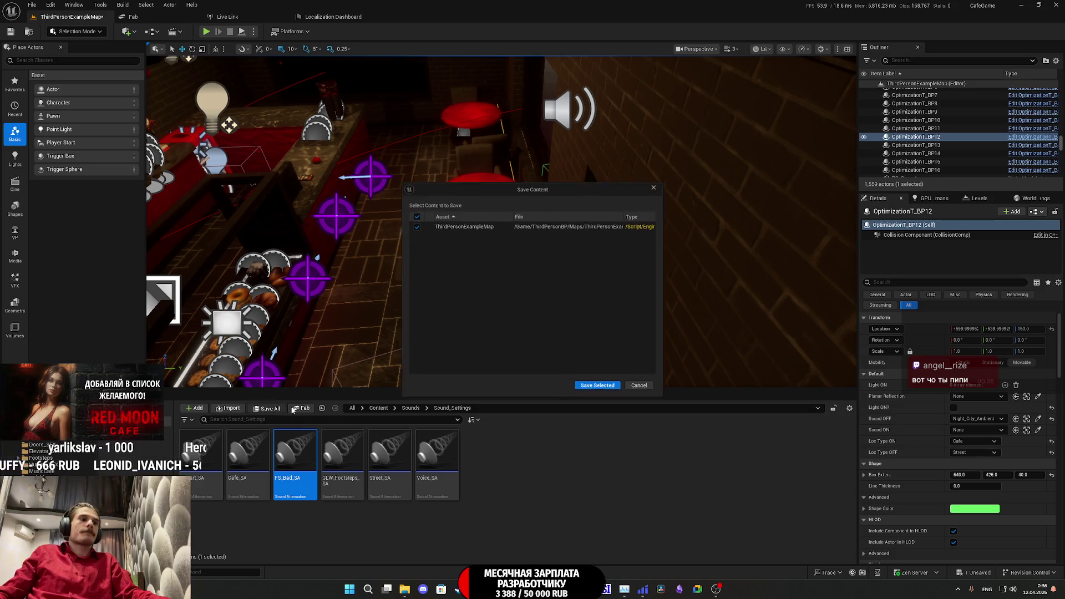
pyautogui.click(599, 388)
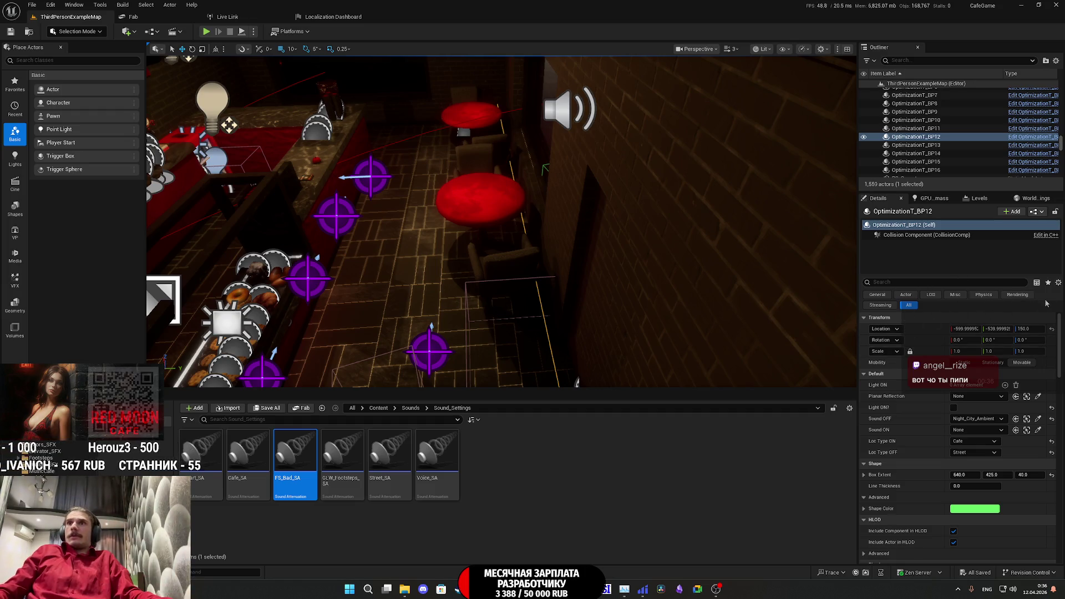
pyautogui.click(1040, 215)
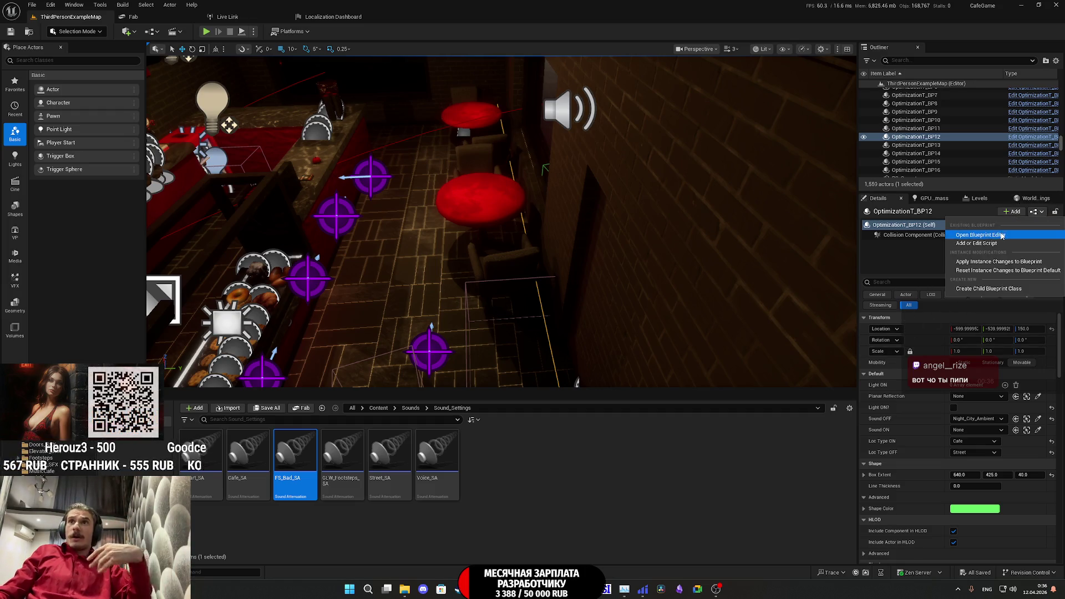
# - Open the OptimizationT_BP blueprint editor full screen, then return to the level editor
pyautogui.click(1008, 262)
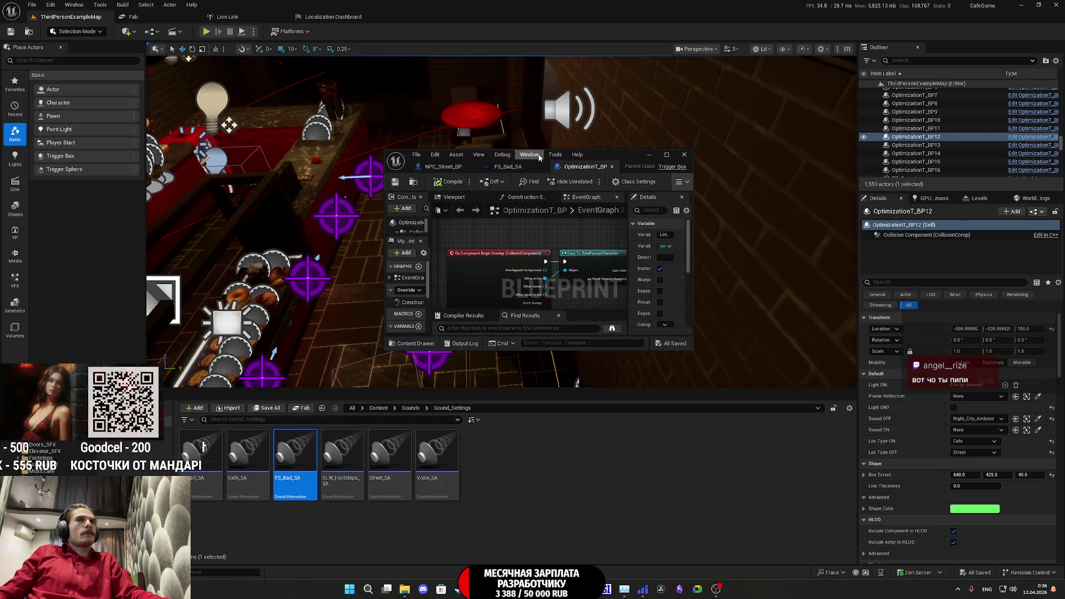
pyautogui.doubleClick(615, 156)
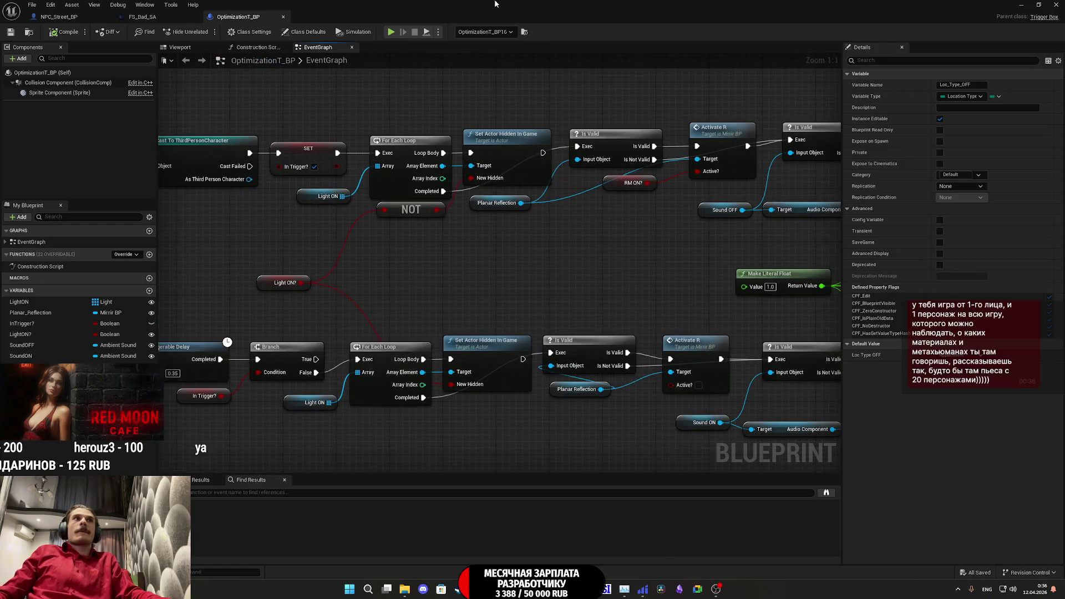
pyautogui.click(1021, 4)
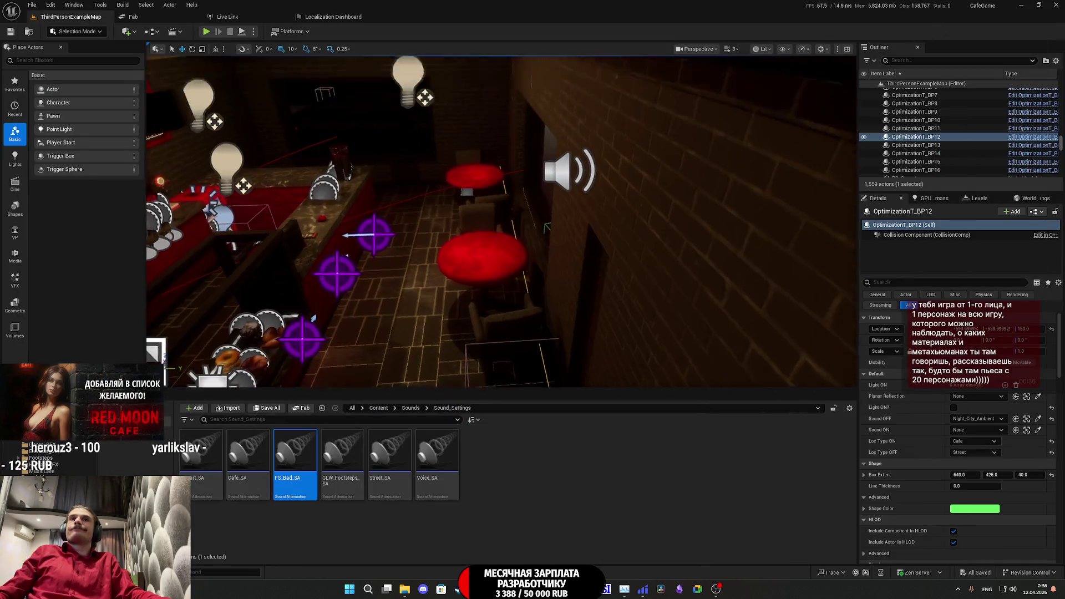
# - Find GL_Female, open its character blueprint, then view the OptimizationT_BP and FS_Bad_SA tabs
pyautogui.write('gl')
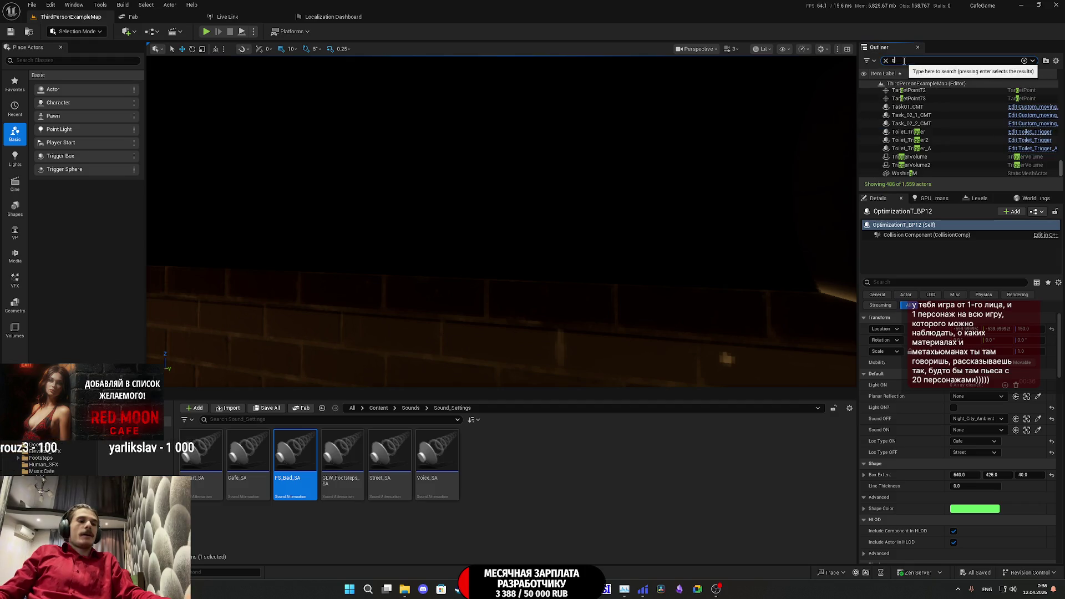
pyautogui.doubleClick(914, 100)
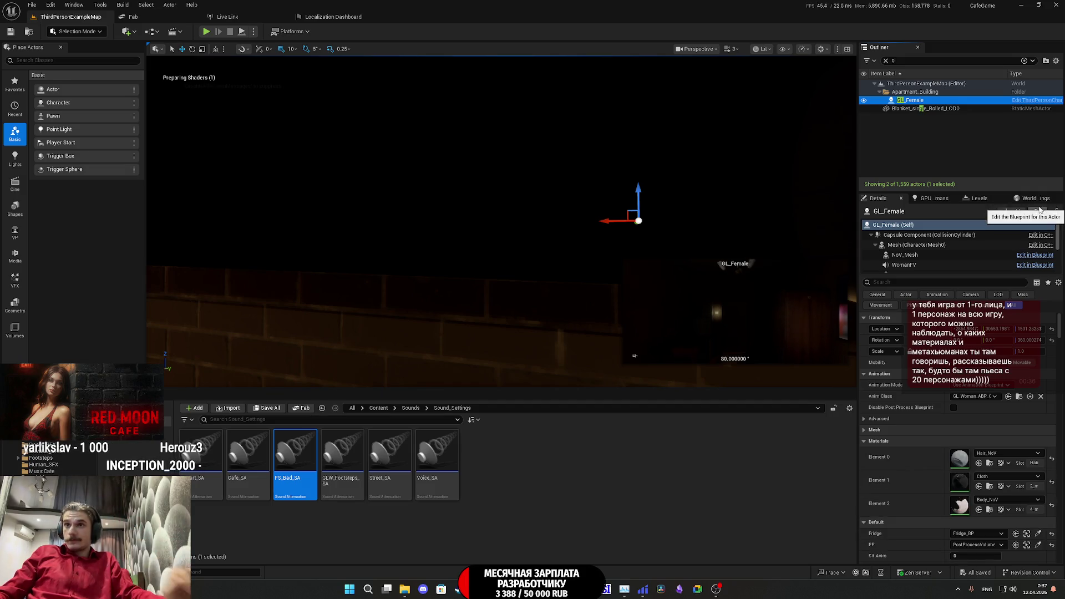
pyautogui.click(1036, 213)
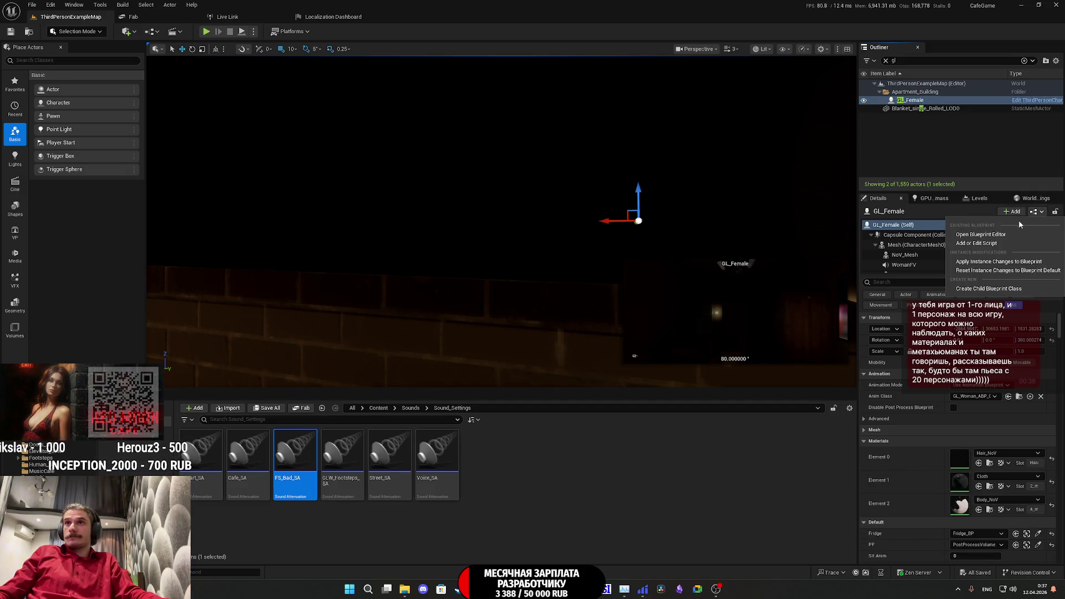
pyautogui.click(991, 235)
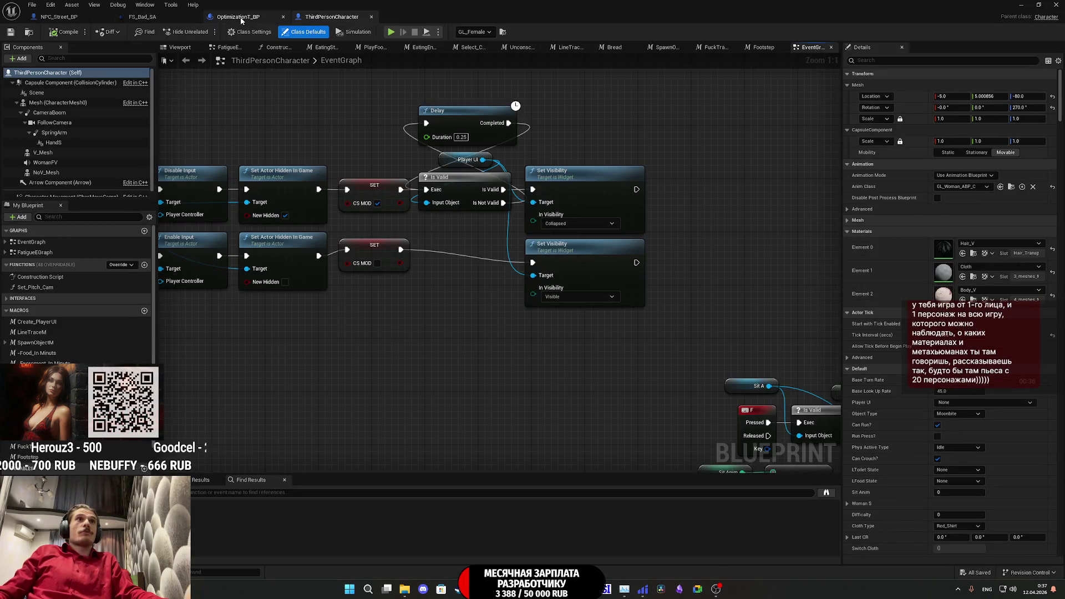
pyautogui.click(241, 17)
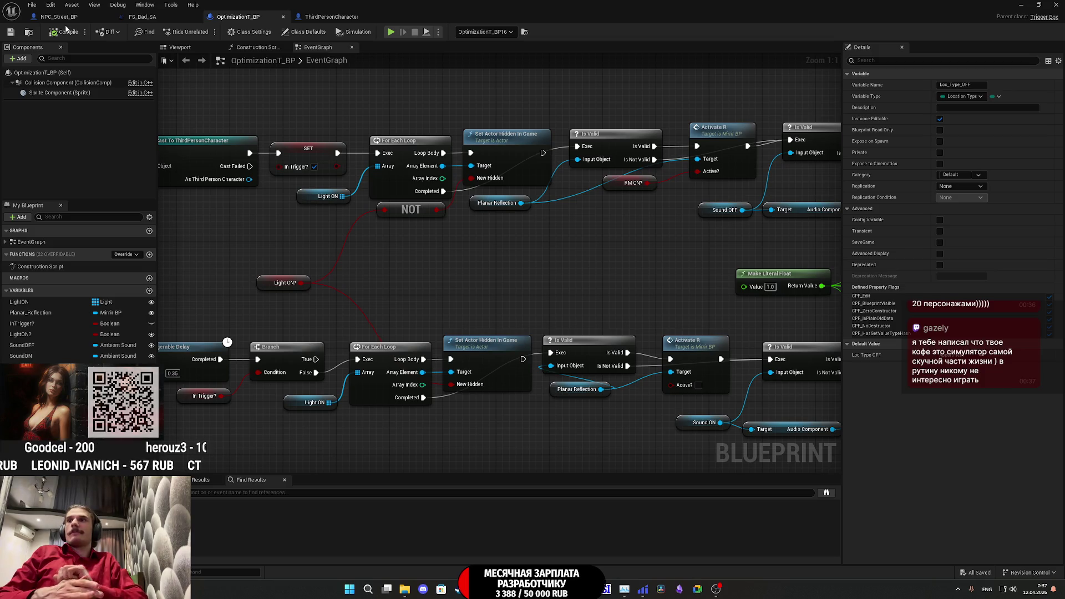
pyautogui.click(161, 15)
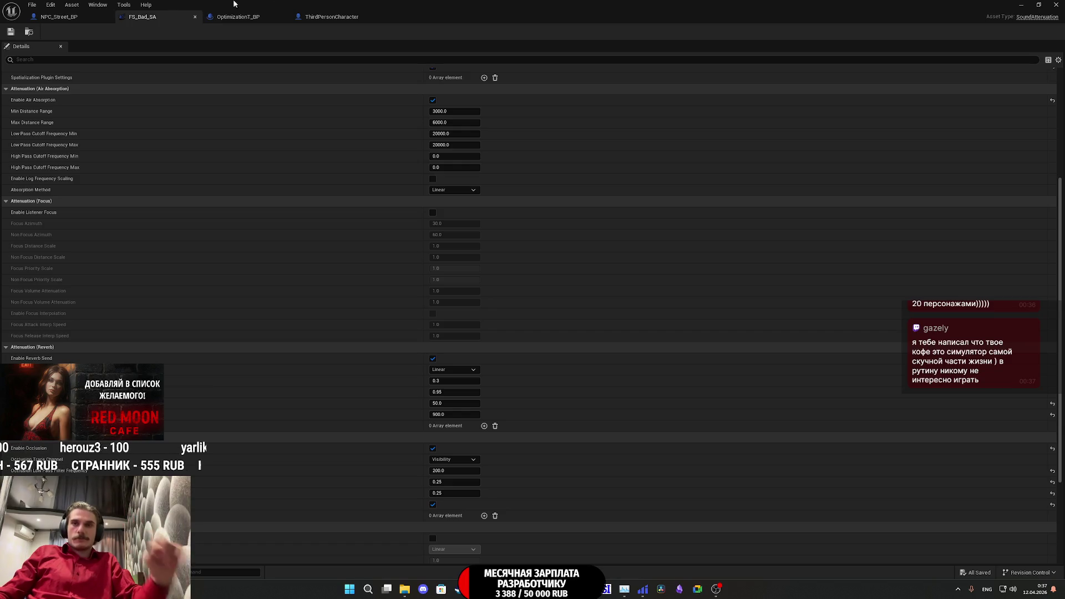
# - Minimize the asset editor so the level editor with GL_Female and Sound_Settings is in front
pyautogui.click(1024, 5)
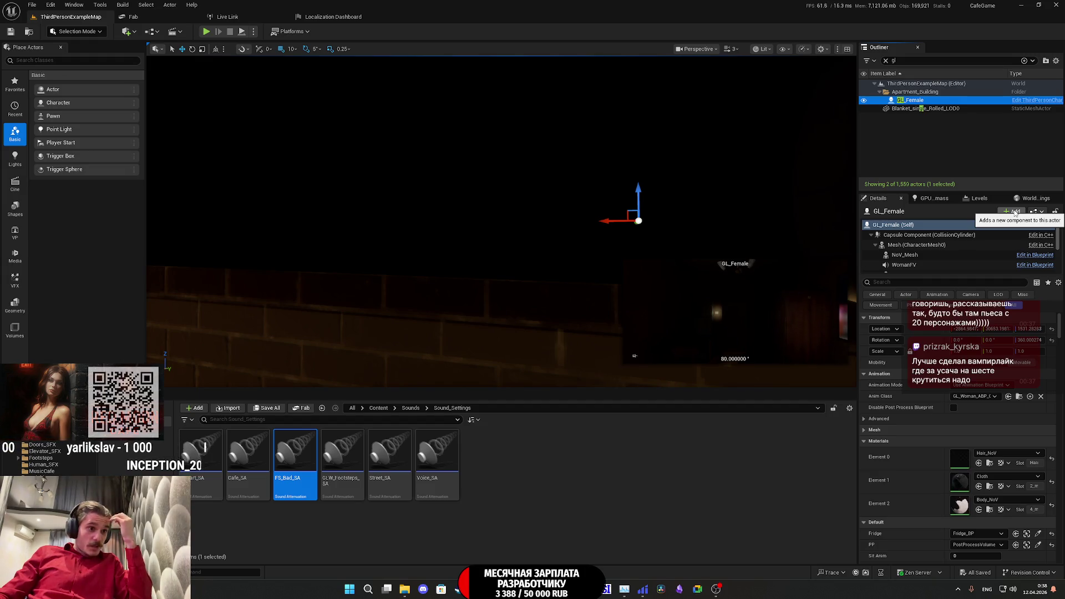
# - Focus the viewport on the selected GL_Female character standing in the apartment room
pyautogui.press('f')
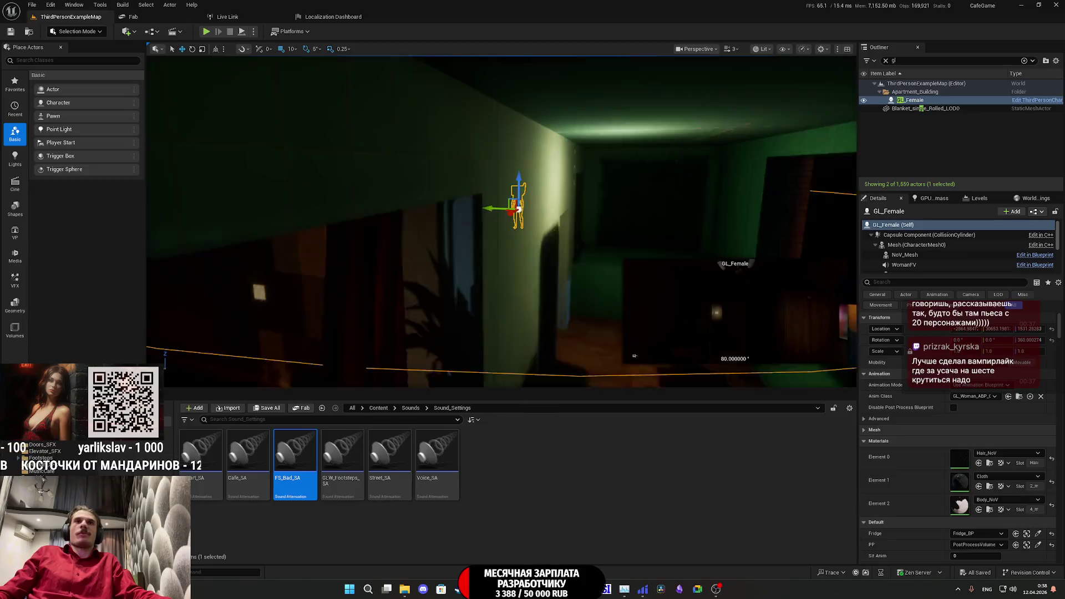
# - Fly the camera through the apartment toward the lights, clock and figures, then swing away
pyautogui.moveTo(635, 356); pyautogui.dragTo(635, 356)
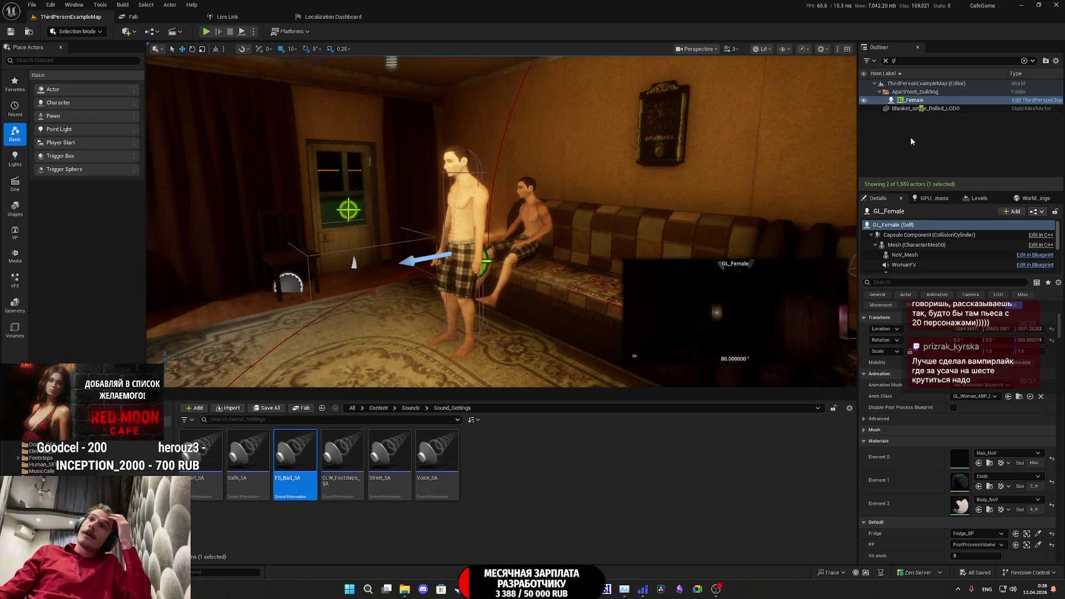
pyautogui.moveTo(502, 250)
pyautogui.mouseDown()
pyautogui.moveTo(472, 222)
pyautogui.moveTo(521, 225)
pyautogui.moveTo(477, 223)
pyautogui.moveTo(503, 223)
pyautogui.mouseUp()
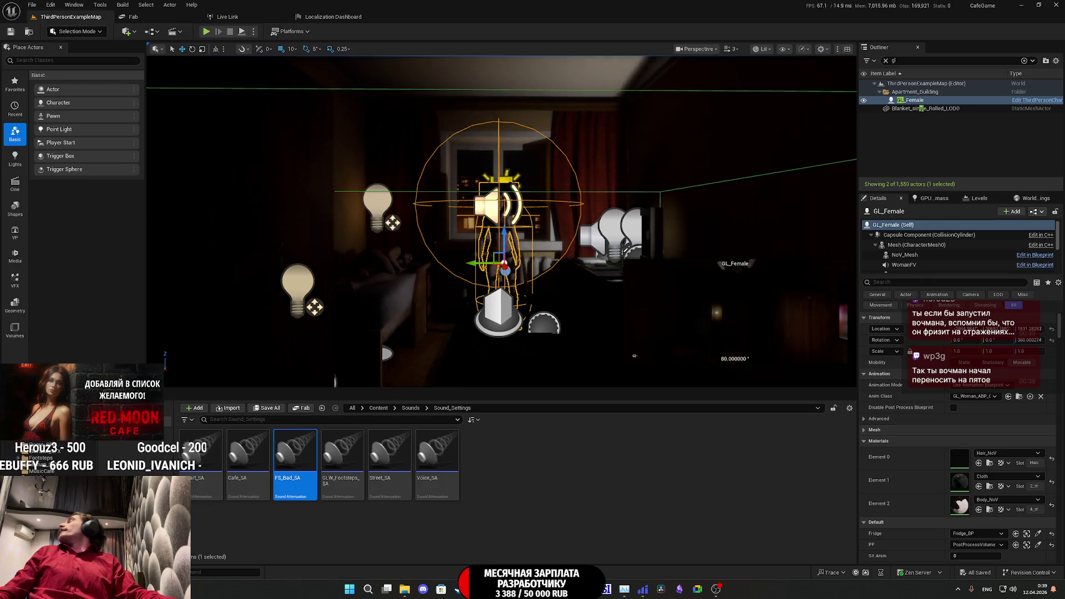
pyautogui.moveTo(635, 355); pyautogui.dragTo(635, 356)
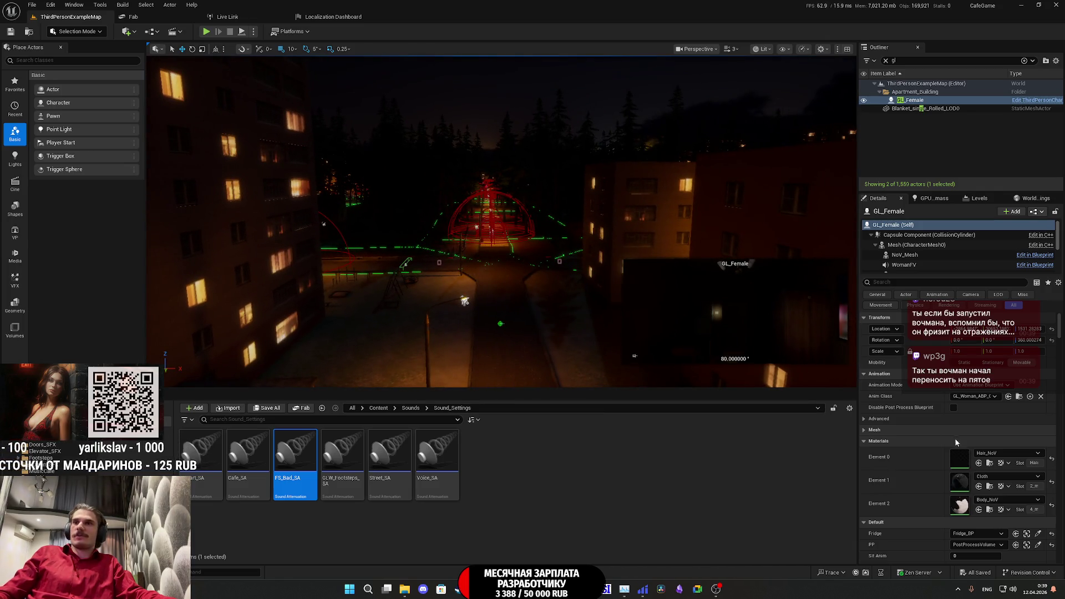
# - Restore the FS_Bad_SA attenuation editor and close its tab to reveal the Footstep graph
pyautogui.doubleClick(295, 463)
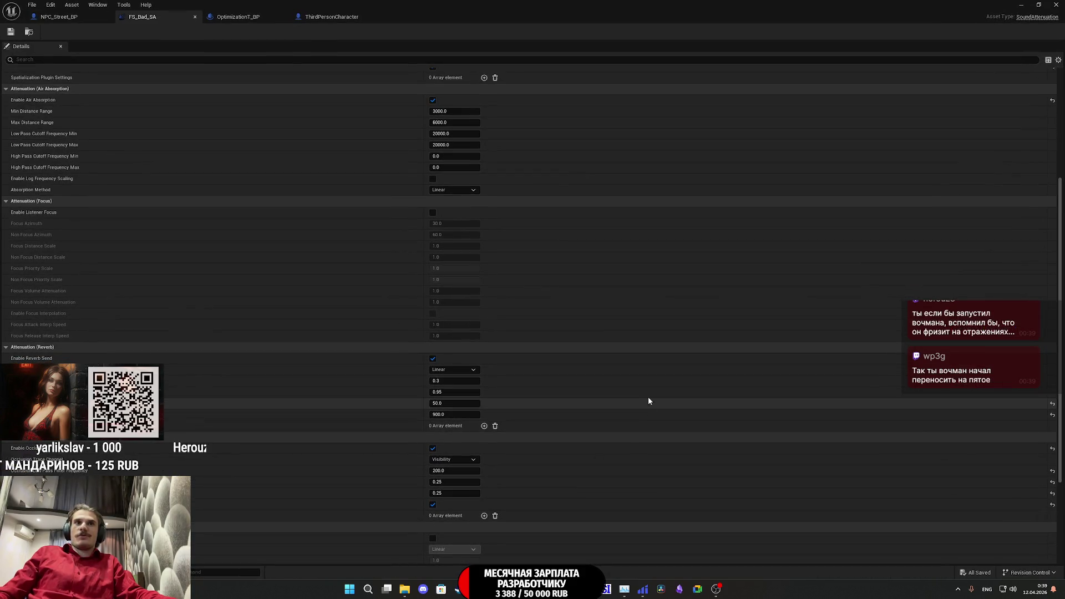
pyautogui.middleClick(175, 21)
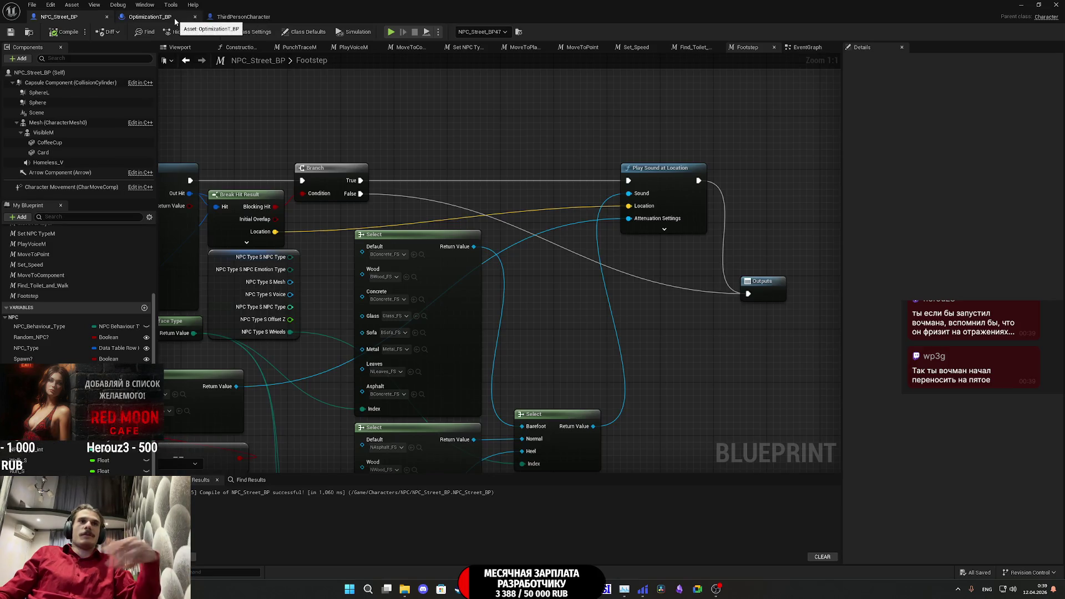
# - Pan through the Footstep graph's Loc Type sound selection and save NPC_Street_BP
pyautogui.moveTo(451, 140); pyautogui.dragTo(664, 31)
pyautogui.moveTo(551, 222); pyautogui.dragTo(555, 221)
pyautogui.moveTo(291, 295); pyautogui.dragTo(436, 268)
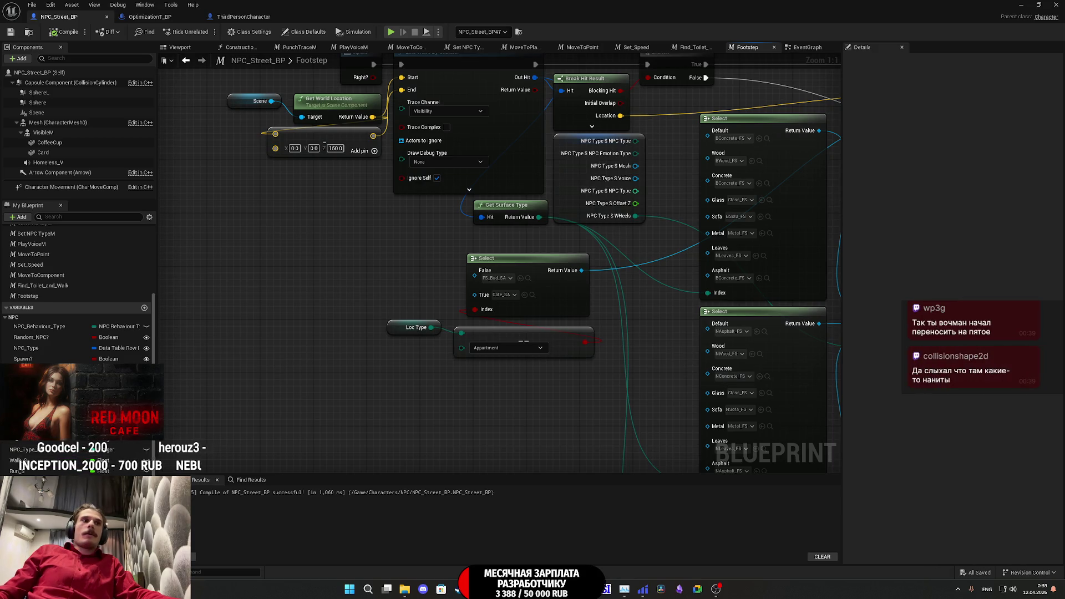
pyautogui.click(8, 36)
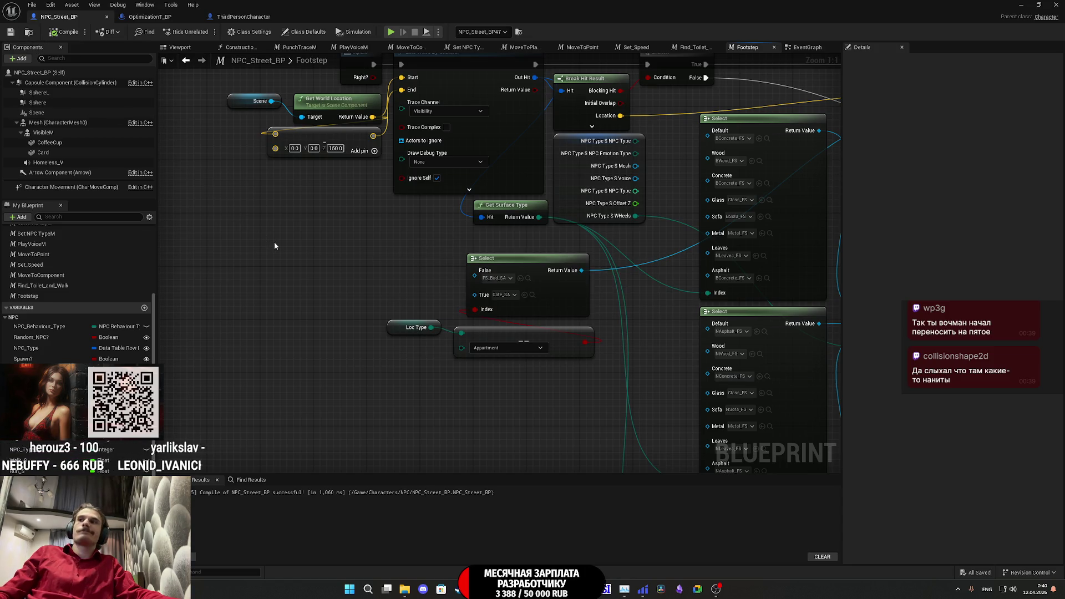
pyautogui.moveTo(284, 229); pyautogui.dragTo(431, 316)
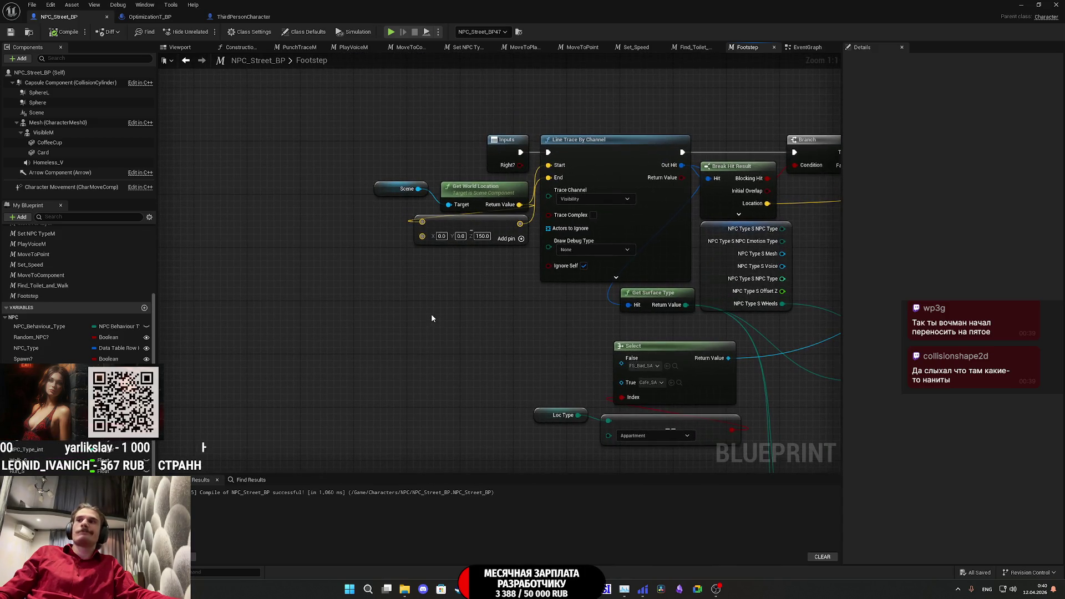
pyautogui.moveTo(458, 305)
pyautogui.mouseDown()
pyautogui.moveTo(333, 314)
pyautogui.moveTo(335, 262)
pyautogui.mouseUp()
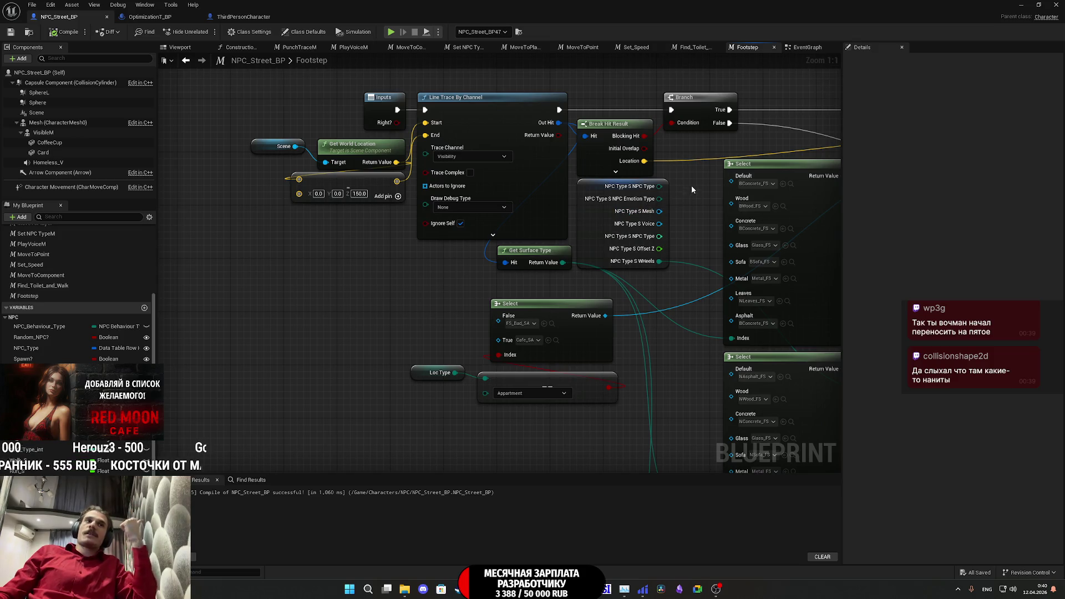
pyautogui.scroll(5, 78, 294)
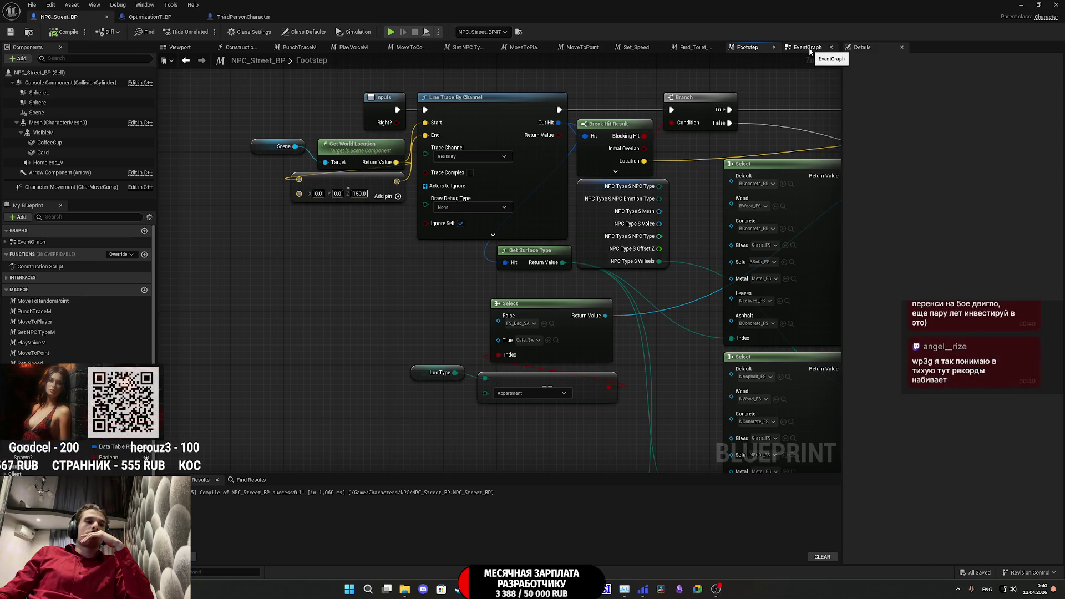
pyautogui.click(809, 48)
# - Zoom in and out across the NPC_Street_BP EventGraph
pyautogui.scroll(-4, 488, 252)
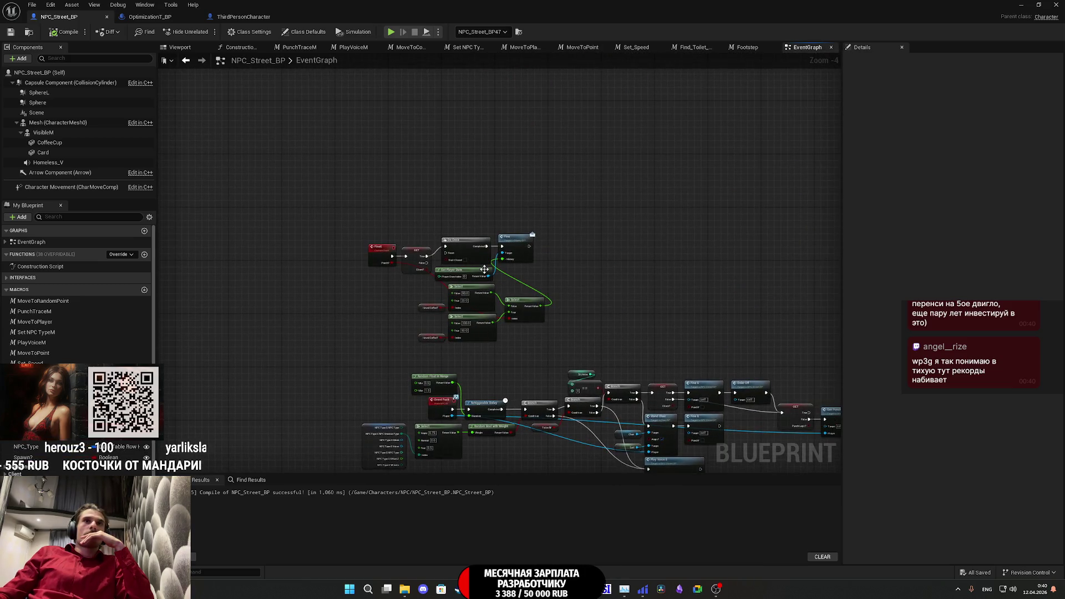
pyautogui.scroll(3, 484, 265)
pyautogui.scroll(-4, 496, 287)
pyautogui.scroll(-3, 497, 287)
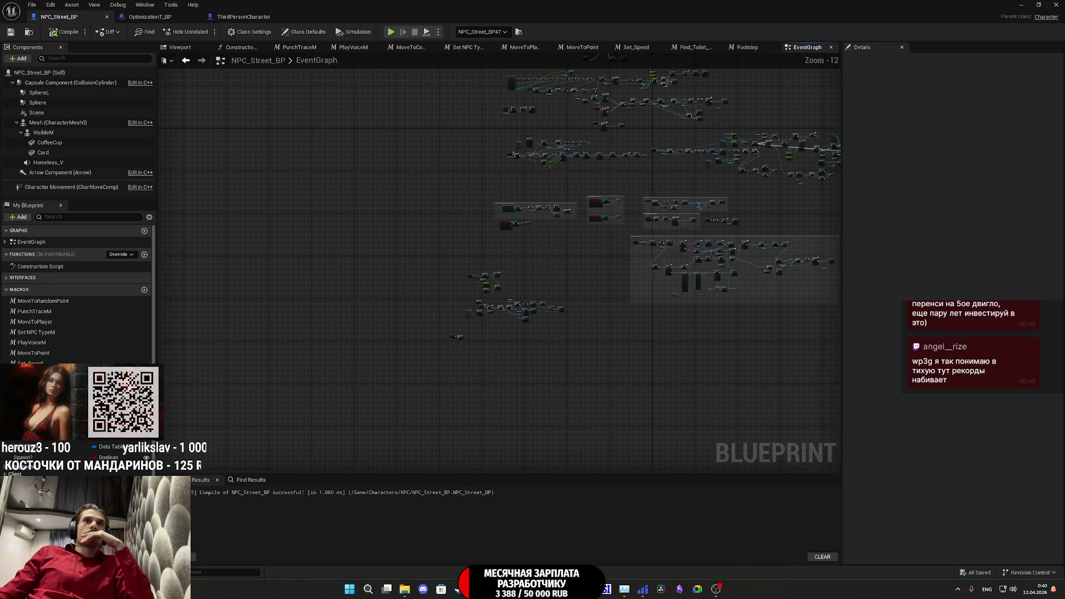
pyautogui.scroll(3, 434, 320)
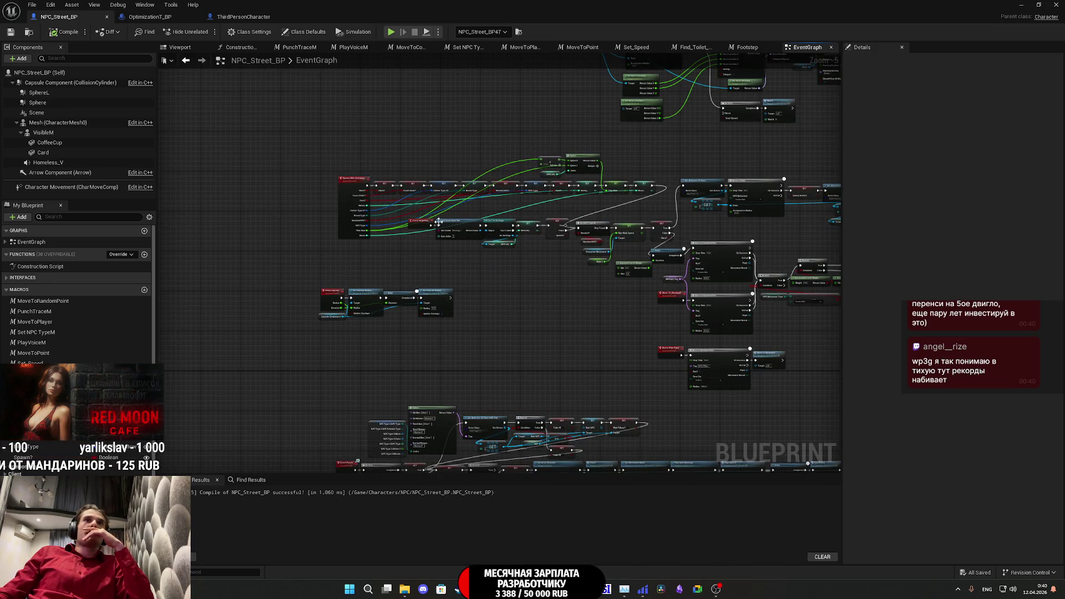
pyautogui.scroll(1, 362, 274)
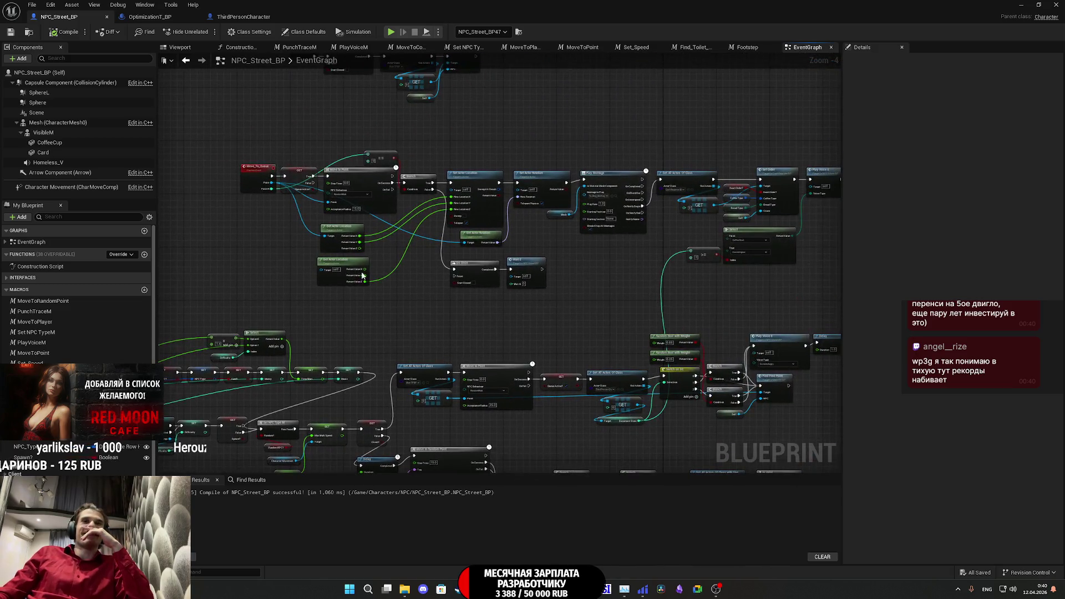
pyautogui.scroll(2, 266, 177)
pyautogui.scroll(-5, 278, 318)
pyautogui.scroll(6, 324, 355)
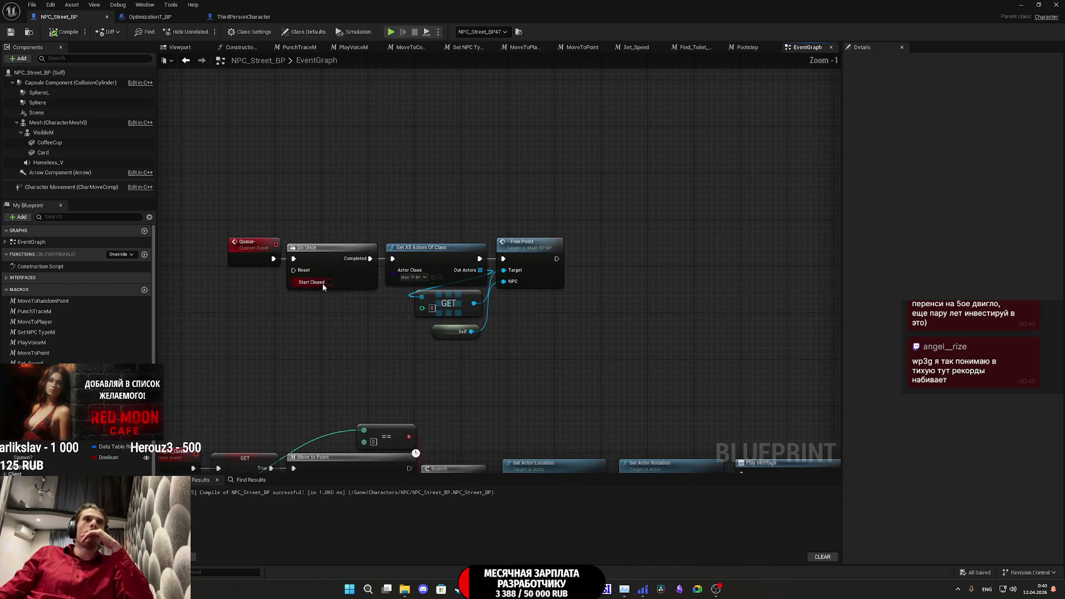
pyautogui.scroll(-4, 305, 306)
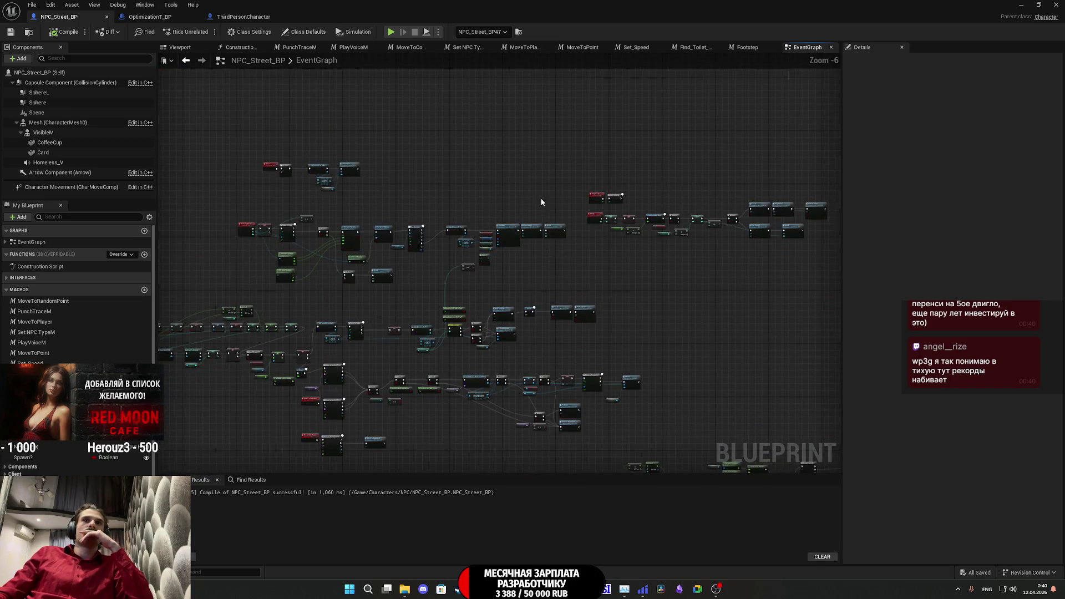
pyautogui.scroll(4, 607, 227)
# - Pan to the Event BeginPlay chain with its Load Game, Set NPC Type and walk speed nodes
pyautogui.moveTo(326, 253)
pyautogui.mouseDown()
pyautogui.moveTo(389, 166)
pyautogui.moveTo(361, 111)
pyautogui.moveTo(416, 167)
pyautogui.mouseUp()
pyautogui.scroll(-2, 389, 278)
pyautogui.moveTo(389, 278); pyautogui.dragTo(438, 222)
pyautogui.scroll(2, 465, 306)
pyautogui.moveTo(465, 306)
pyautogui.mouseDown()
pyautogui.moveTo(250, 302)
pyautogui.moveTo(311, 276)
pyautogui.mouseUp()
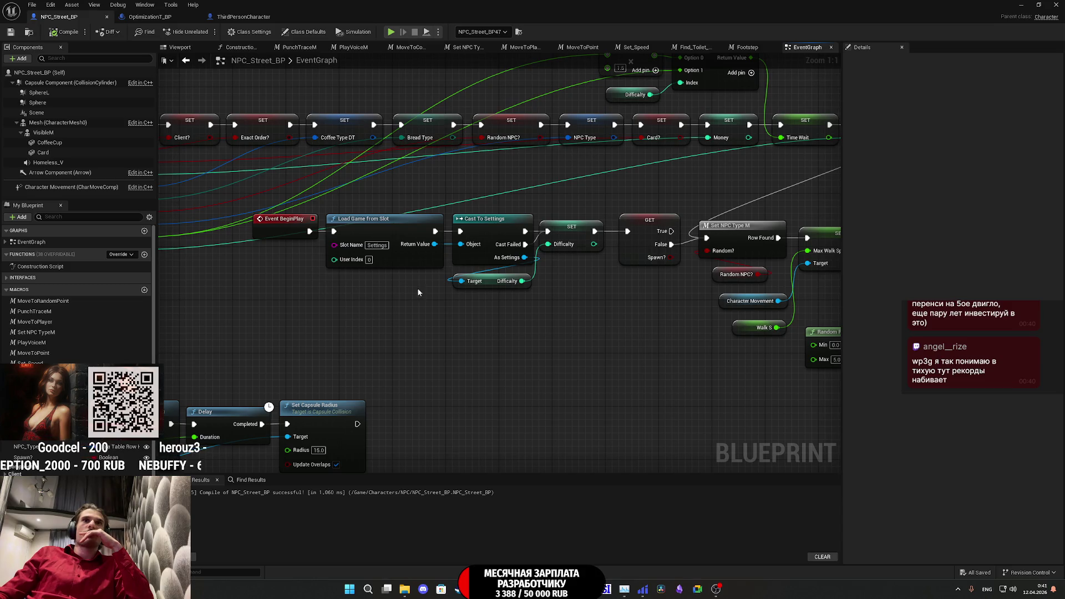
pyautogui.moveTo(522, 307)
pyautogui.mouseDown()
pyautogui.moveTo(422, 306)
pyautogui.moveTo(654, 306)
pyautogui.moveTo(355, 218)
pyautogui.moveTo(502, 308)
pyautogui.moveTo(690, 334)
pyautogui.moveTo(433, 239)
pyautogui.moveTo(347, 244)
pyautogui.moveTo(650, 280)
pyautogui.moveTo(683, 302)
pyautogui.moveTo(346, 211)
pyautogui.mouseUp()
pyautogui.moveTo(565, 246)
pyautogui.mouseDown()
pyautogui.moveTo(647, 305)
pyautogui.moveTo(421, 305)
pyautogui.moveTo(739, 269)
pyautogui.moveTo(760, 344)
pyautogui.moveTo(585, 289)
pyautogui.moveTo(489, 302)
pyautogui.moveTo(427, 344)
pyautogui.moveTo(611, 294)
pyautogui.moveTo(419, 304)
pyautogui.moveTo(487, 312)
pyautogui.mouseUp()
pyautogui.click(525, 328)
# - Search the node menu for 'getcast', then dismiss it without adding a node
pyautogui.write('get')
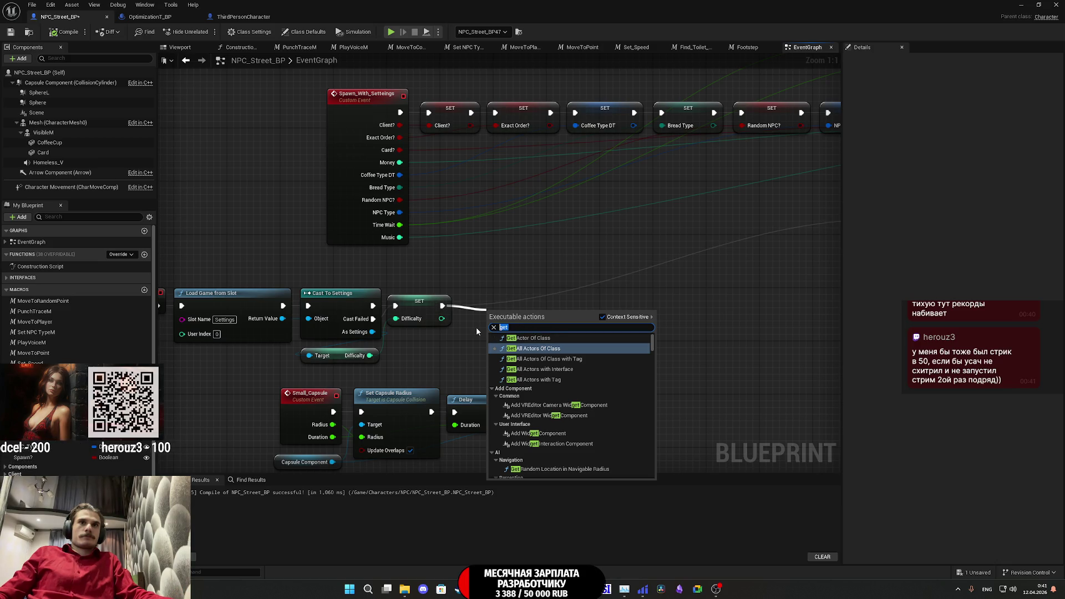
pyautogui.write('cast')
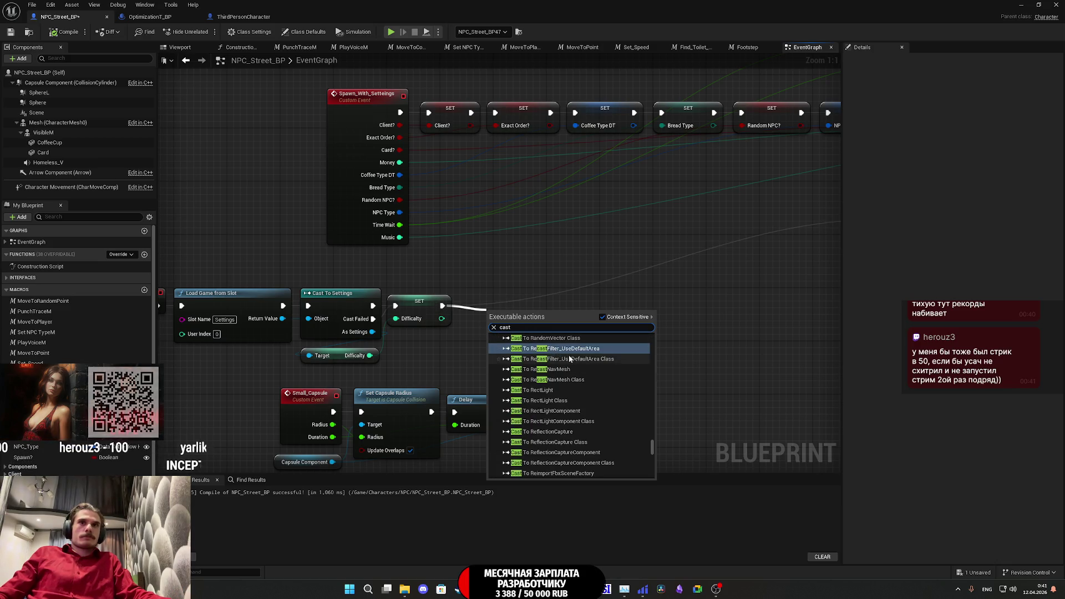
pyautogui.scroll(-10, 571, 368)
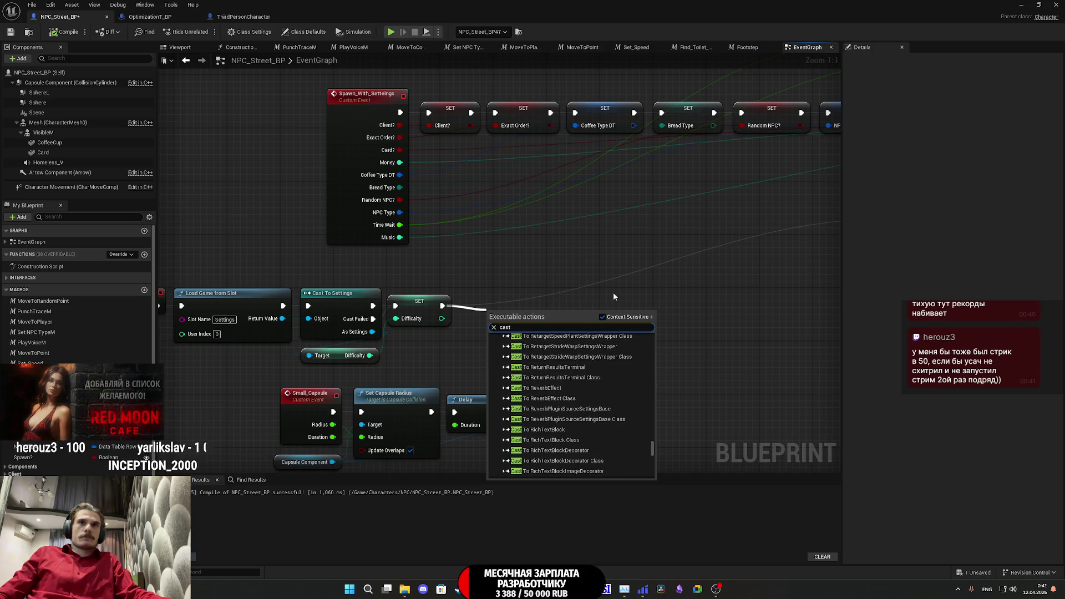
pyautogui.click(613, 292)
pyautogui.scroll(-5, 605, 297)
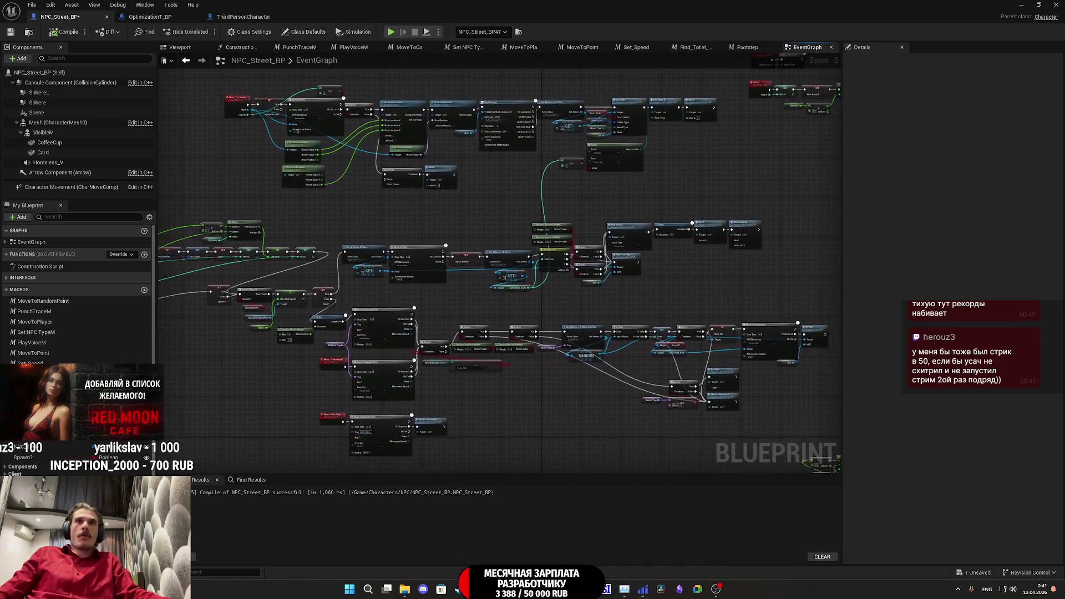
# - Look over the BeginPlay, Switch on Int and Get All Actors nodes, then switch to Twitch stream manager
pyautogui.scroll(1, 535, 275)
pyautogui.scroll(1, 617, 287)
pyautogui.moveTo(617, 288)
pyautogui.mouseDown()
pyautogui.moveTo(699, 355)
pyautogui.moveTo(788, 389)
pyautogui.moveTo(625, 303)
pyautogui.moveTo(399, 333)
pyautogui.moveTo(250, 294)
pyautogui.moveTo(183, 255)
pyautogui.moveTo(170, 204)
pyautogui.mouseUp()
pyautogui.moveTo(678, 294); pyautogui.dragTo(666, 273)
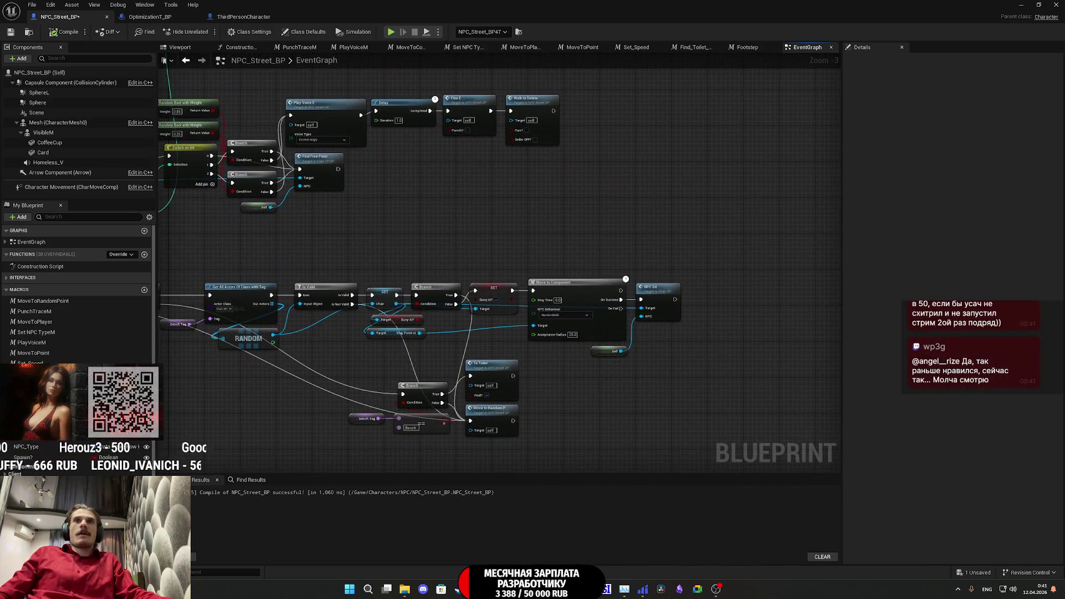
pyautogui.moveTo(594, 253); pyautogui.dragTo(928, 232)
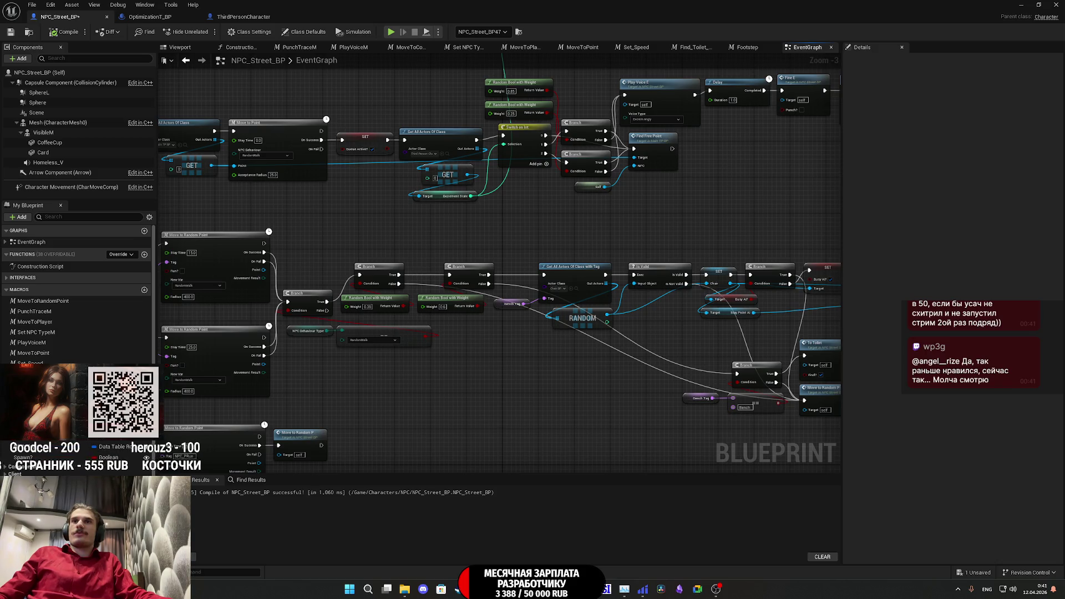
pyautogui.moveTo(929, 232); pyautogui.dragTo(930, 232)
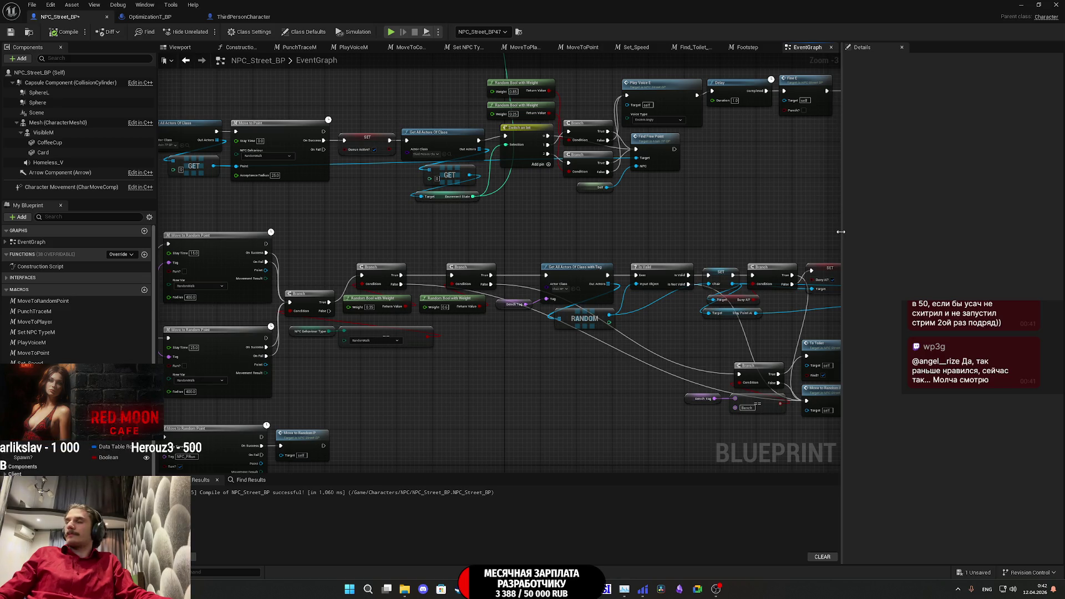
pyautogui.hotkey('alt', 'Tab')
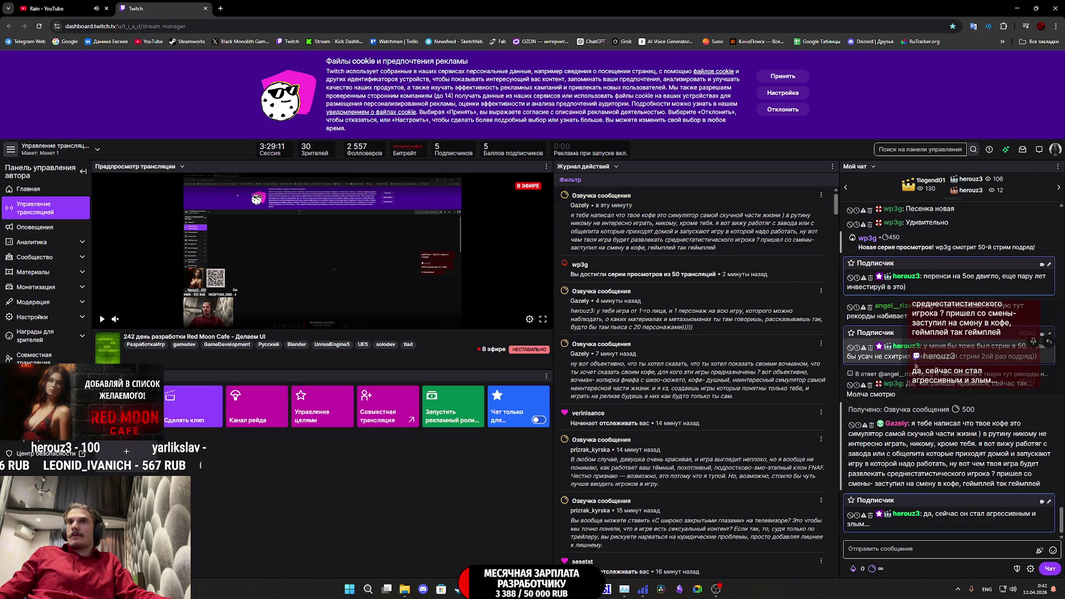
pyautogui.scroll(1, 977, 361)
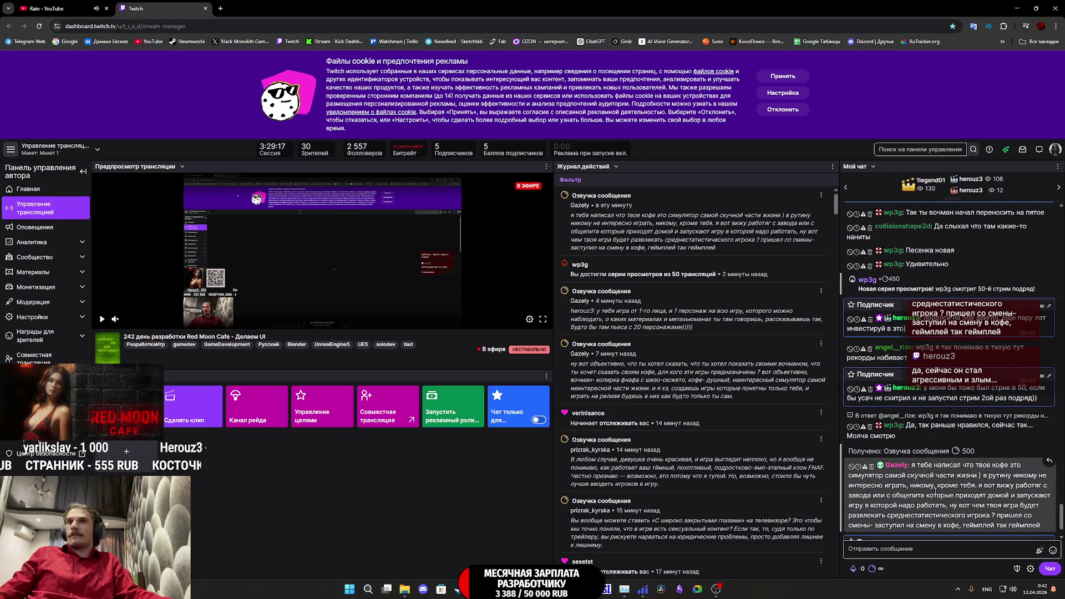
pyautogui.scroll(-1, 991, 400)
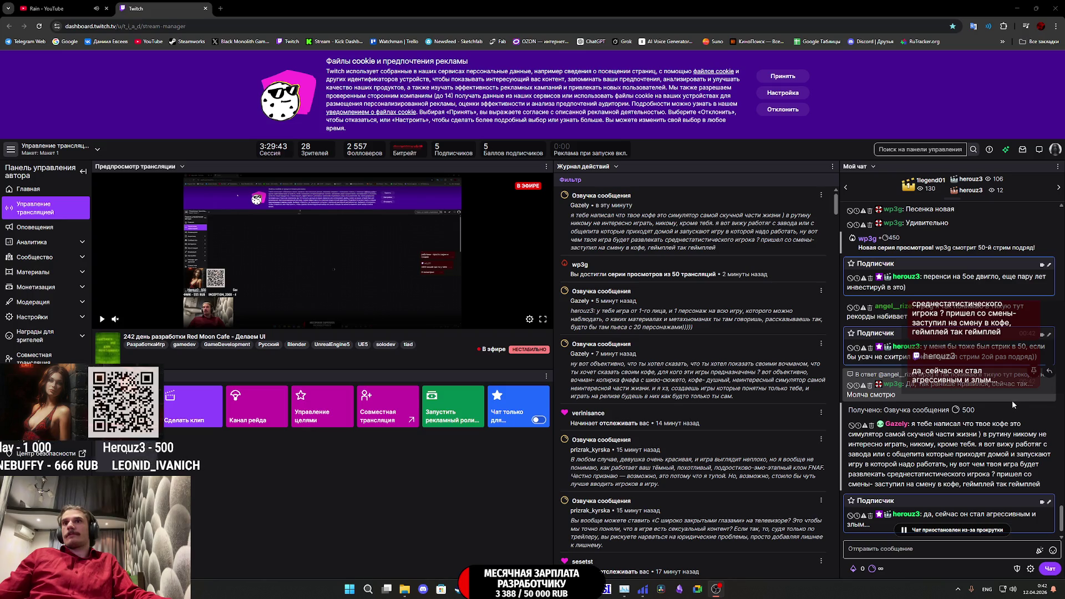
pyautogui.scroll(-1, 1011, 404)
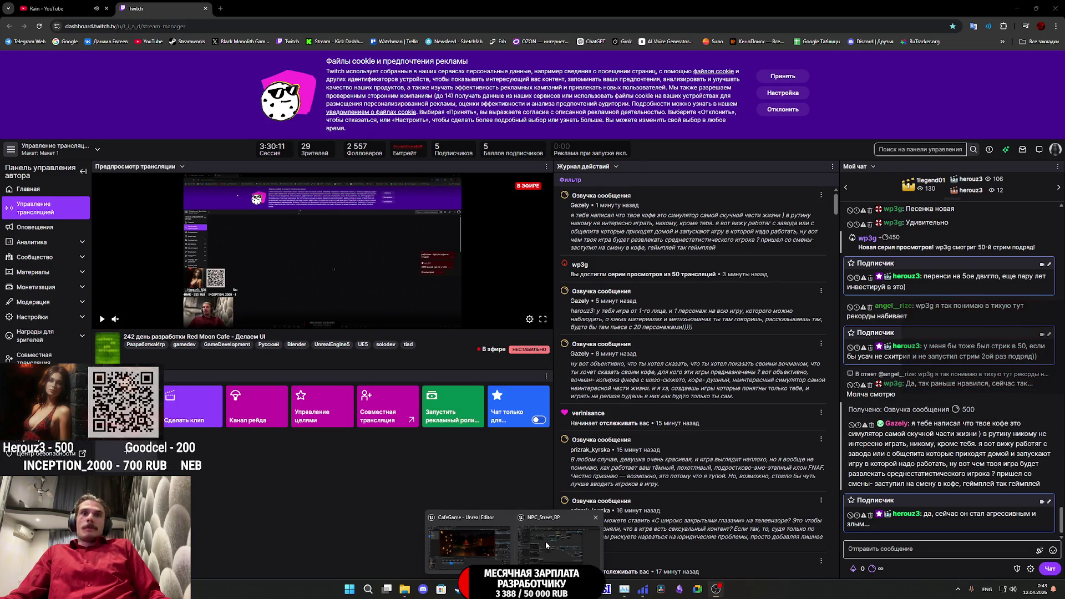
# - Return to the NPC_Street_BP editor and bring Spawn_With_Settings and Event BeginPlay into view
pyautogui.click(545, 542)
pyautogui.moveTo(629, 409)
pyautogui.mouseDown()
pyautogui.moveTo(599, 340)
pyautogui.moveTo(699, 333)
pyautogui.moveTo(352, 338)
pyautogui.moveTo(444, 305)
pyautogui.moveTo(661, 299)
pyautogui.mouseUp()
pyautogui.moveTo(361, 382)
pyautogui.mouseDown()
pyautogui.moveTo(738, 409)
pyautogui.moveTo(461, 375)
pyautogui.moveTo(392, 383)
pyautogui.mouseUp()
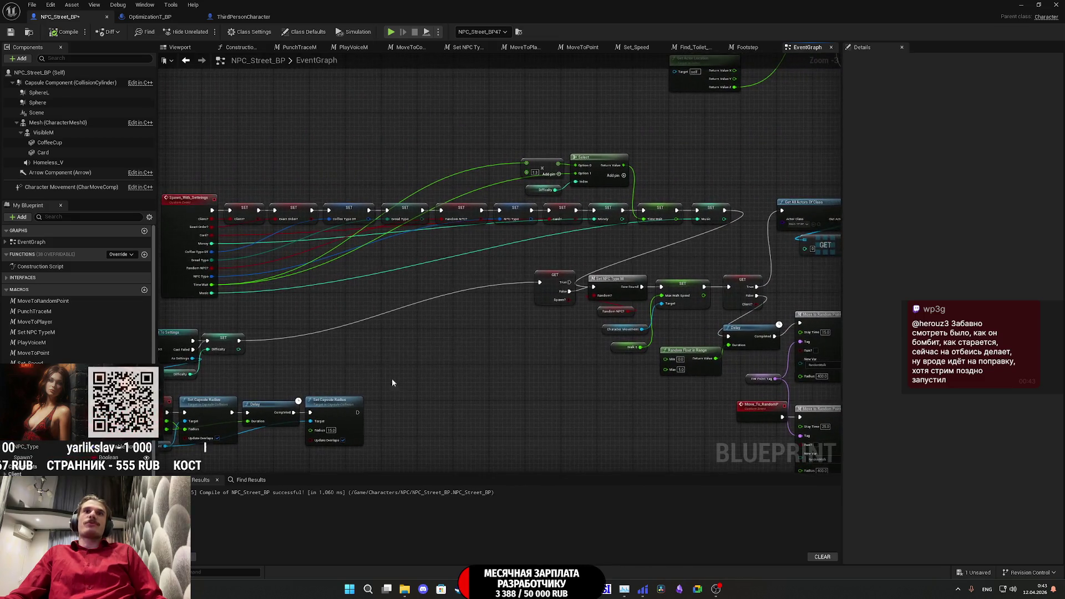
pyautogui.moveTo(542, 319); pyautogui.dragTo(717, 335)
pyautogui.moveTo(641, 328)
pyautogui.mouseDown()
pyautogui.moveTo(474, 343)
pyautogui.moveTo(687, 344)
pyautogui.mouseUp()
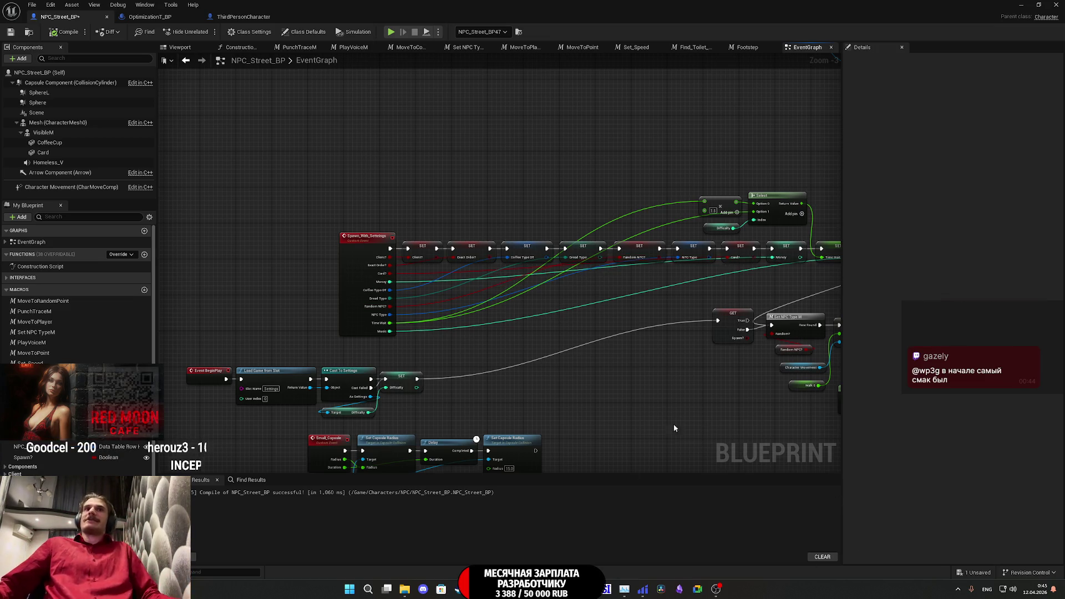
# - Move the Small_Capsule, Set Capsule Radius and Delay nodes beneath Event BeginPlay and save
pyautogui.moveTo(635, 383); pyautogui.dragTo(751, 297)
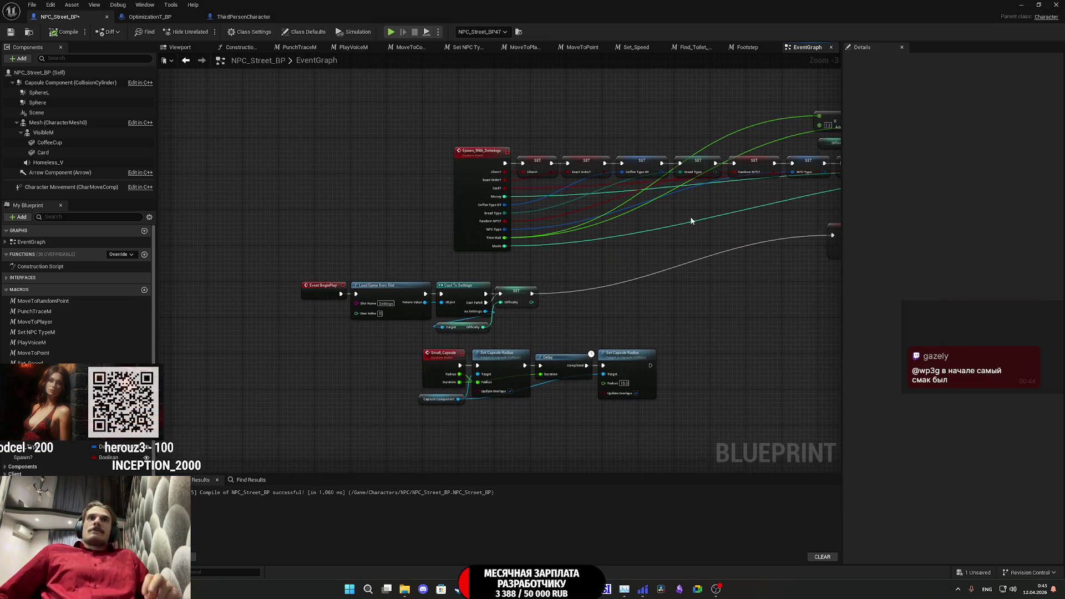
pyautogui.moveTo(551, 294); pyautogui.dragTo(576, 163)
pyautogui.moveTo(685, 307)
pyautogui.mouseDown()
pyautogui.moveTo(440, 281)
pyautogui.moveTo(428, 216)
pyautogui.moveTo(342, 288)
pyautogui.mouseUp()
pyautogui.click(410, 233)
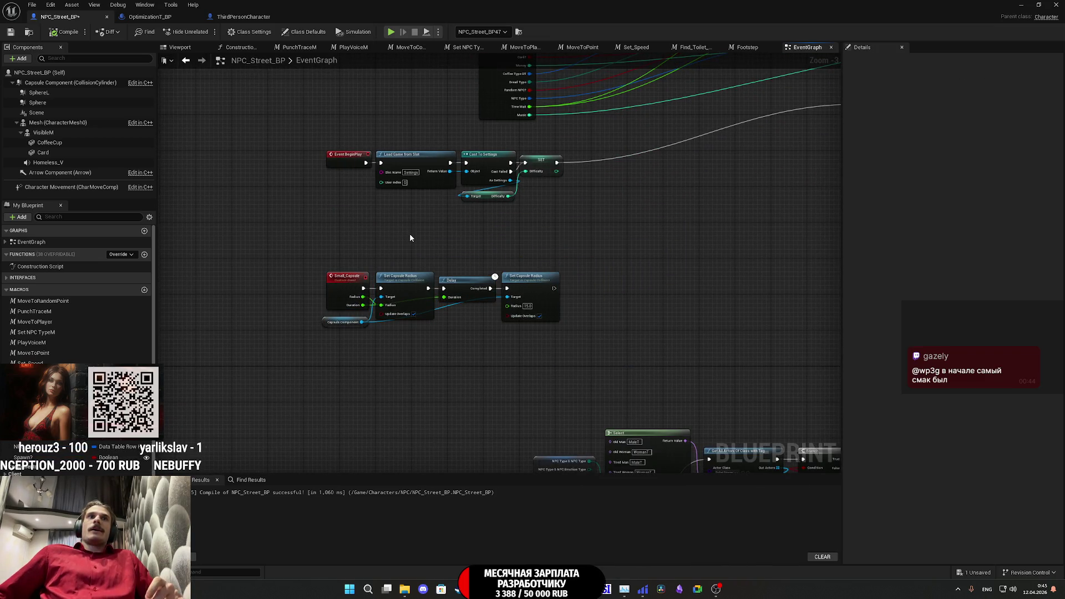
pyautogui.moveTo(580, 194); pyautogui.dragTo(549, 269)
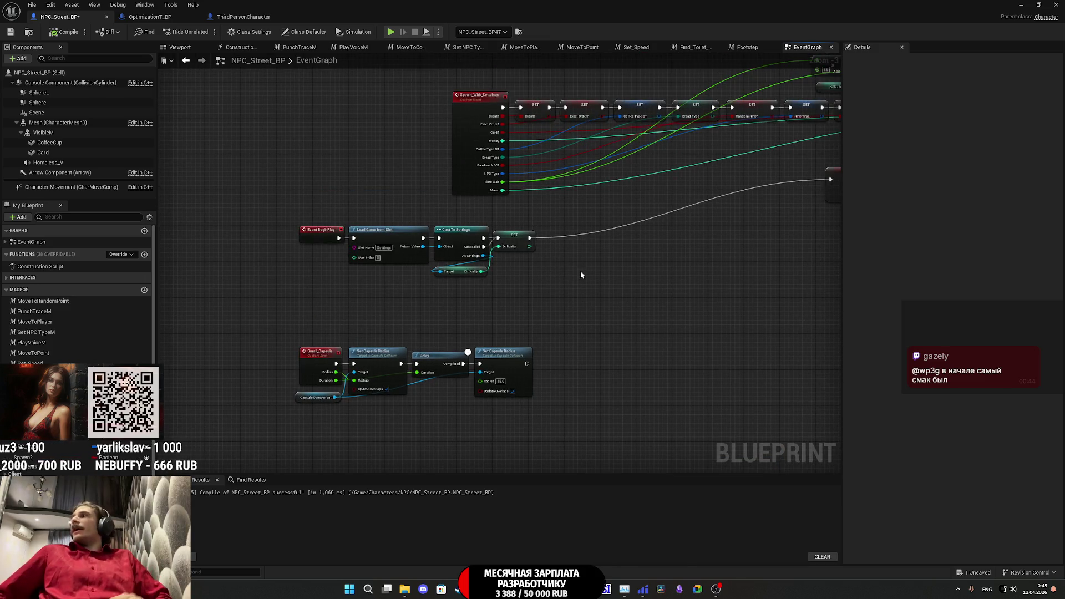
pyautogui.click(10, 32)
# - Add a Get Player Character node and search 'cast thi' from its output
pyautogui.moveTo(537, 308); pyautogui.dragTo(475, 321)
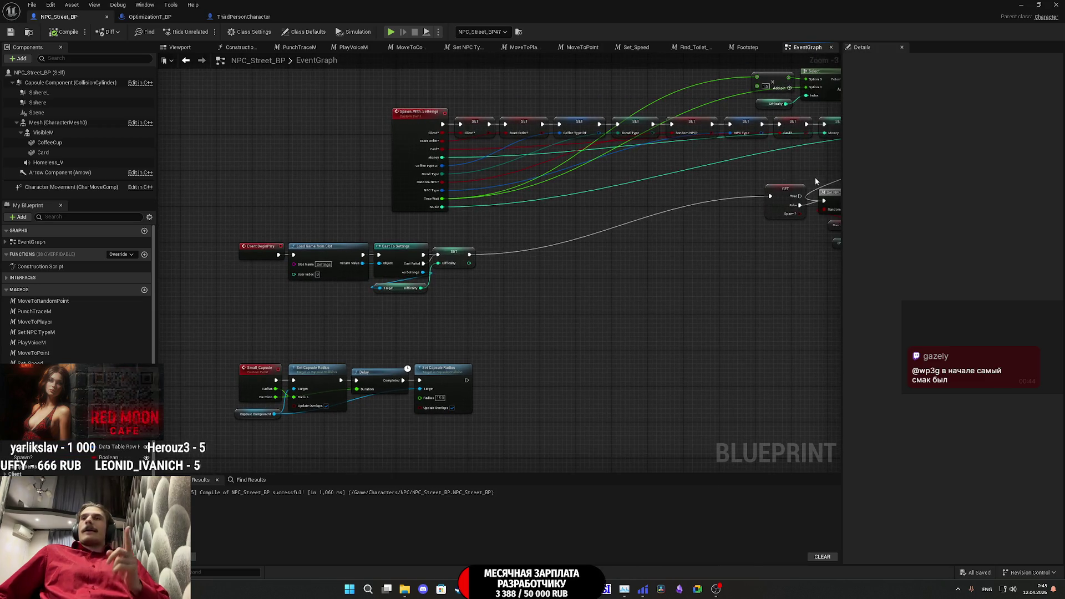
pyautogui.scroll(3, 474, 253)
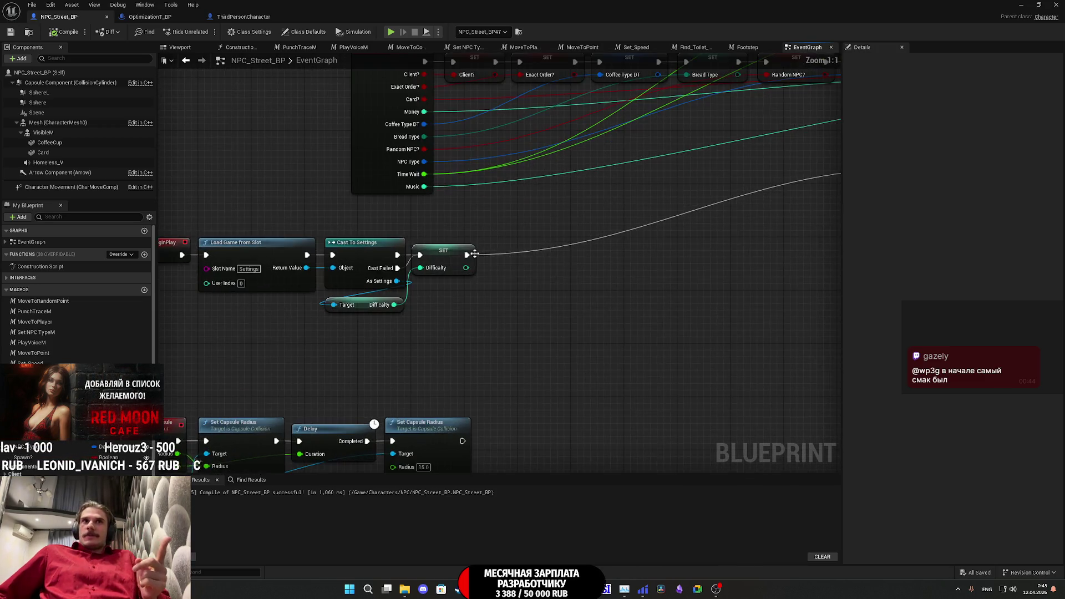
pyautogui.rightClick(454, 315)
pyautogui.write('ge')
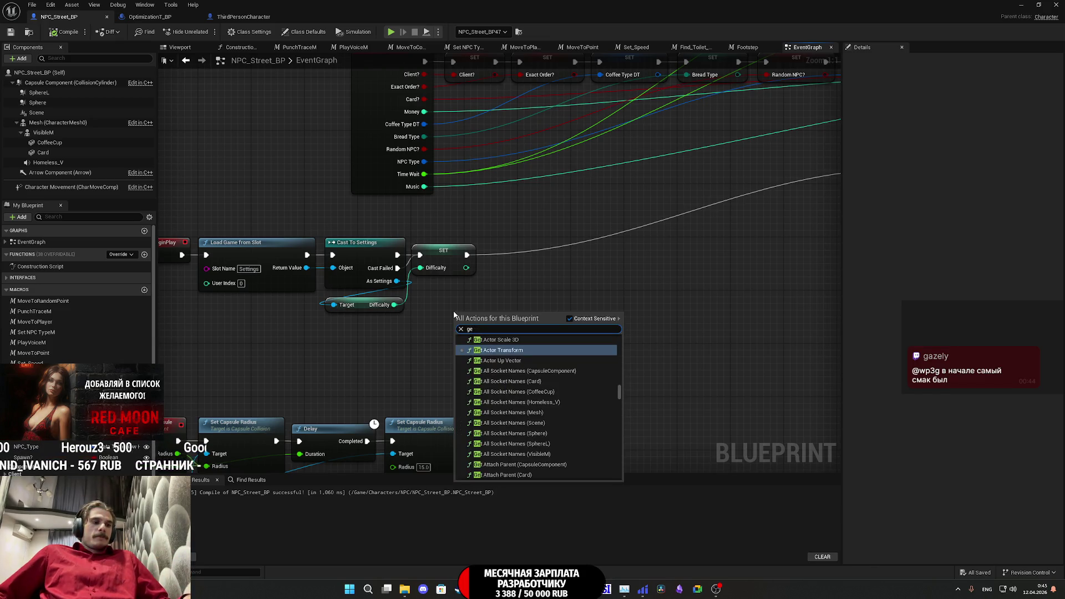
pyautogui.write('t charac')
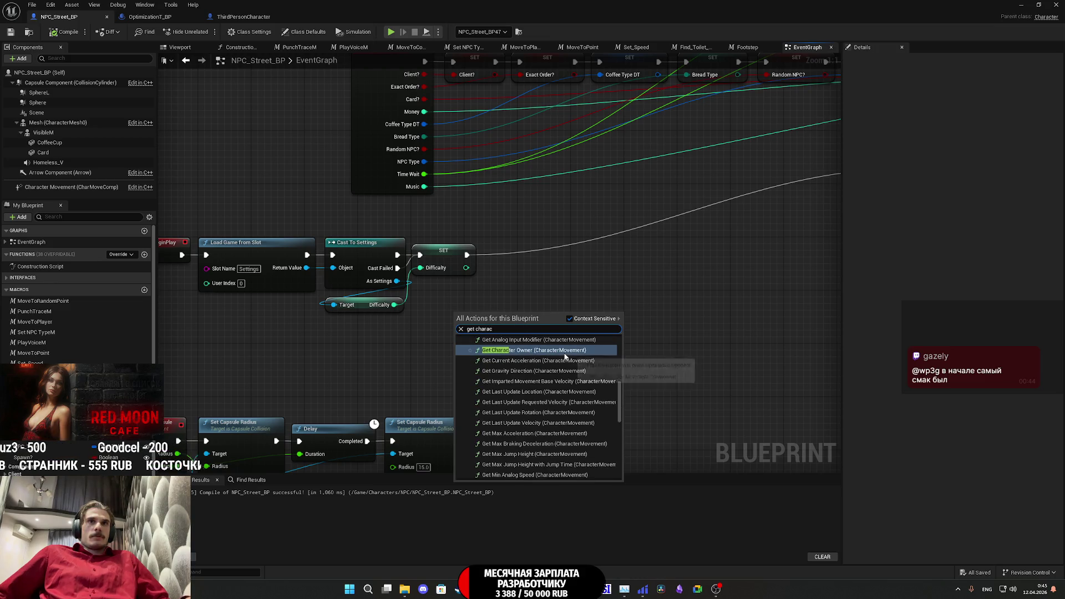
pyautogui.write('ter')
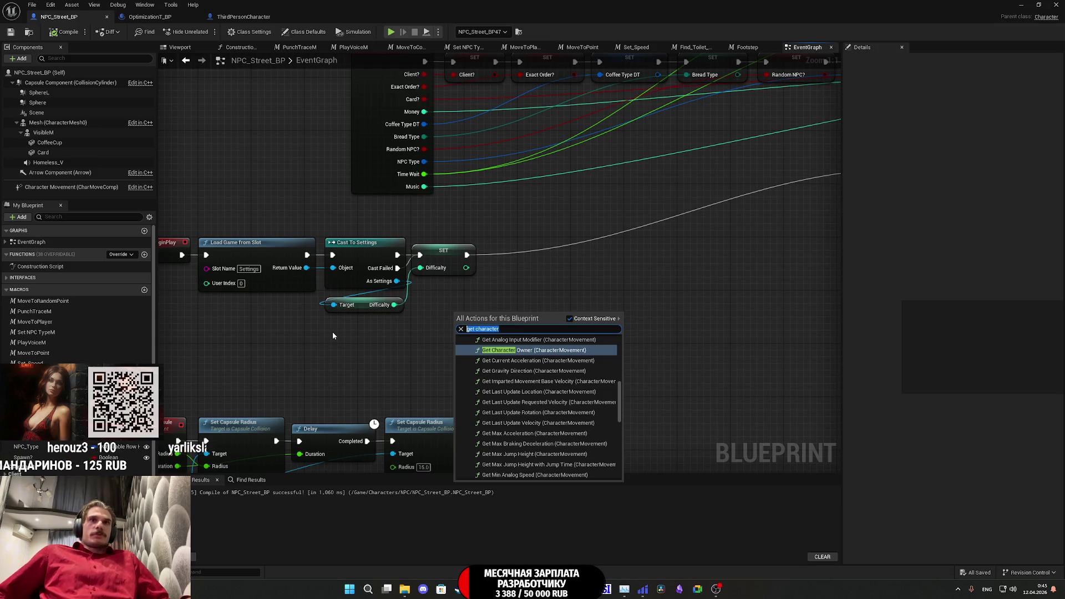
pyautogui.write('play')
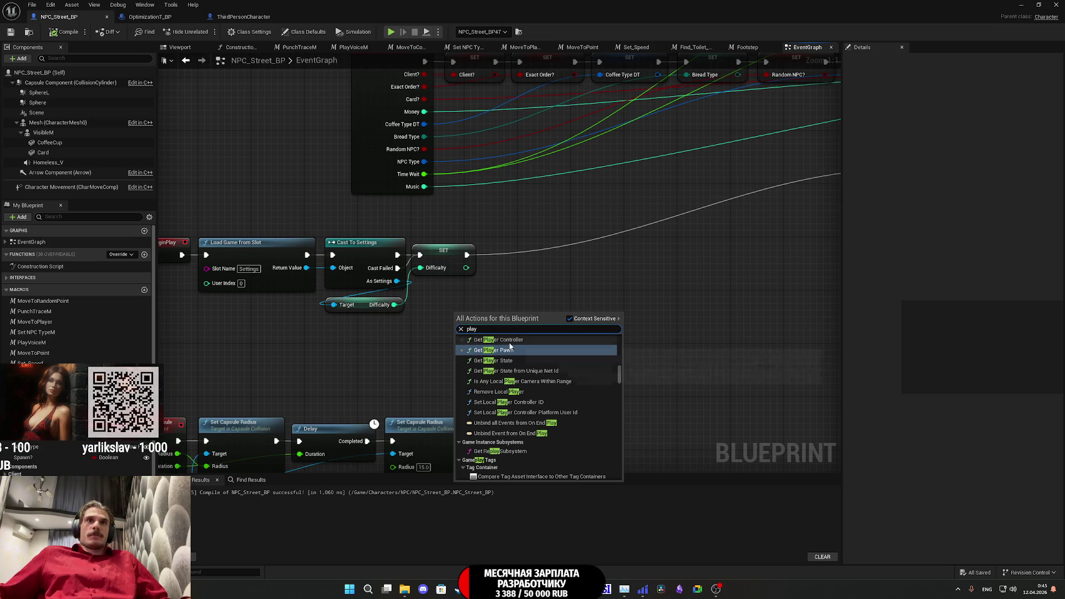
pyautogui.scroll(3, 522, 366)
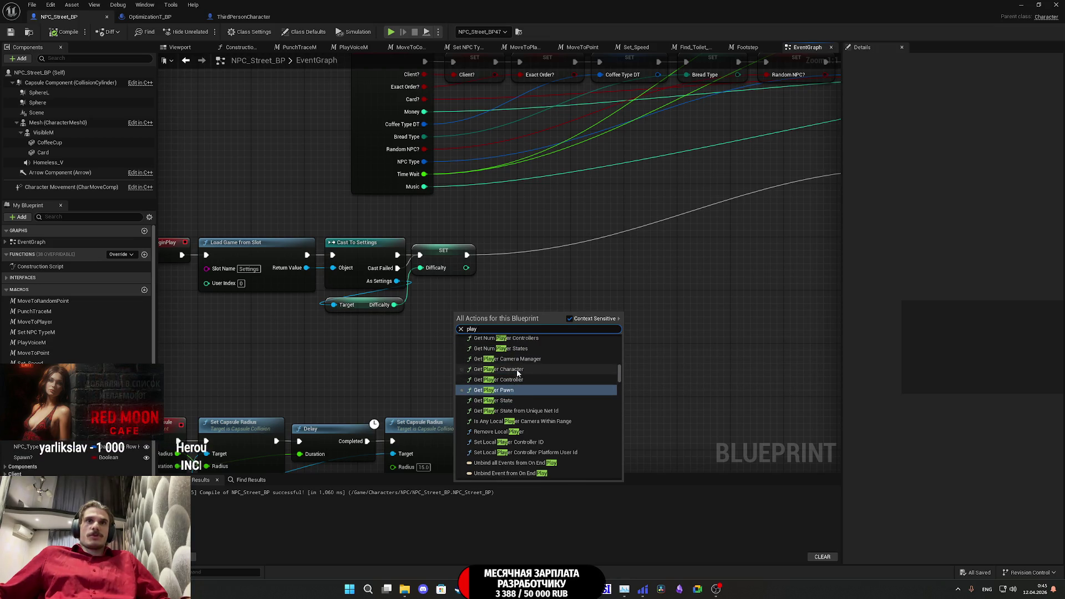
pyautogui.click(500, 369)
pyautogui.moveTo(543, 329)
pyautogui.mouseDown()
pyautogui.moveTo(482, 349)
pyautogui.moveTo(545, 330)
pyautogui.mouseUp()
pyautogui.write('cast thi')
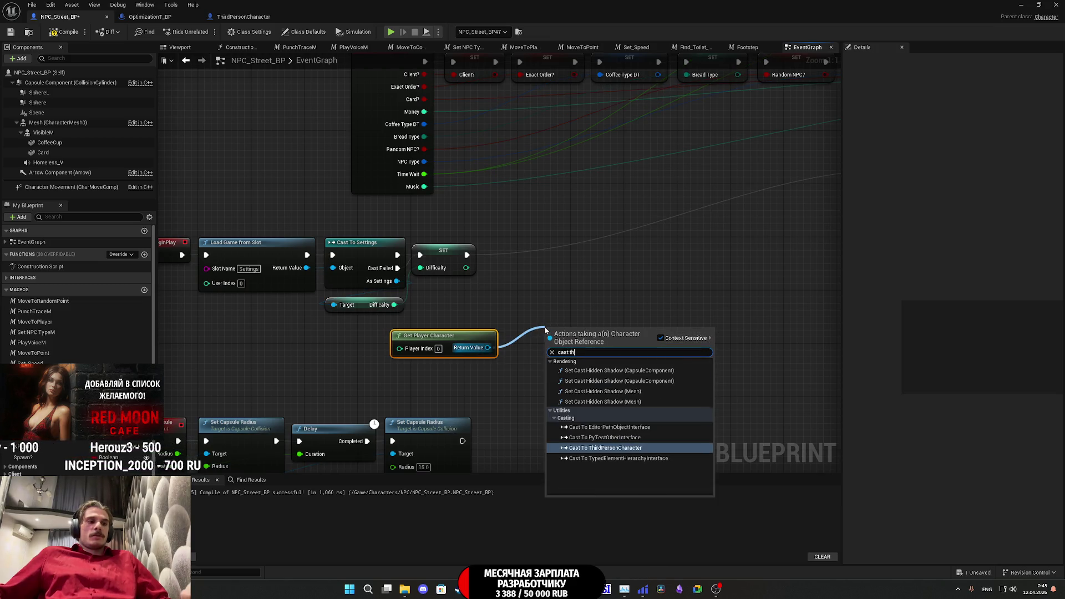
# - Cast the player character to ThirdPersonCharacter and promote the result to a GL_Woman variable
pyautogui.click(610, 427)
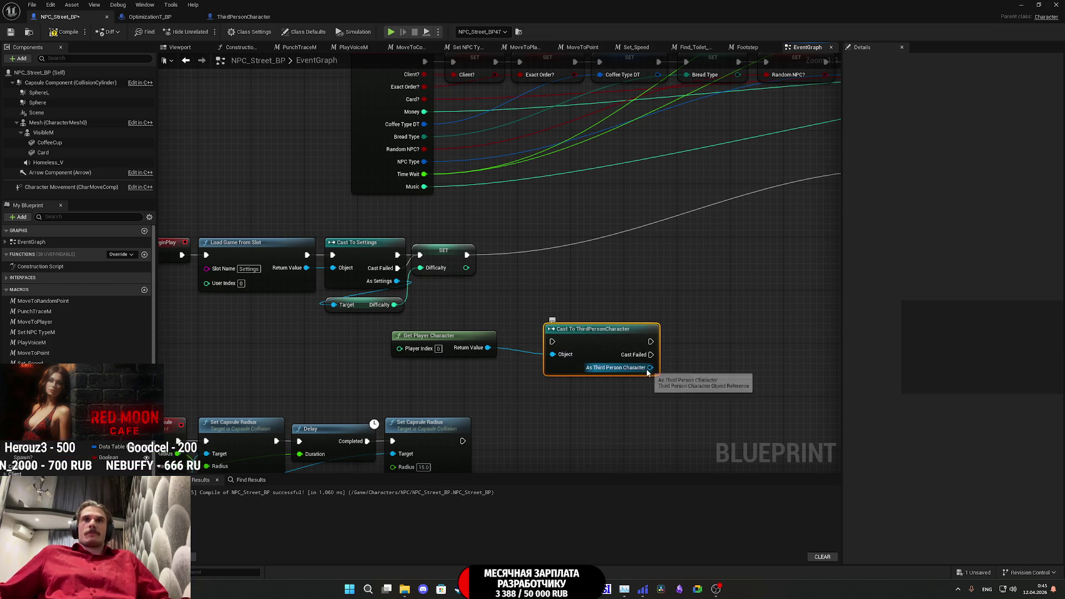
pyautogui.moveTo(651, 368); pyautogui.dragTo(684, 360)
pyautogui.click(715, 406)
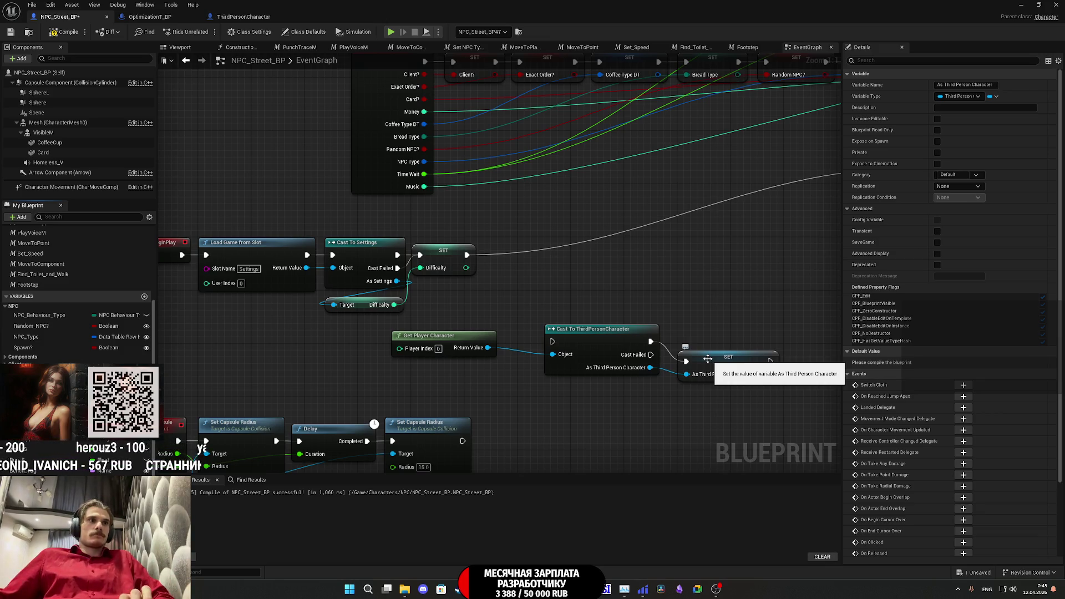
pyautogui.write('GL_Woman')
pyautogui.press('Return')
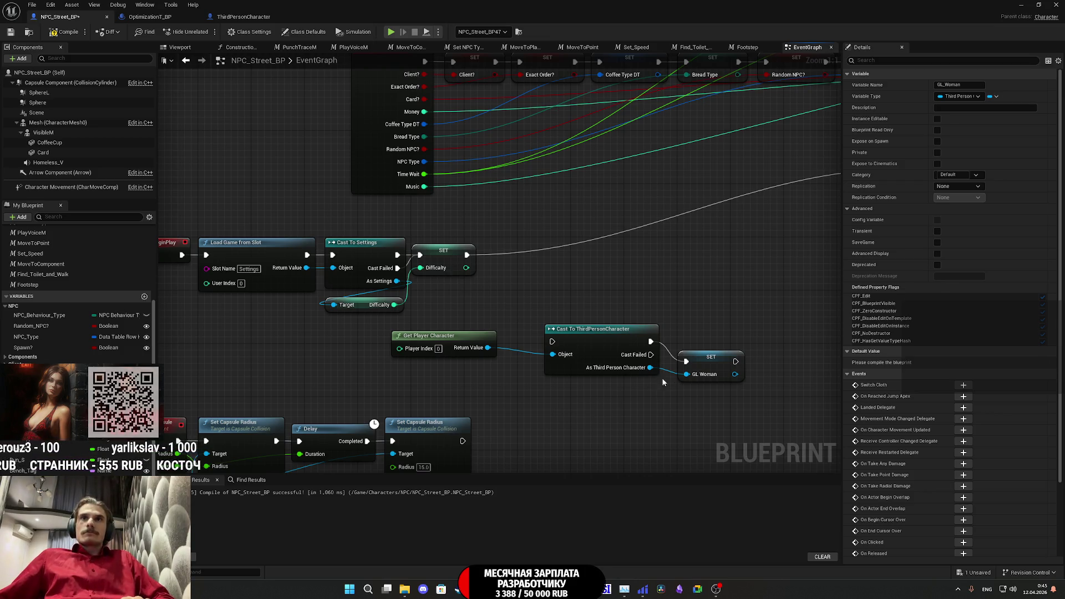
pyautogui.moveTo(705, 362); pyautogui.dragTo(698, 342)
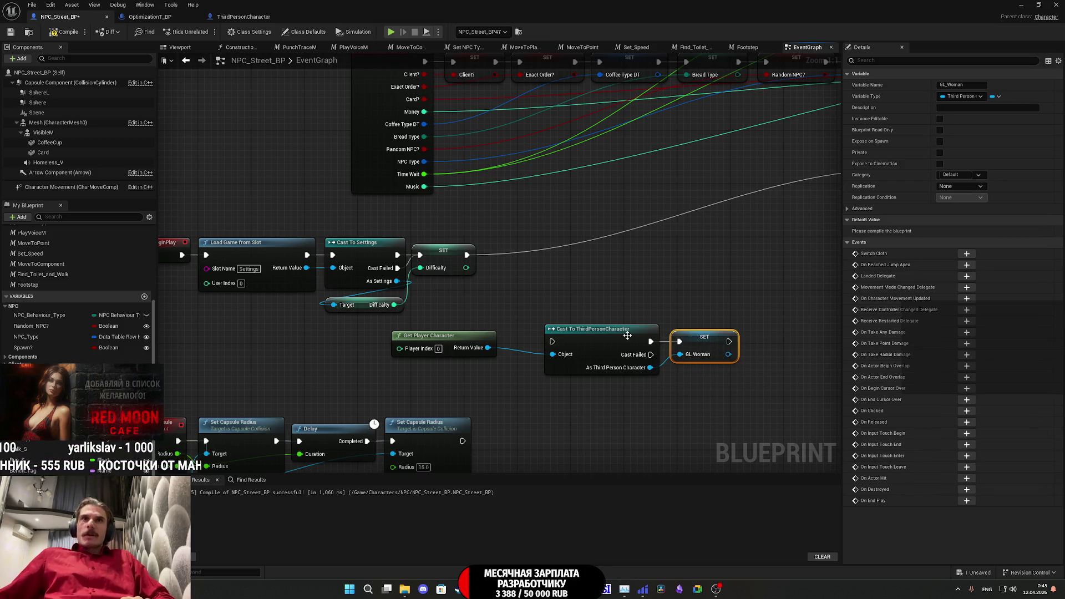
# - Tuck Get Player Character under the cast and select the cast, SET and Get Player Character nodes
pyautogui.moveTo(468, 344)
pyautogui.mouseDown()
pyautogui.moveTo(627, 409)
pyautogui.moveTo(620, 391)
pyautogui.mouseUp()
pyautogui.click(652, 414)
pyautogui.moveTo(487, 277)
pyautogui.mouseDown()
pyautogui.moveTo(401, 350)
pyautogui.moveTo(627, 282)
pyautogui.mouseUp()
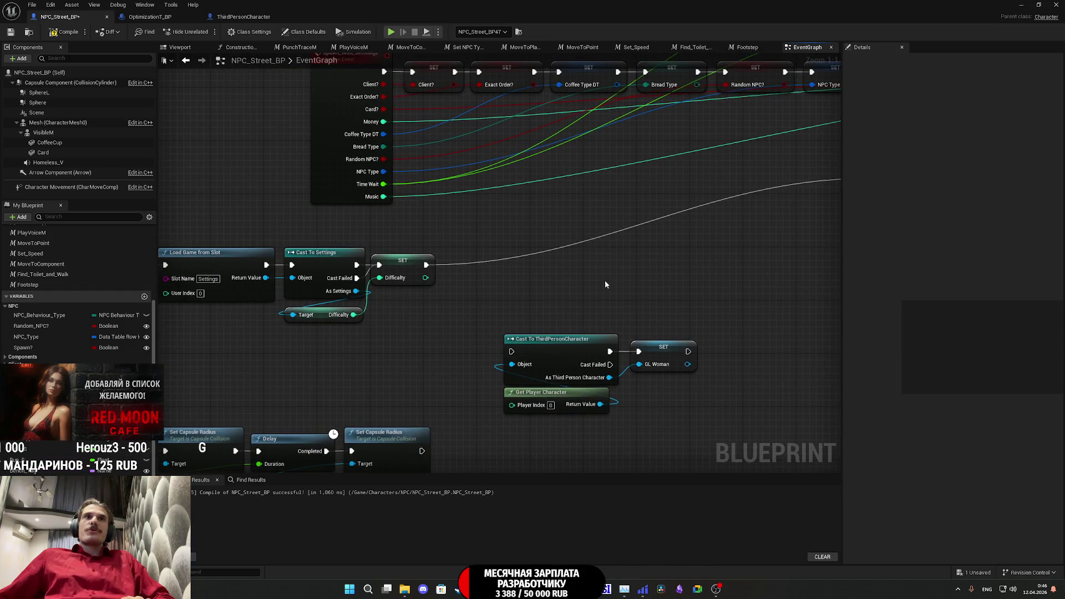
pyautogui.moveTo(550, 325); pyautogui.dragTo(546, 292)
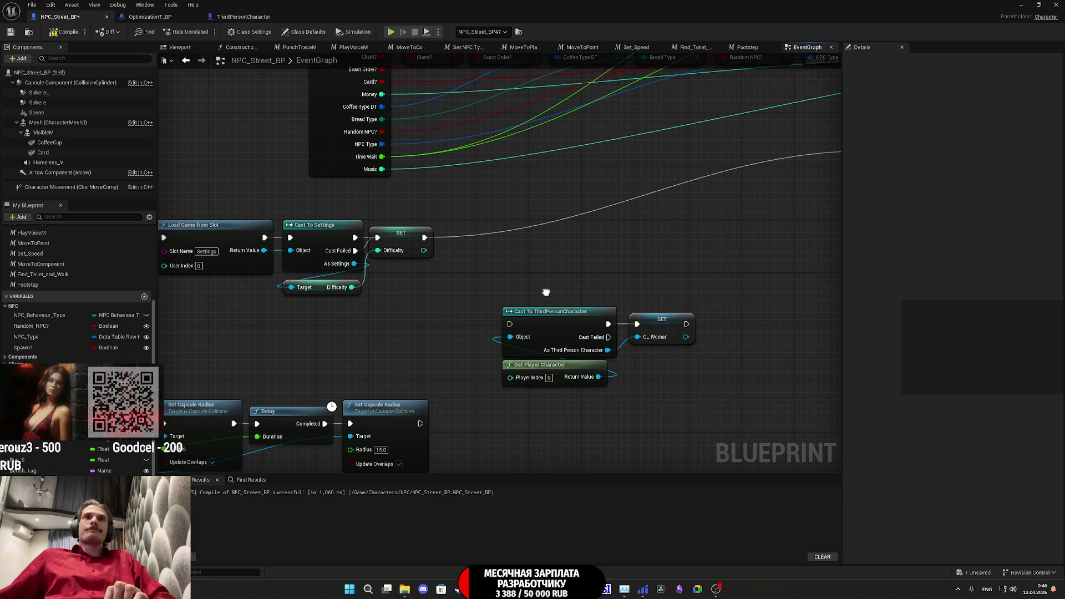
pyautogui.moveTo(546, 293); pyautogui.dragTo(604, 354)
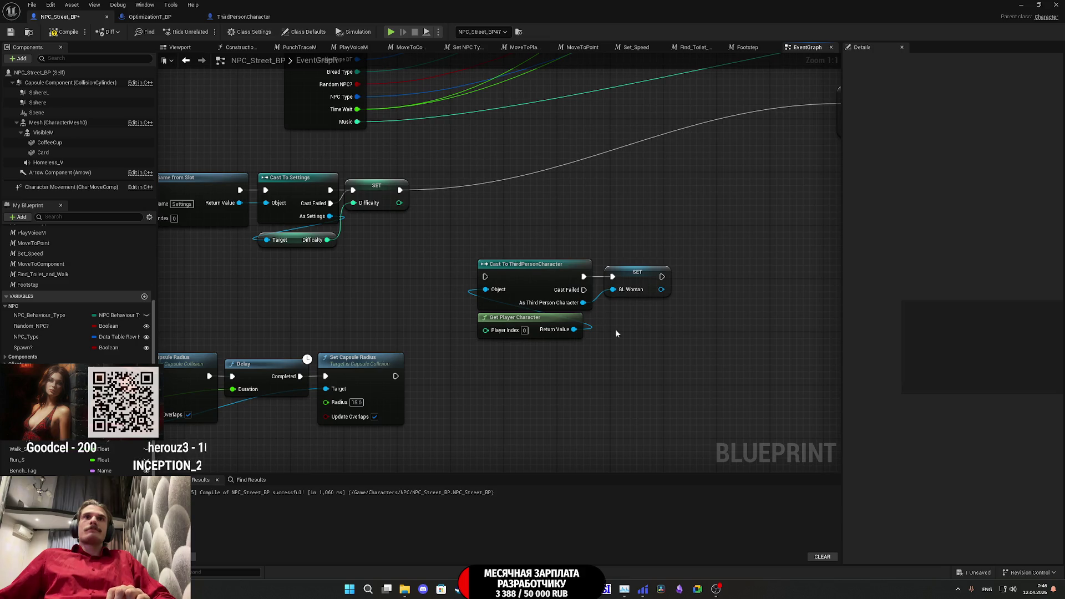
pyautogui.moveTo(675, 384)
pyautogui.mouseDown()
pyautogui.moveTo(492, 225)
pyautogui.moveTo(561, 374)
pyautogui.moveTo(476, 309)
pyautogui.moveTo(598, 392)
pyautogui.mouseUp()
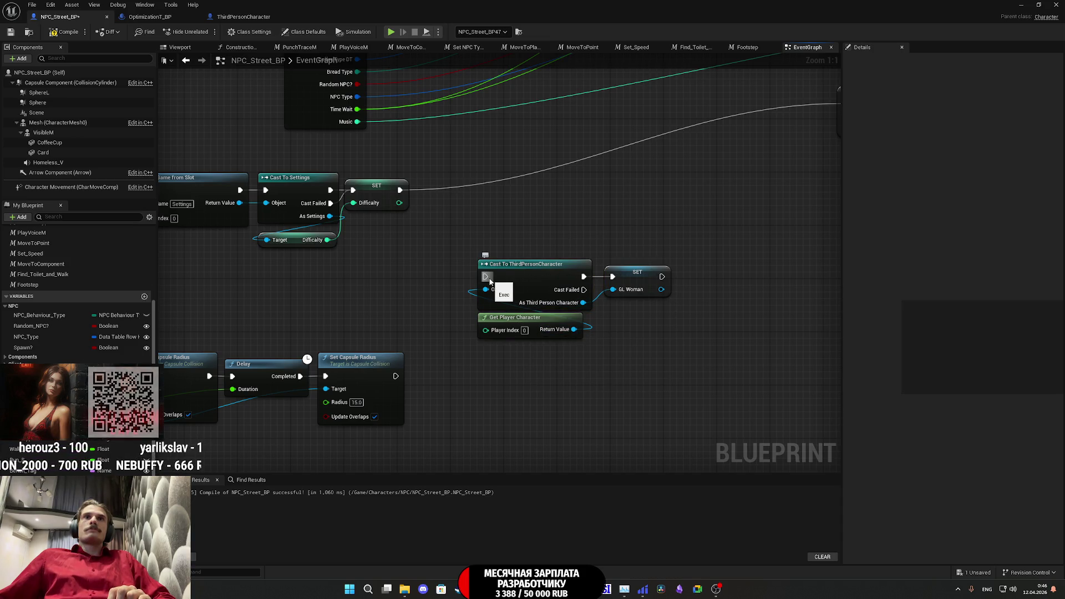
# - Add an Is Valid macro on the GL Woman output, aligned with the SET node
pyautogui.moveTo(486, 276)
pyautogui.mouseDown()
pyautogui.moveTo(399, 190)
pyautogui.moveTo(431, 263)
pyautogui.moveTo(422, 273)
pyautogui.mouseUp()
pyautogui.click(471, 237)
pyautogui.moveTo(480, 241); pyautogui.dragTo(451, 263)
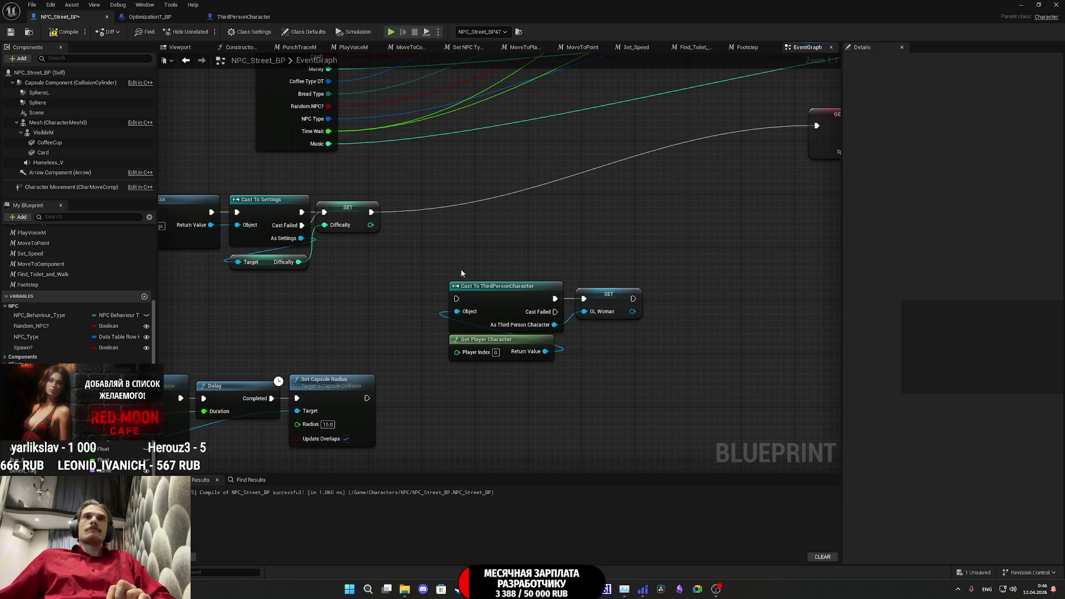
pyautogui.moveTo(634, 317); pyautogui.dragTo(655, 328)
pyautogui.write('is va')
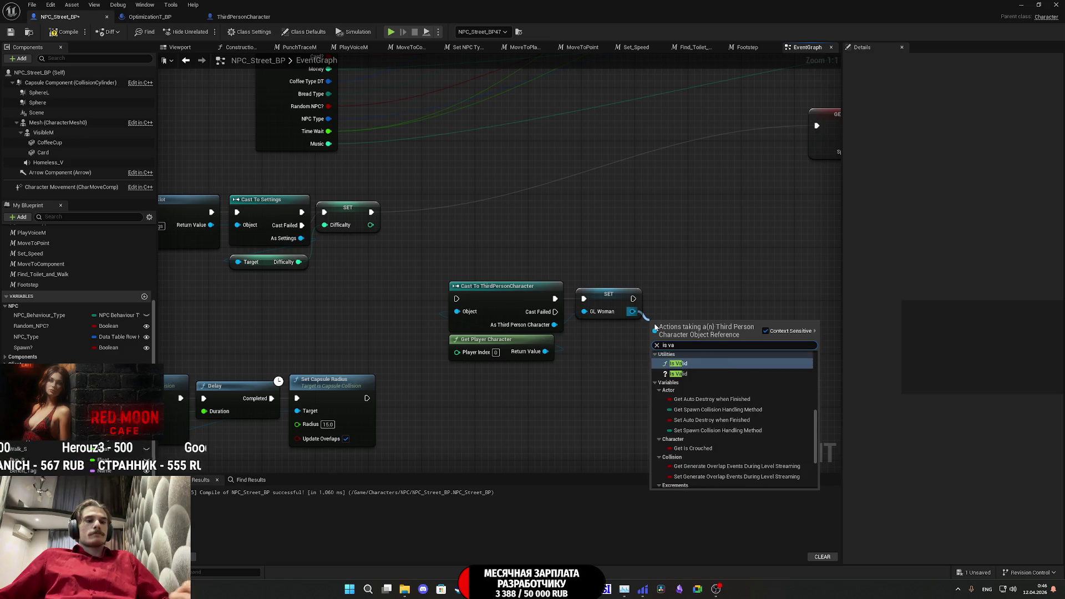
pyautogui.click(679, 374)
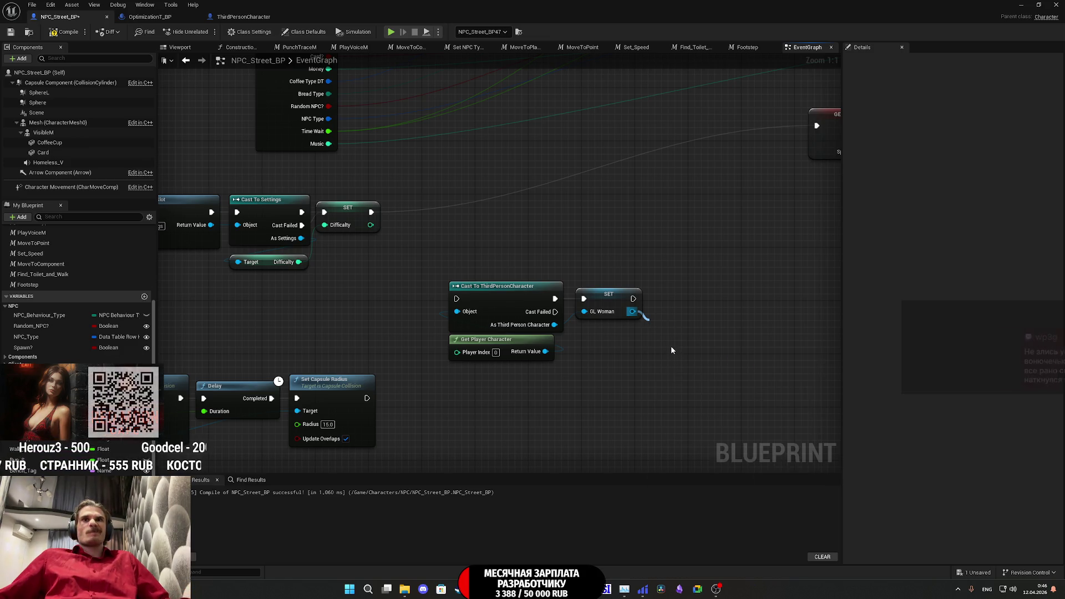
pyautogui.moveTo(679, 337); pyautogui.dragTo(686, 303)
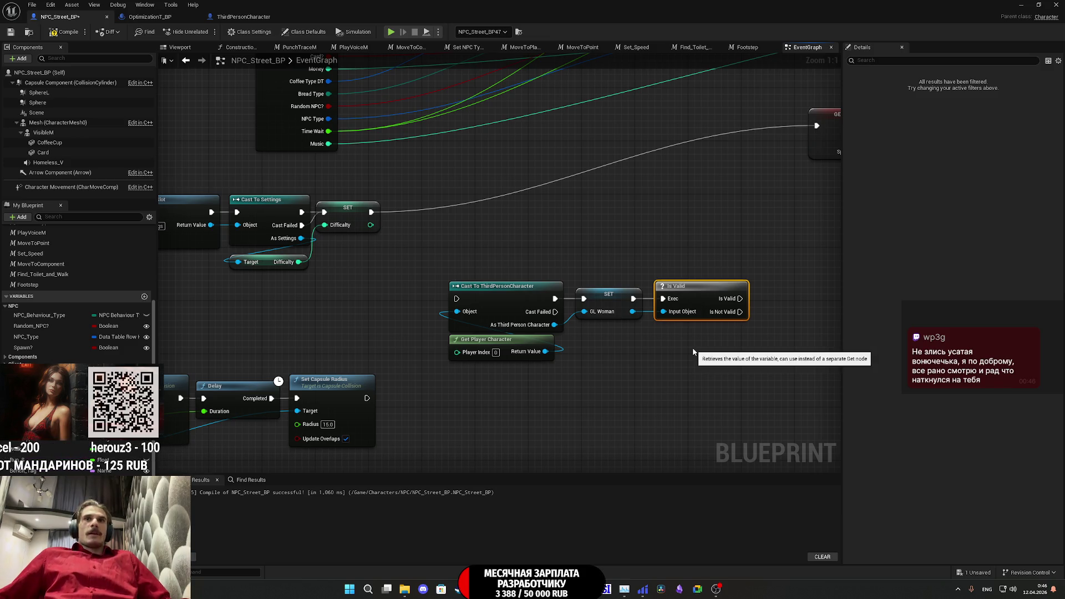
# - Move the cast, SET and Is Valid group down and right into open space
pyautogui.moveTo(673, 389); pyautogui.dragTo(458, 288)
pyautogui.scroll(-3, 222, 367)
pyautogui.moveTo(522, 312); pyautogui.dragTo(624, 344)
pyautogui.rightClick(415, 298)
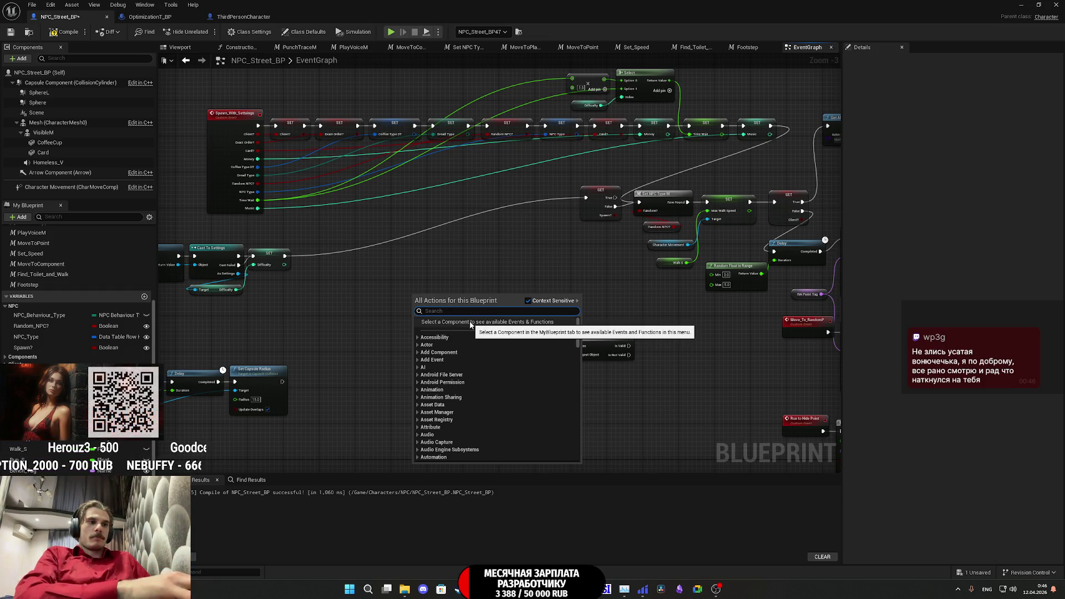
# - Add a custom event named Get_Player wired into Cast To ThirdPersonCharacter, placed left of the cast
pyautogui.write('Cus')
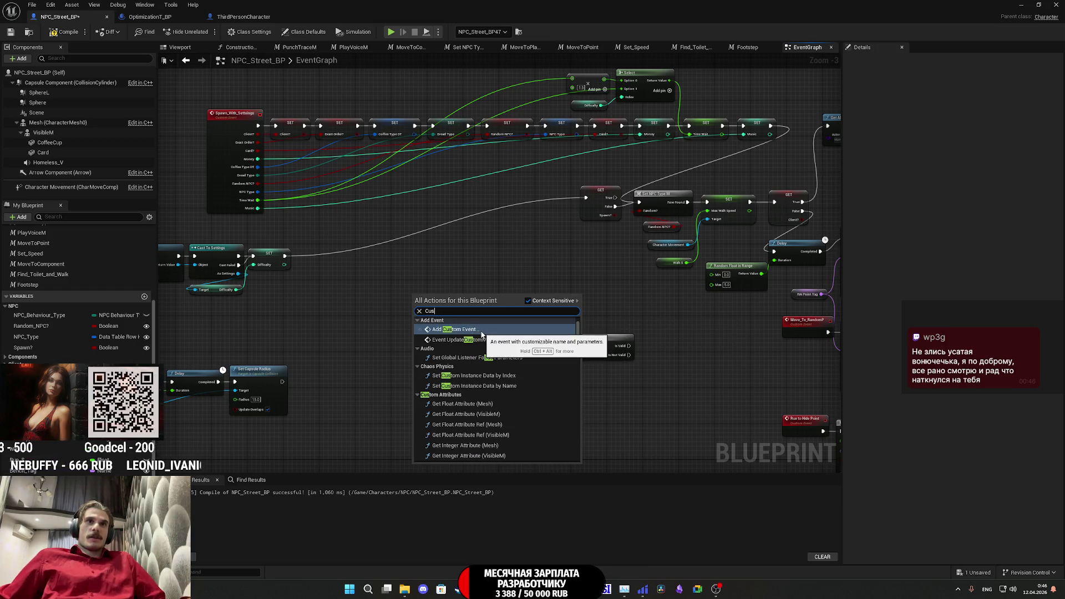
pyautogui.press('Escape')
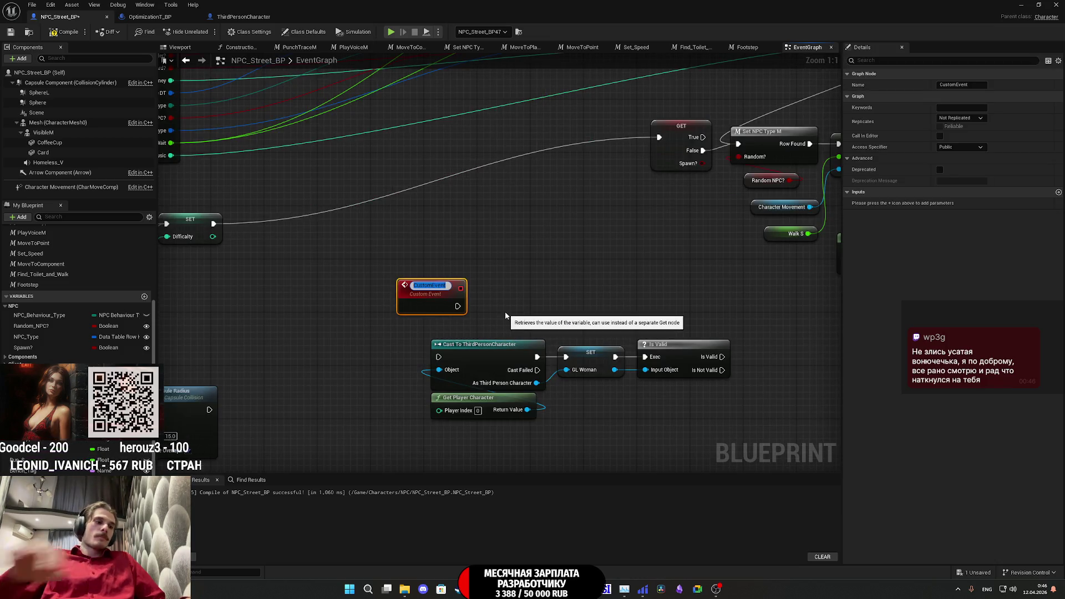
pyautogui.write('Get_')
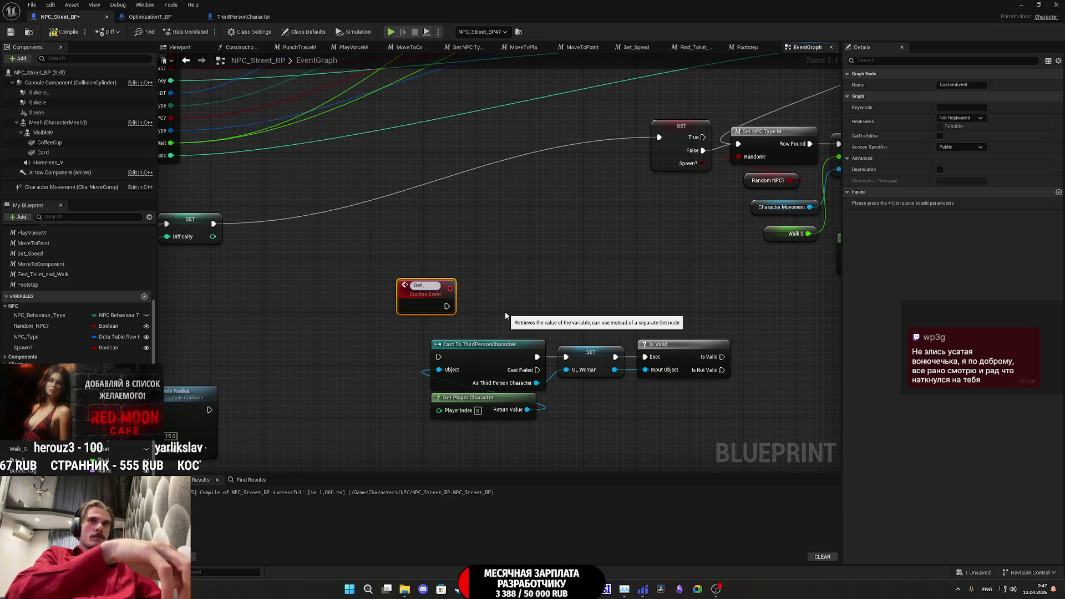
pyautogui.write('Pla')
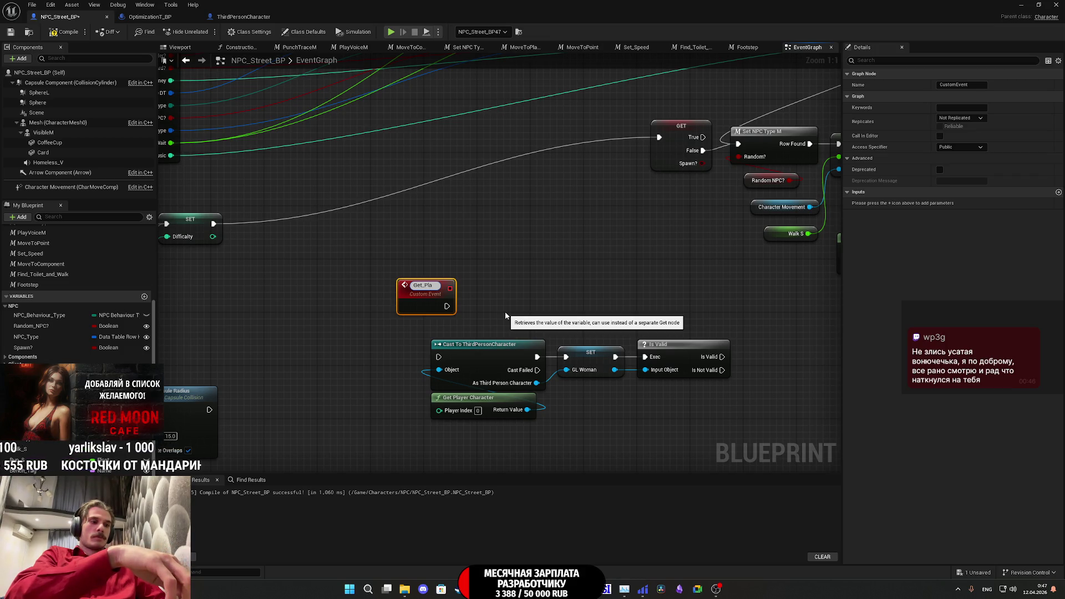
pyautogui.write('yer')
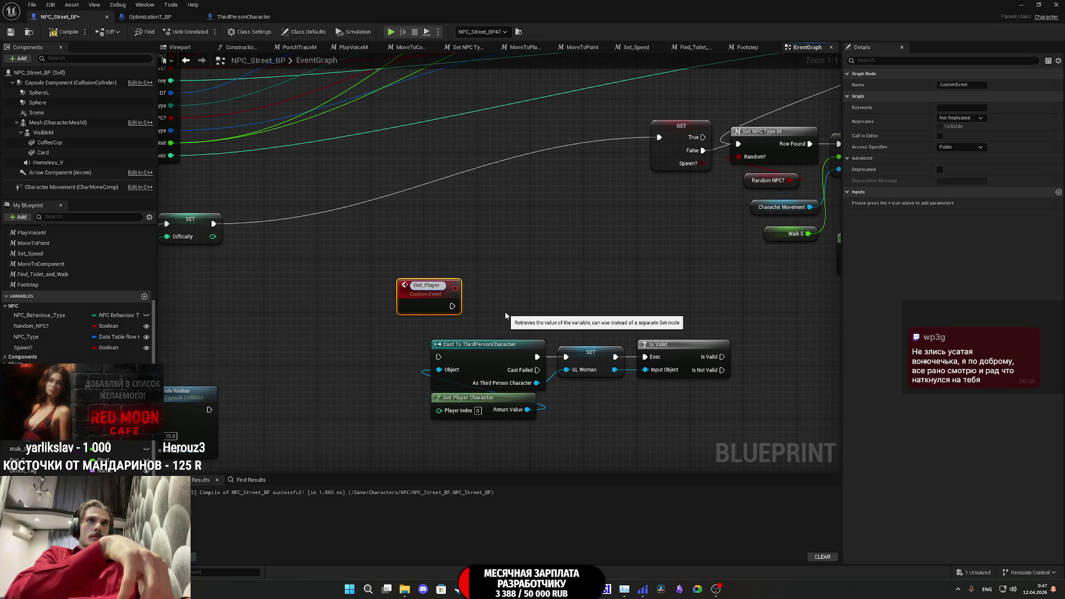
pyautogui.press('Return')
pyautogui.moveTo(448, 303); pyautogui.dragTo(444, 362)
pyautogui.moveTo(424, 288); pyautogui.dragTo(391, 341)
pyautogui.moveTo(511, 316); pyautogui.dragTo(391, 289)
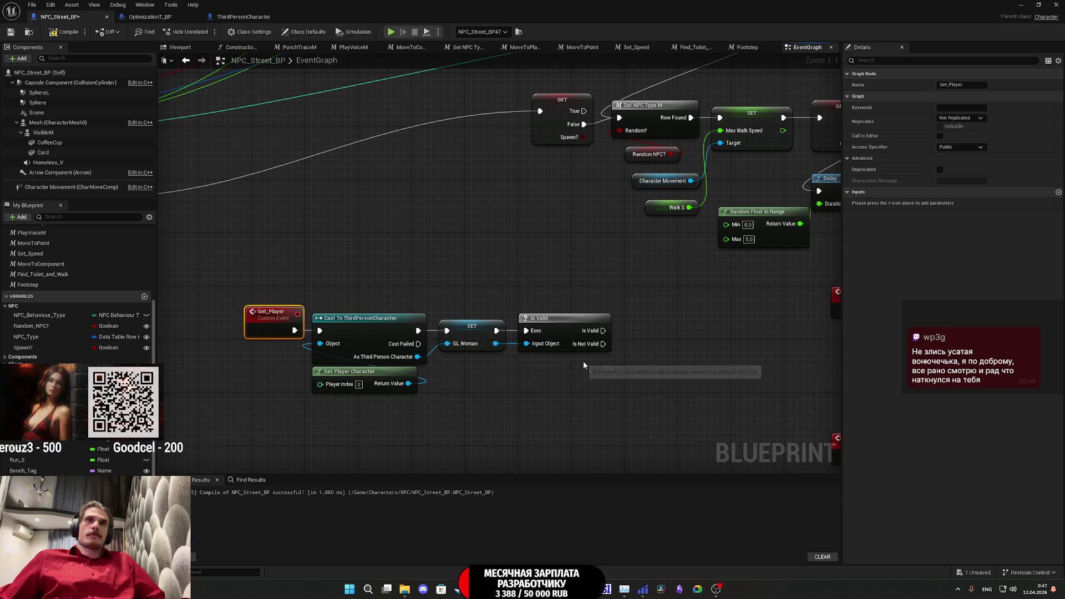
# - Add a 1-second Delay on Is Not Valid that loops back into the Cast's exec input
pyautogui.moveTo(604, 331)
pyautogui.mouseDown()
pyautogui.moveTo(624, 345)
pyautogui.moveTo(613, 353)
pyautogui.moveTo(621, 361)
pyautogui.mouseUp()
pyautogui.write('lay')
pyautogui.press('Return')
pyautogui.click(659, 385)
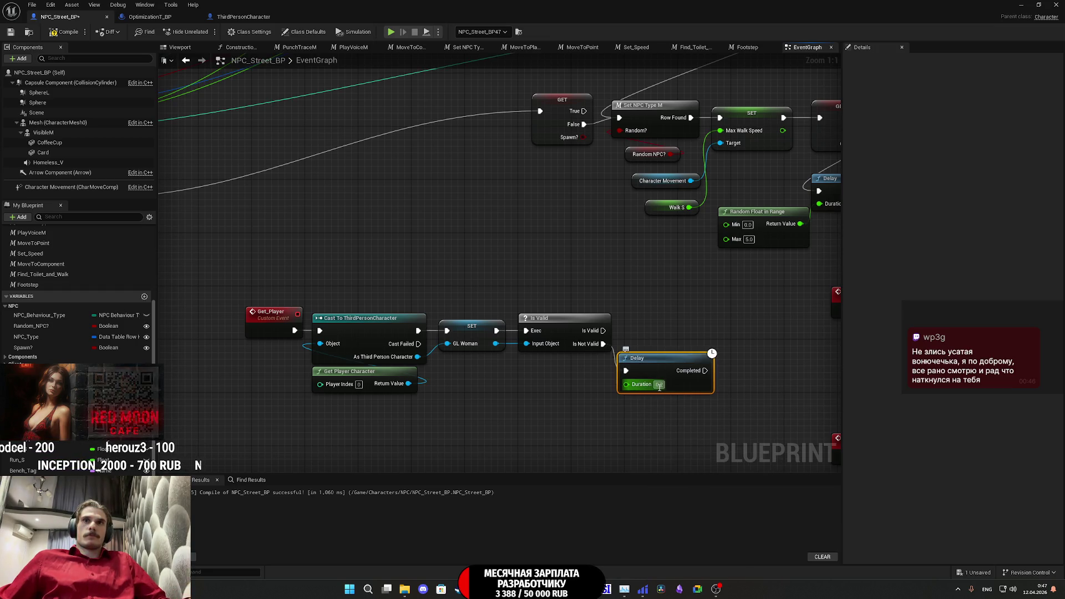
pyautogui.write('1')
pyautogui.press('Return')
pyautogui.moveTo(700, 372)
pyautogui.mouseDown()
pyautogui.moveTo(488, 285)
pyautogui.moveTo(428, 340)
pyautogui.moveTo(320, 332)
pyautogui.mouseUp()
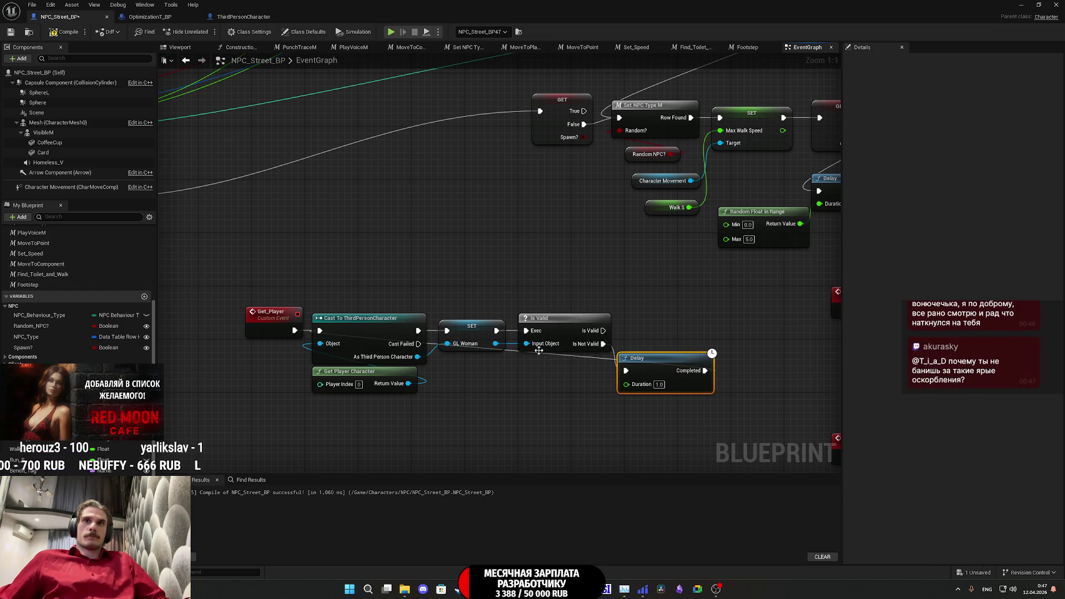
pyautogui.moveTo(658, 368); pyautogui.dragTo(657, 331)
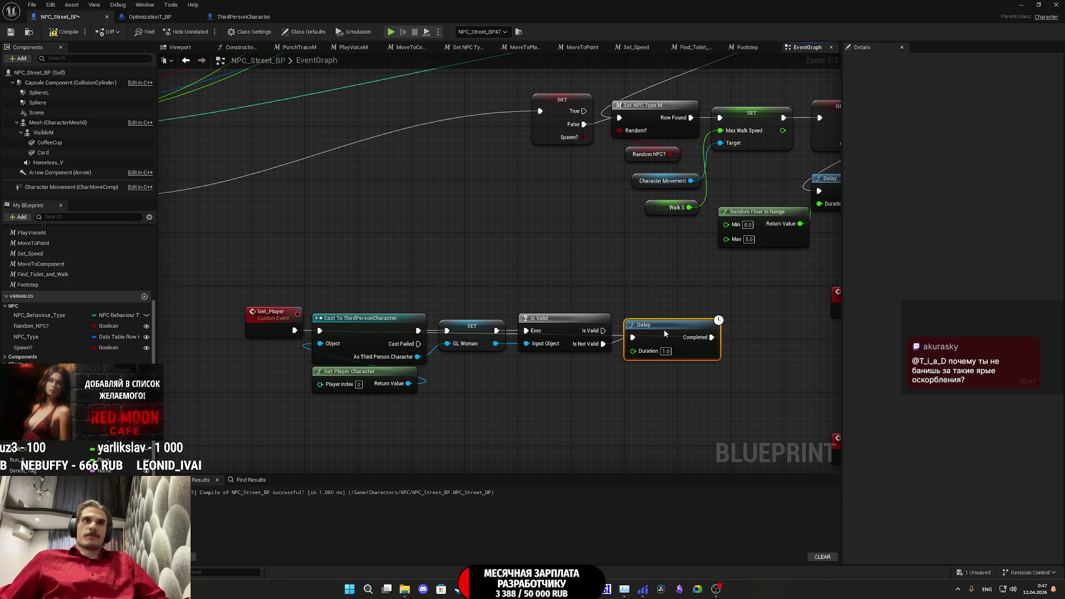
# - Select the Get_Player chain and move toward the Cast To Settings startup nodes
pyautogui.moveTo(657, 294); pyautogui.dragTo(258, 398)
pyautogui.moveTo(340, 396)
pyautogui.mouseDown()
pyautogui.moveTo(401, 415)
pyautogui.moveTo(480, 474)
pyautogui.mouseUp()
pyautogui.moveTo(431, 353)
pyautogui.mouseDown()
pyautogui.moveTo(502, 369)
pyautogui.moveTo(454, 358)
pyautogui.mouseUp()
pyautogui.click(488, 380)
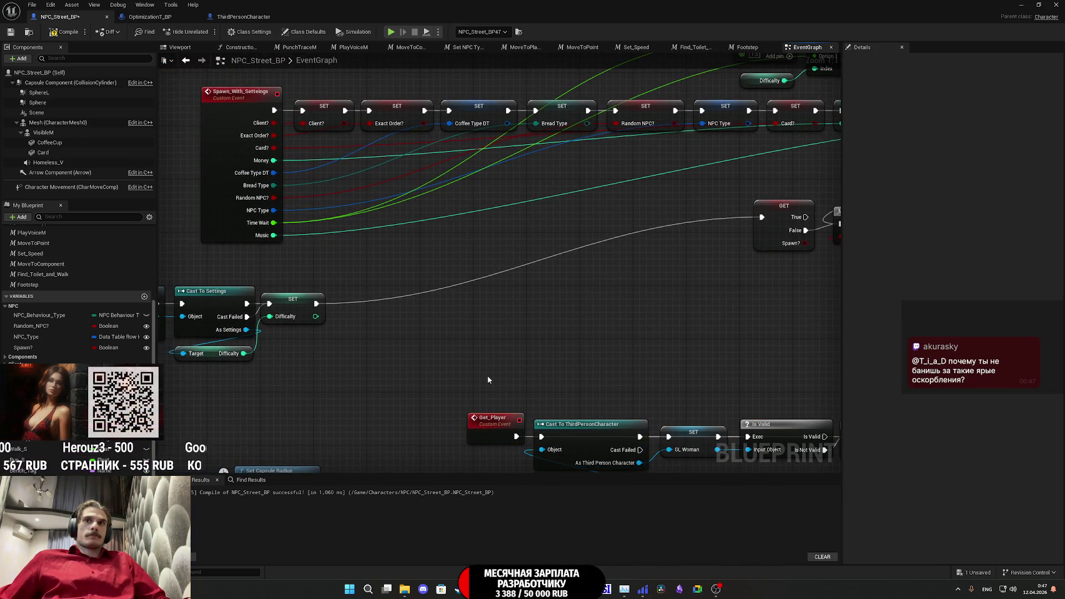
# - Add a Get Player call after the SET Difficulty node and line it up beside it
pyautogui.moveTo(496, 363); pyautogui.dragTo(467, 312)
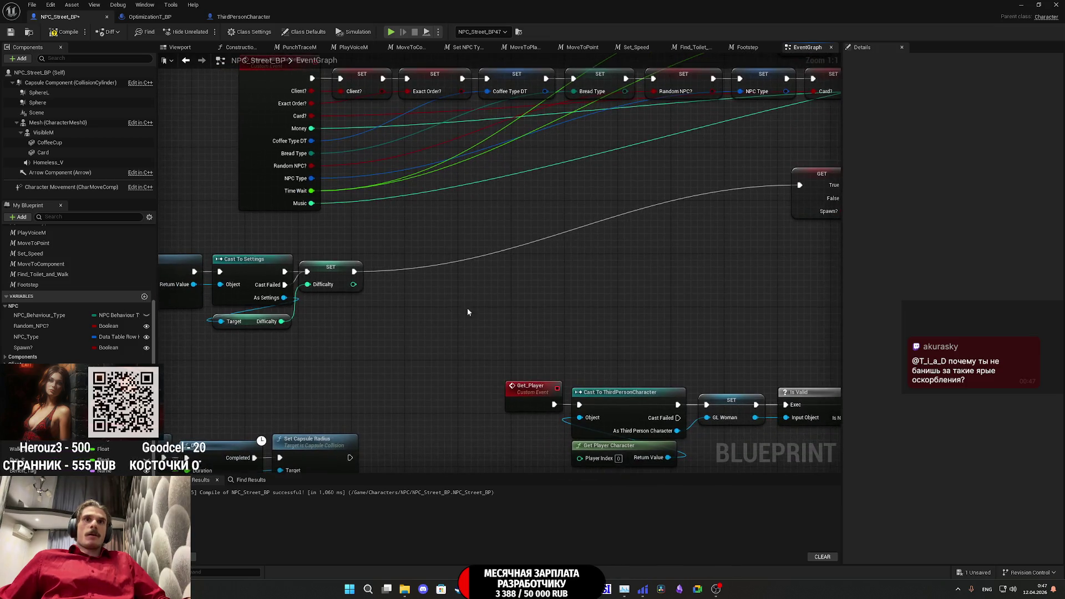
pyautogui.moveTo(353, 271); pyautogui.dragTo(398, 283)
pyautogui.write('get player')
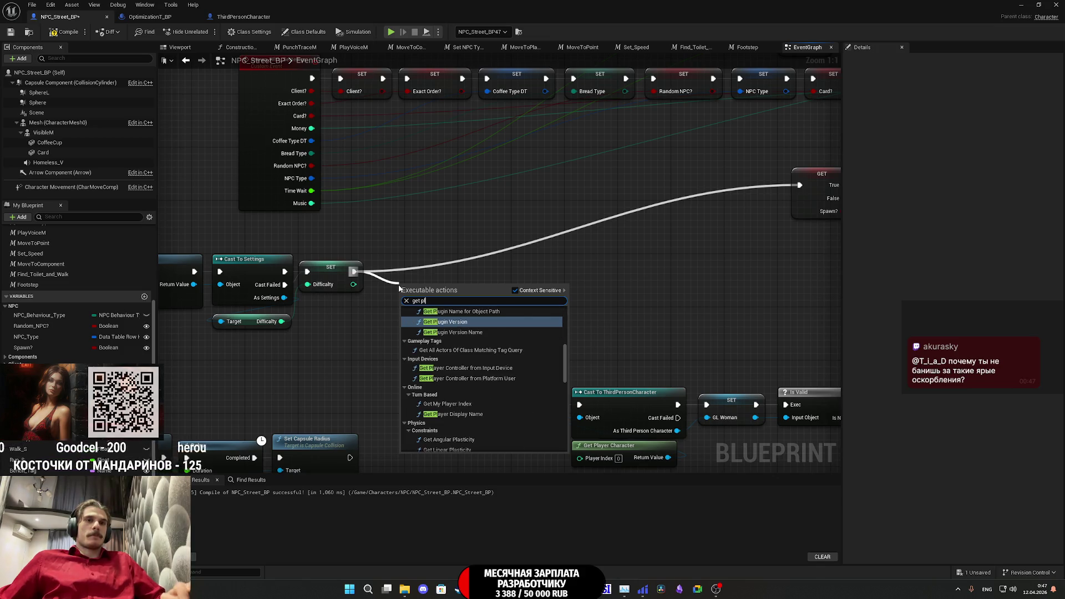
pyautogui.click(438, 310)
pyautogui.moveTo(438, 309); pyautogui.dragTo(409, 270)
pyautogui.click(410, 342)
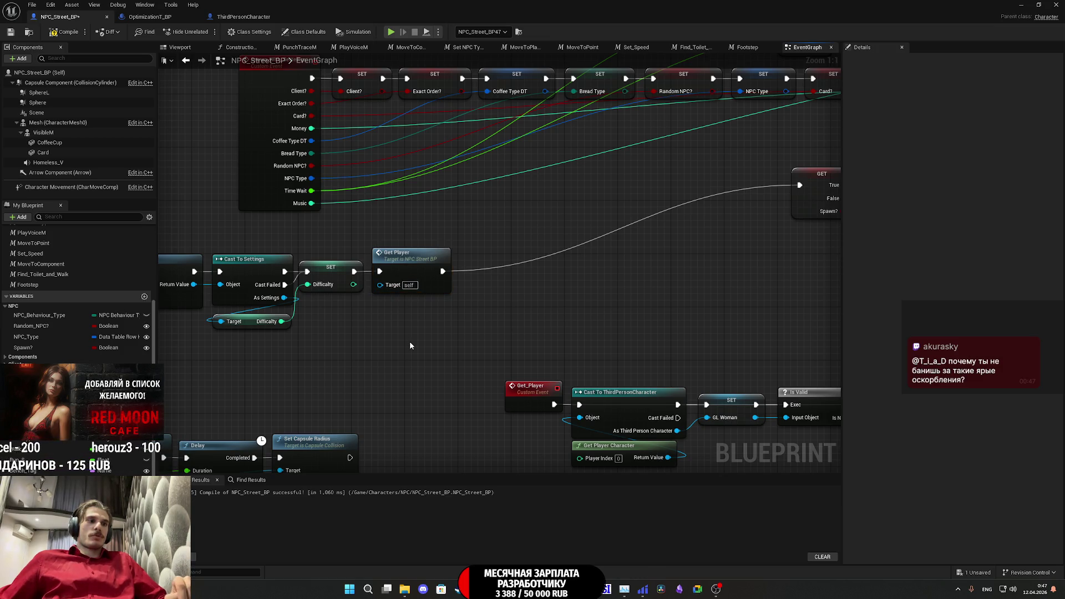
# - Review the Get_Player chain, compile and save NPC_Street_BP, and view GL_Woman's details
pyautogui.moveTo(519, 383); pyautogui.dragTo(312, 376)
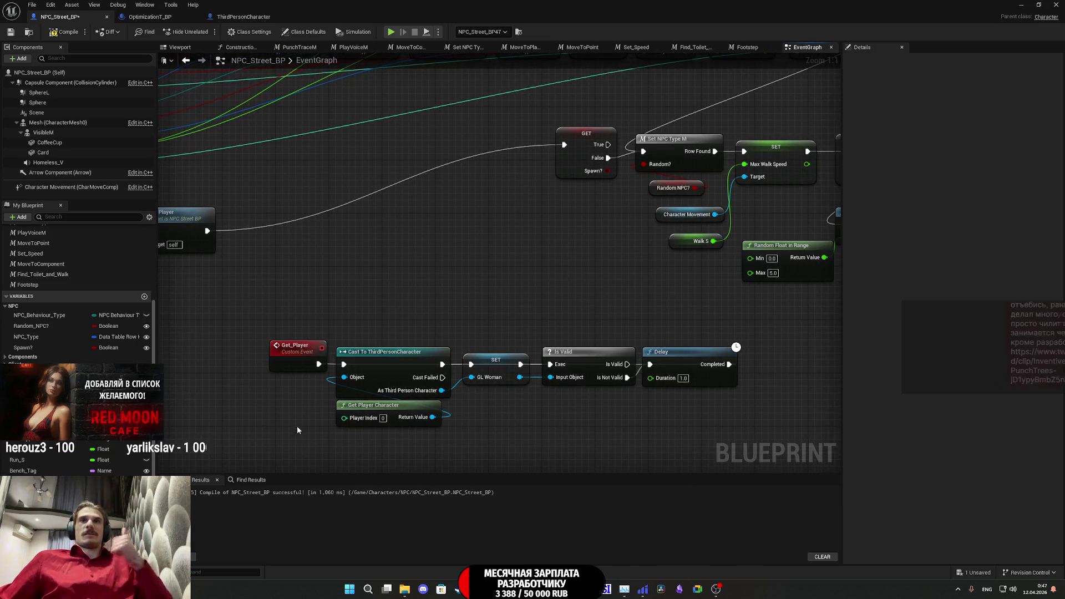
pyautogui.moveTo(724, 454)
pyautogui.mouseDown()
pyautogui.moveTo(657, 419)
pyautogui.moveTo(271, 336)
pyautogui.mouseUp()
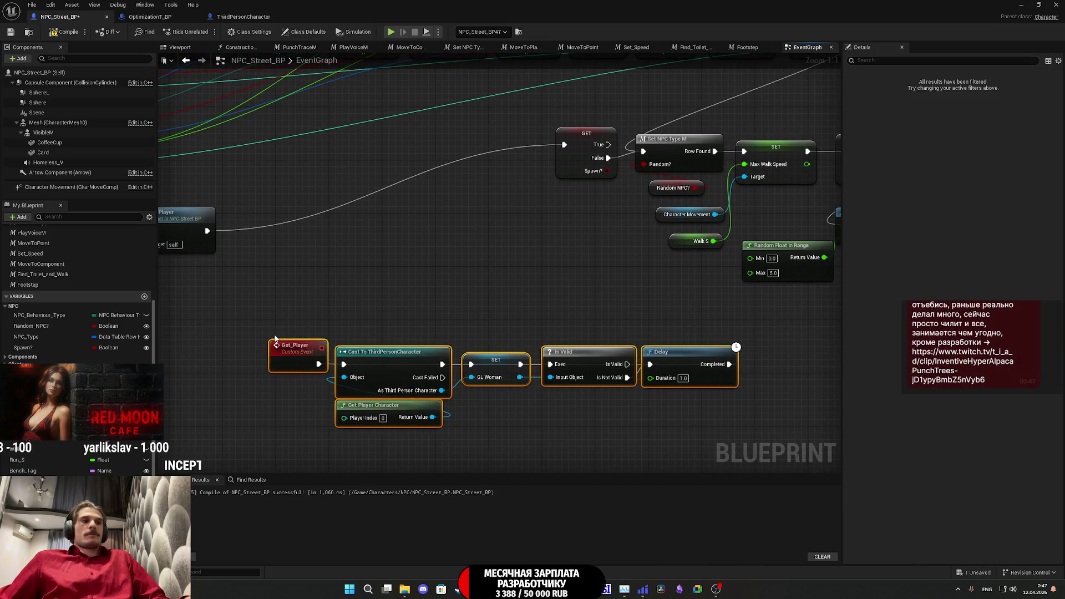
pyautogui.scroll(-1, 282, 341)
pyautogui.scroll(-2, 283, 341)
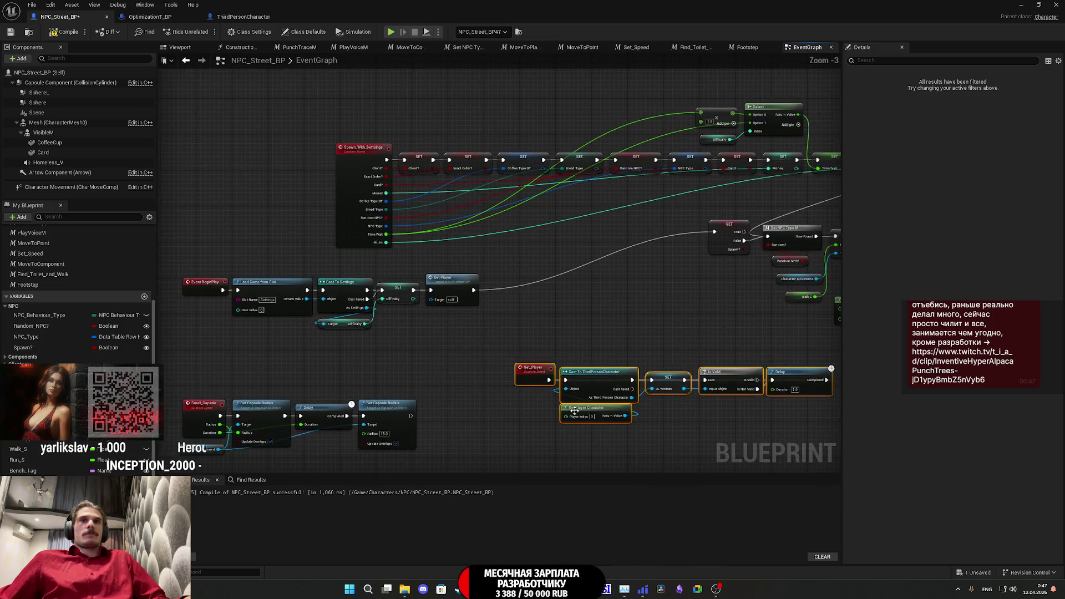
pyautogui.scroll(-2, 486, 363)
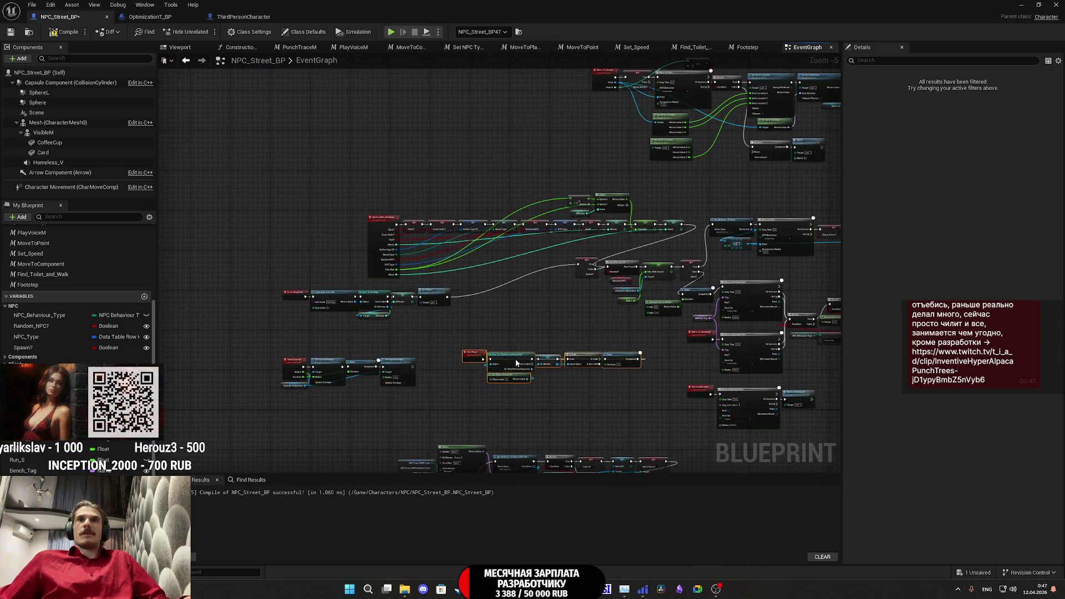
pyautogui.click(513, 346)
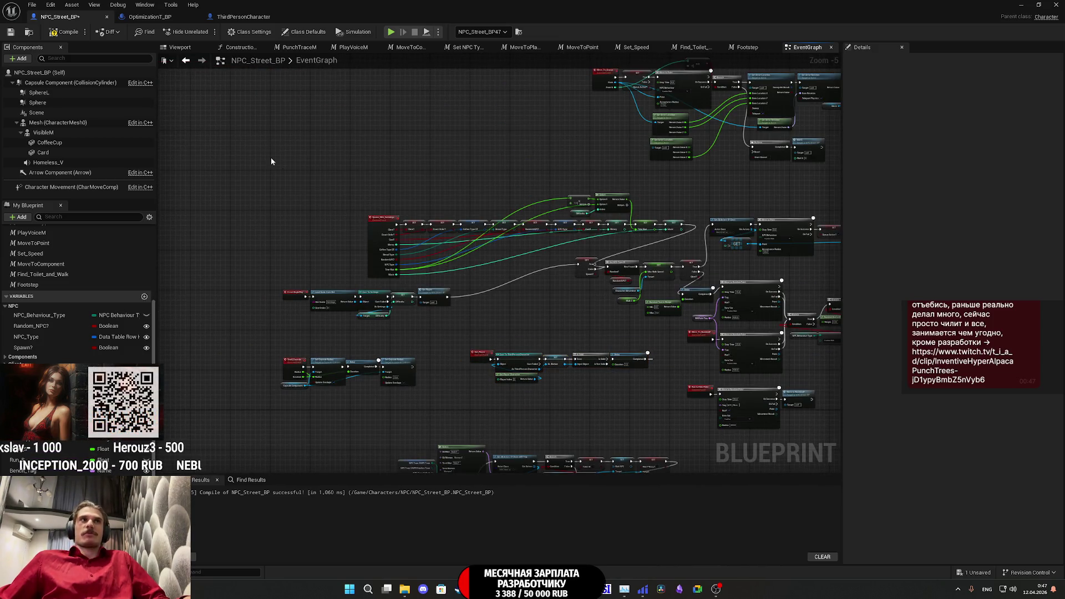
pyautogui.click(12, 32)
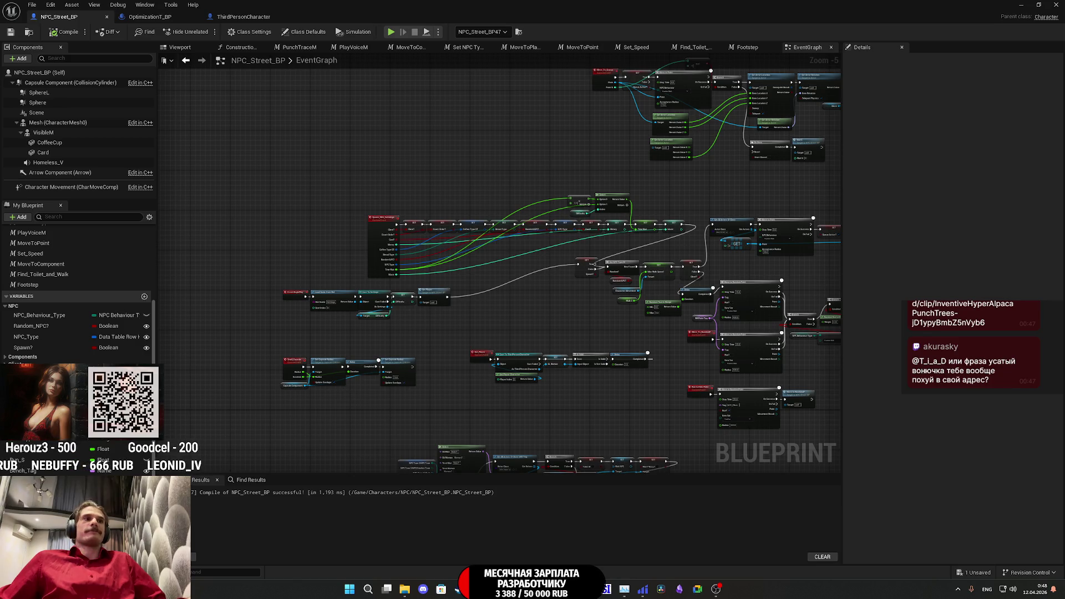
pyautogui.click(28, 205)
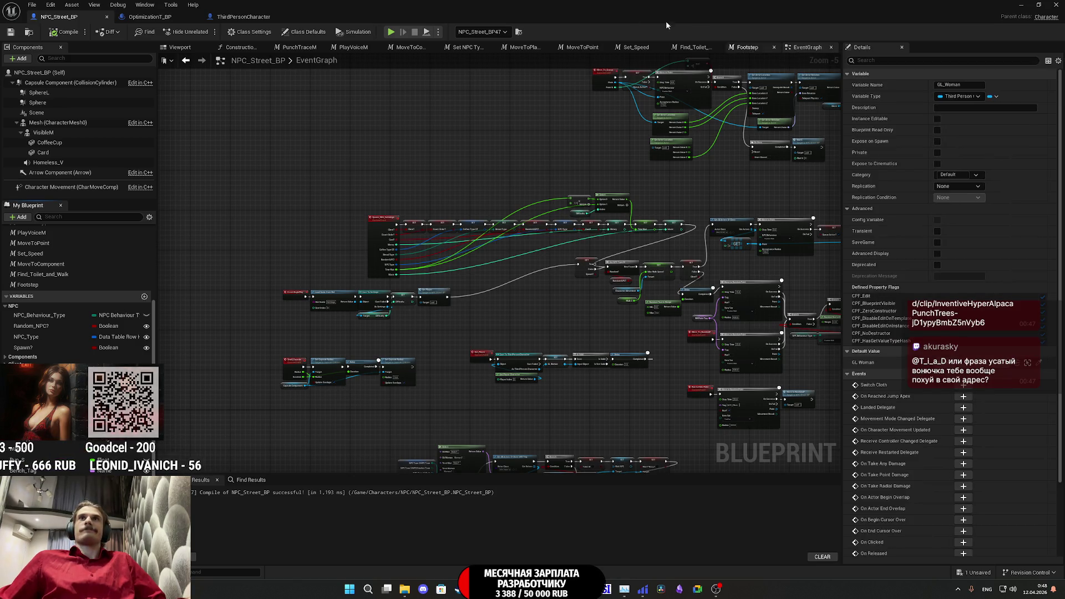
# - In ThirdPersonCharacter, add then delete a stray NewVar Boolean variable and save
pyautogui.click(244, 17)
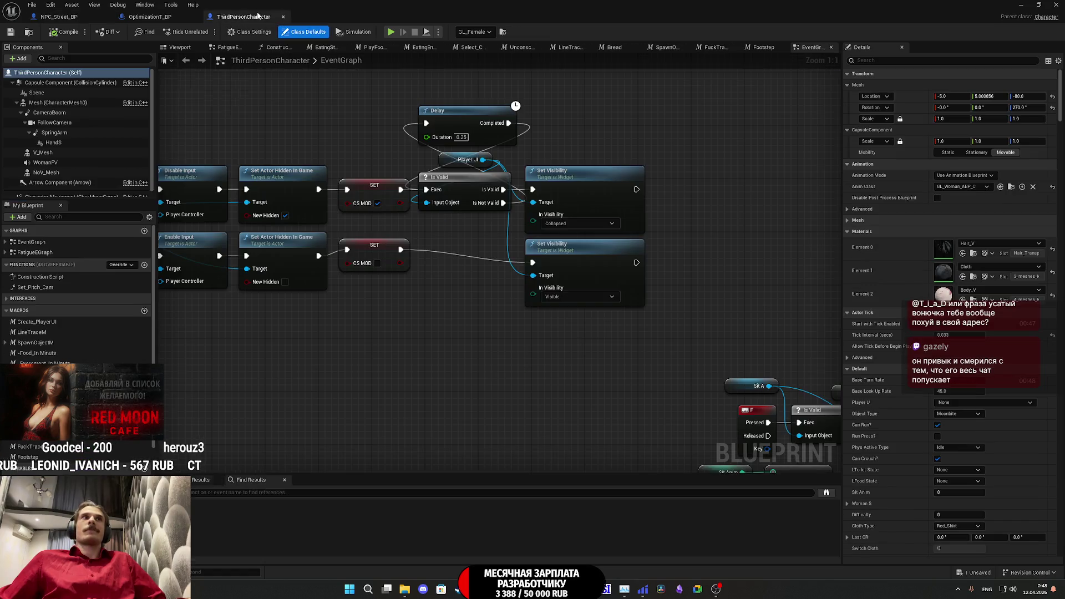
pyautogui.scroll(-1, 78, 289)
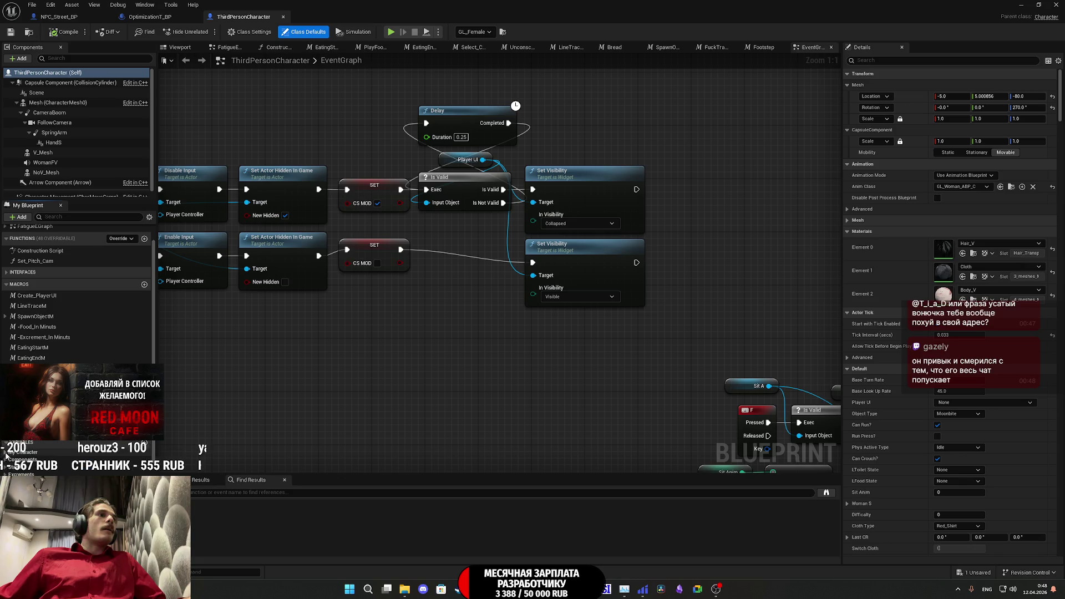
pyautogui.scroll(-3, 78, 294)
pyautogui.scroll(-3, 7, 457)
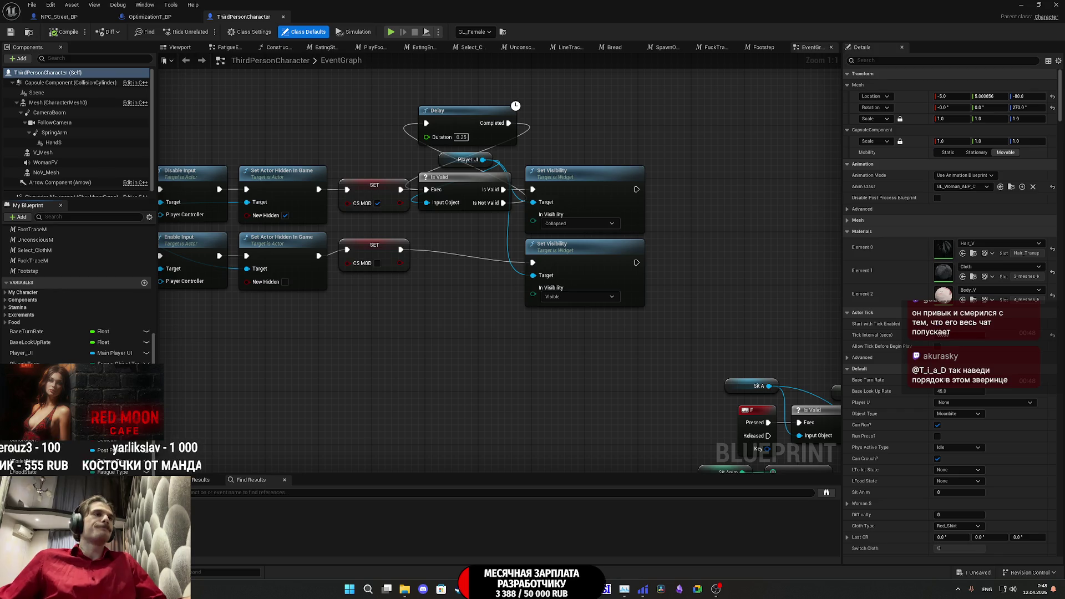
pyautogui.click(145, 284)
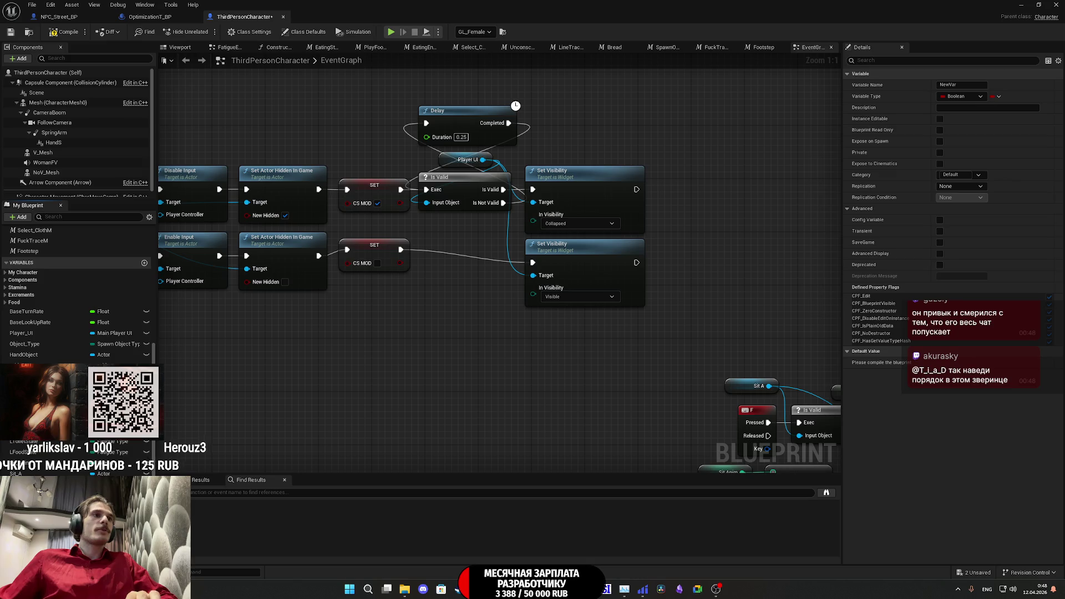
pyautogui.press('Delete')
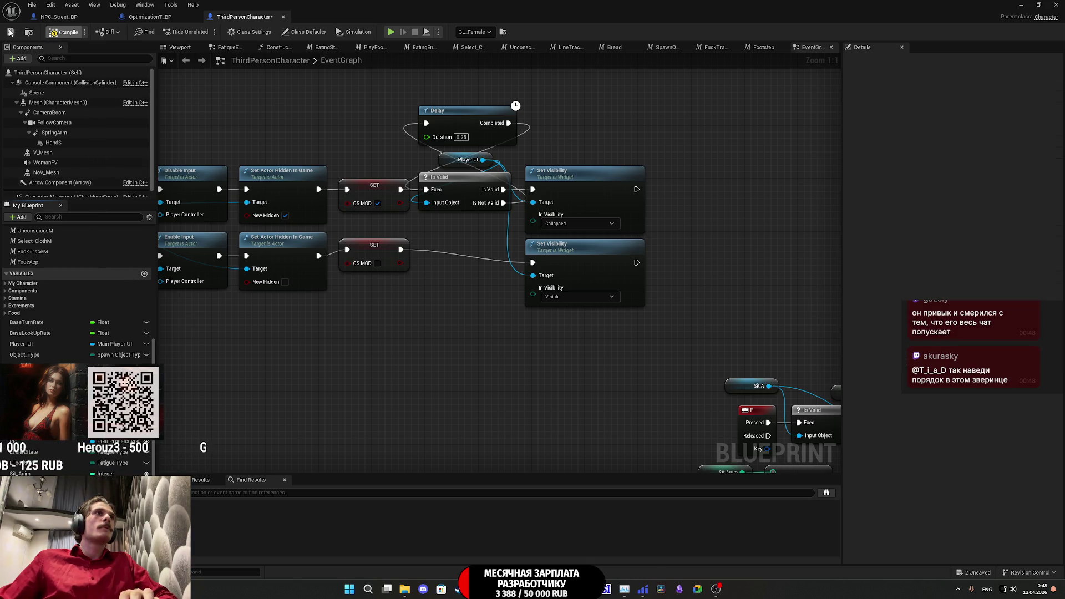
pyautogui.click(10, 32)
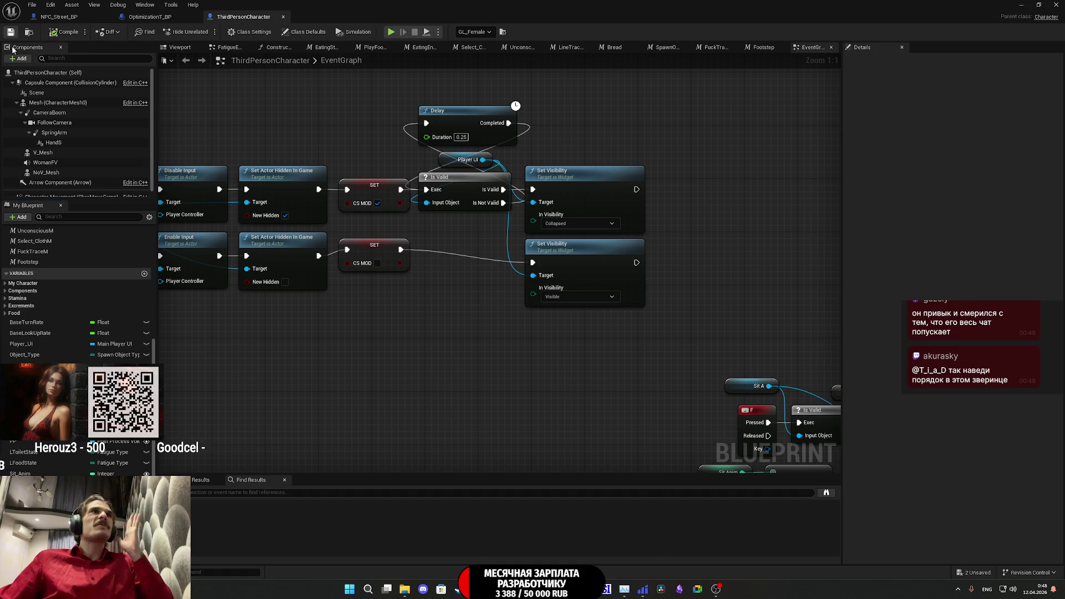
# - Check the Loc_Type variable's Location Type settings in ThirdPersonCharacter and compile it
pyautogui.click(151, 18)
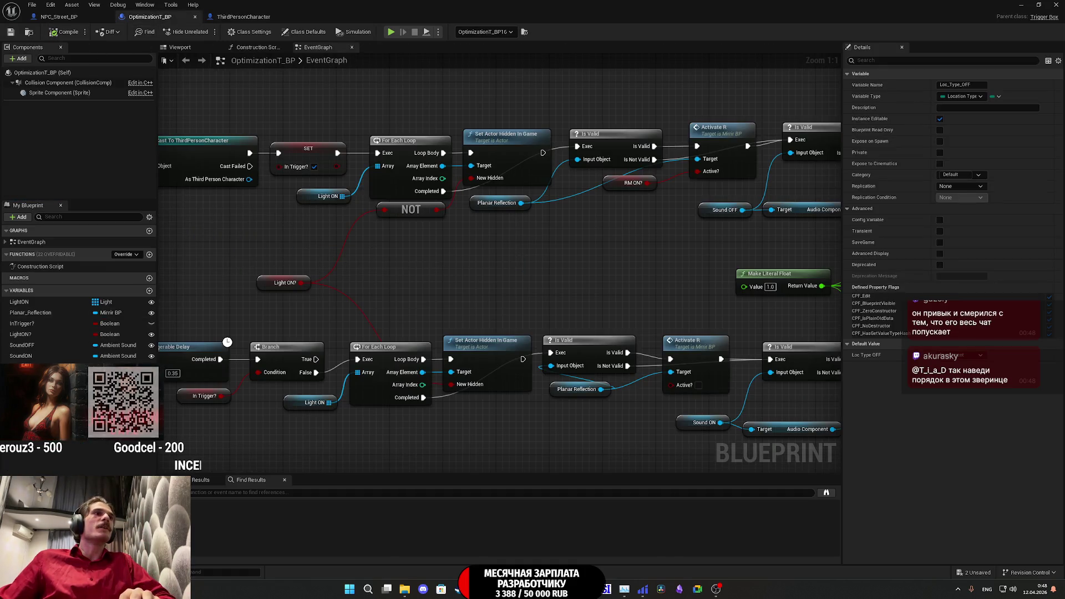
pyautogui.click(61, 17)
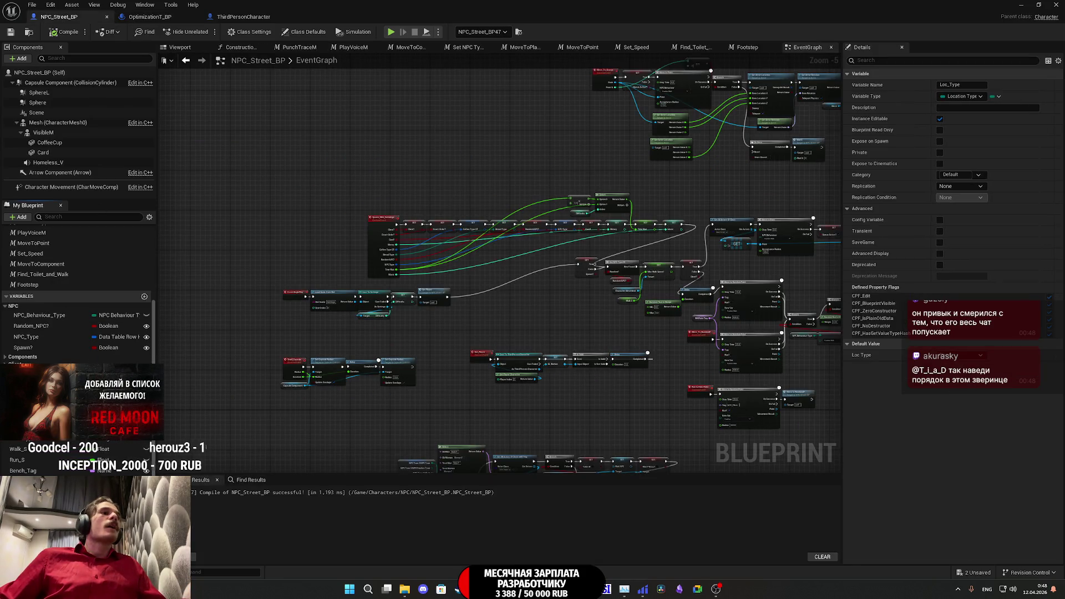
pyautogui.click(244, 17)
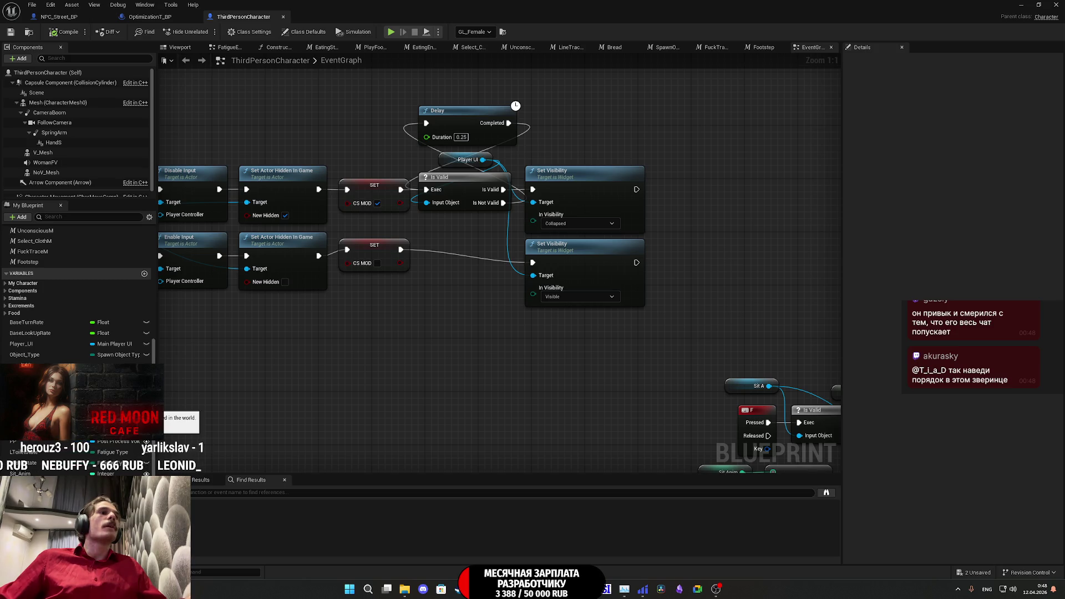
pyautogui.scroll(5, 38, 274)
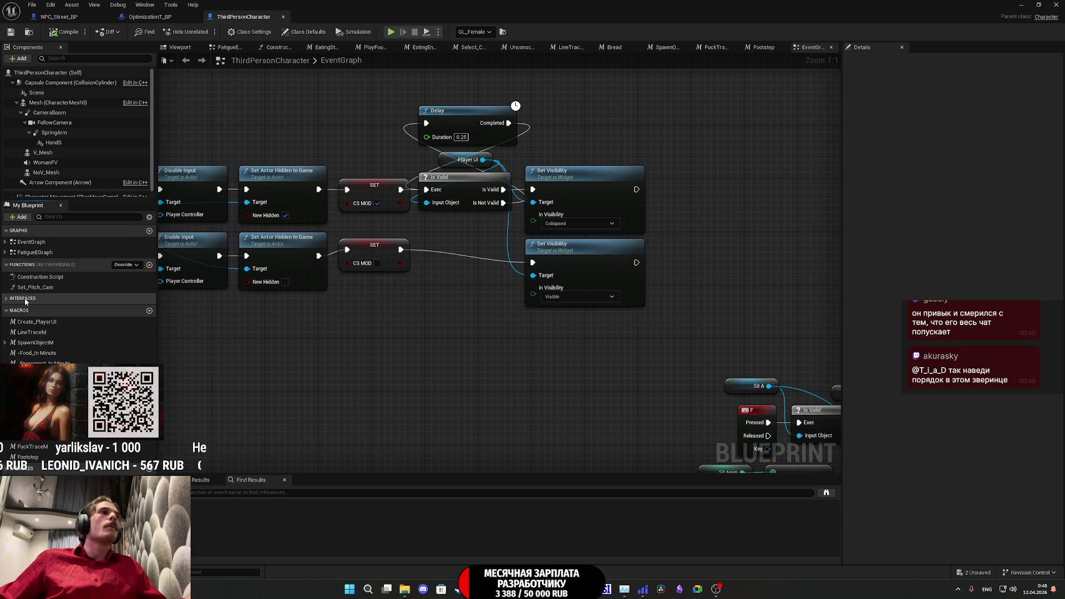
pyautogui.scroll(-5, 25, 301)
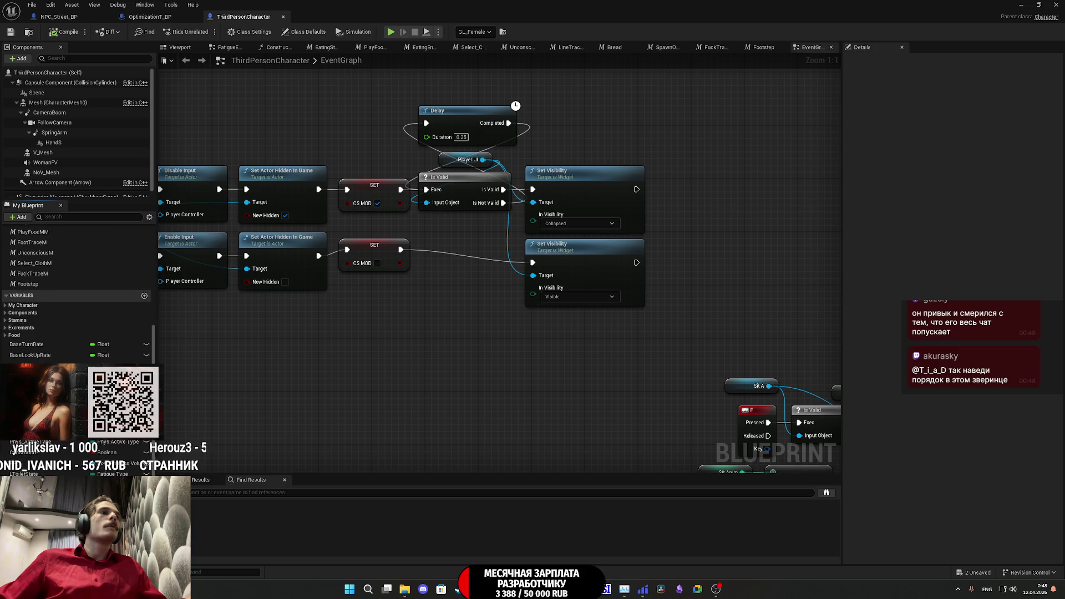
pyautogui.scroll(-1, 25, 302)
pyautogui.click(25, 376)
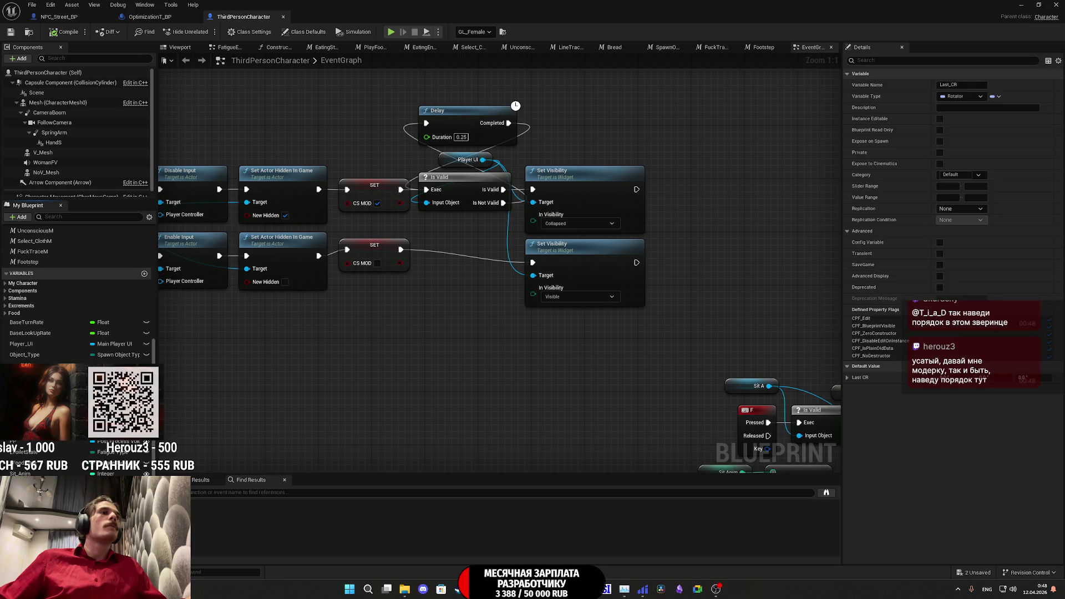
pyautogui.click(25, 388)
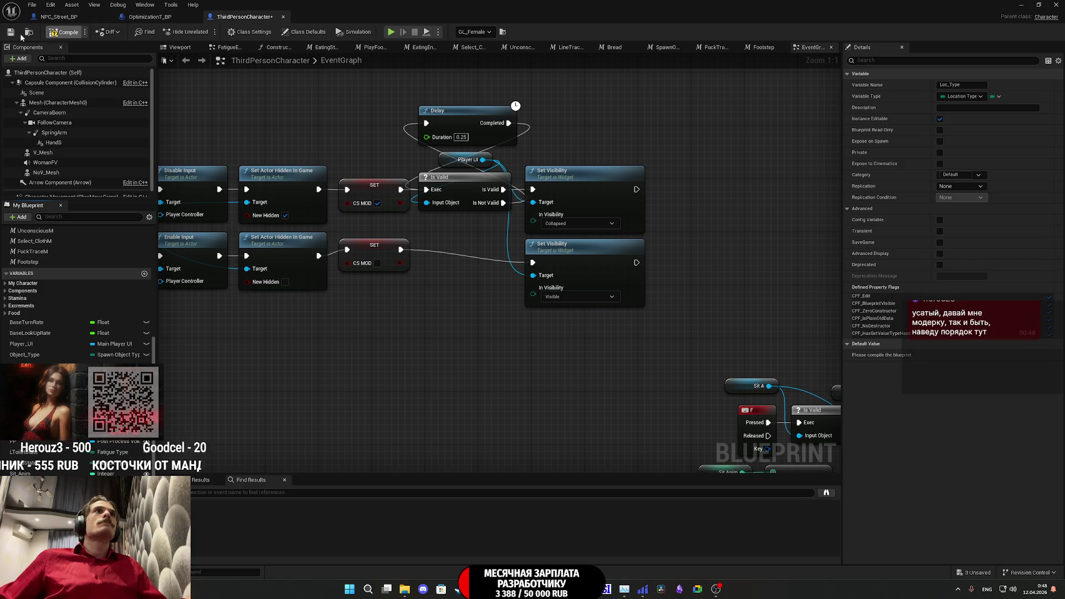
pyautogui.click(65, 32)
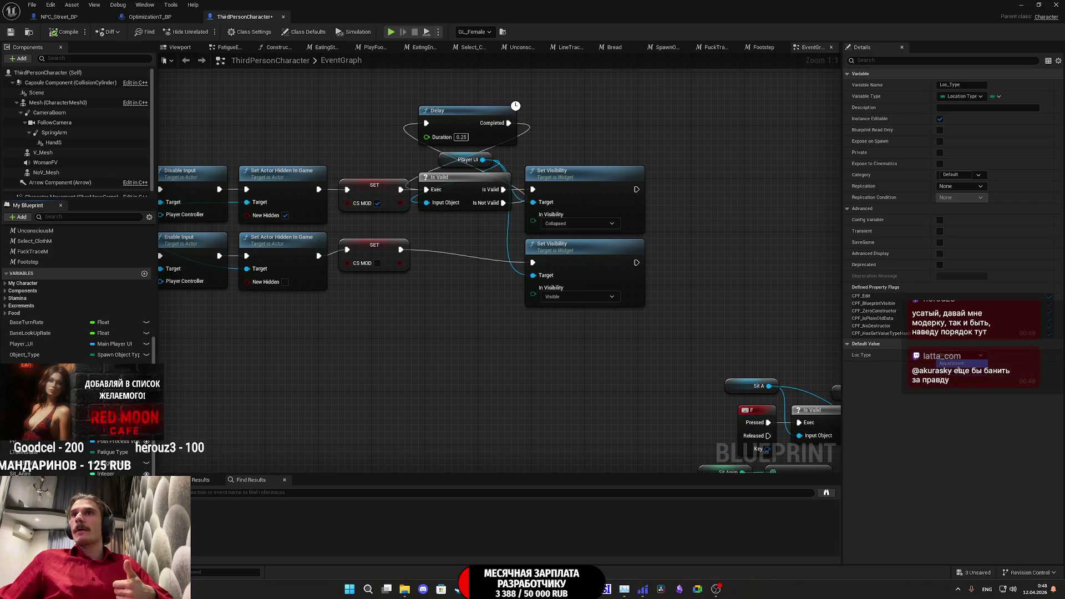
# - Dismiss the Loc Type default value list and save the ThirdPersonCharacter blueprint
pyautogui.click(955, 362)
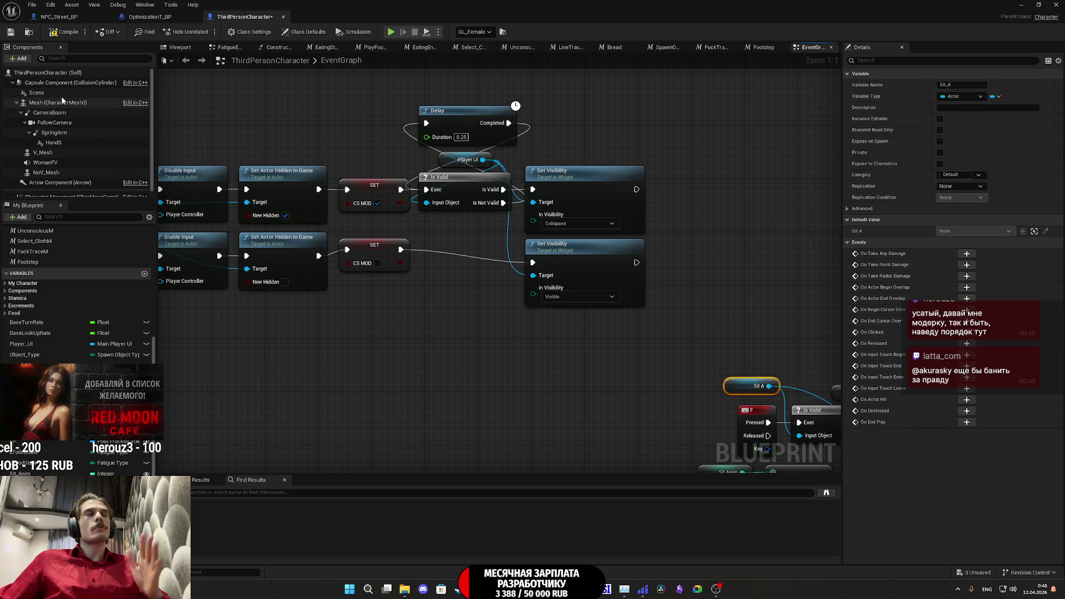
pyautogui.click(373, 374)
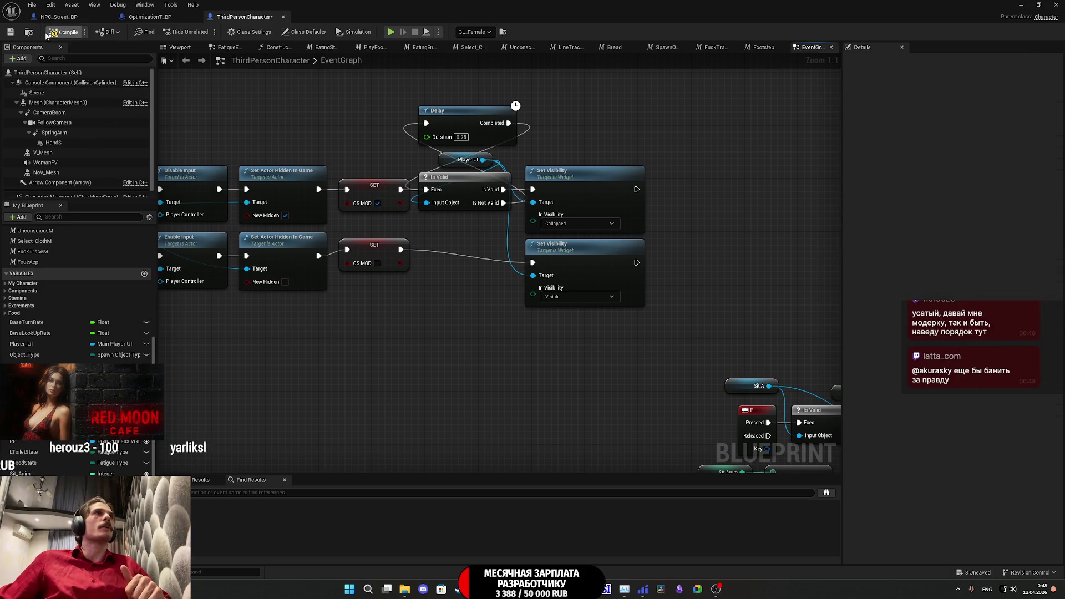
pyautogui.click(11, 33)
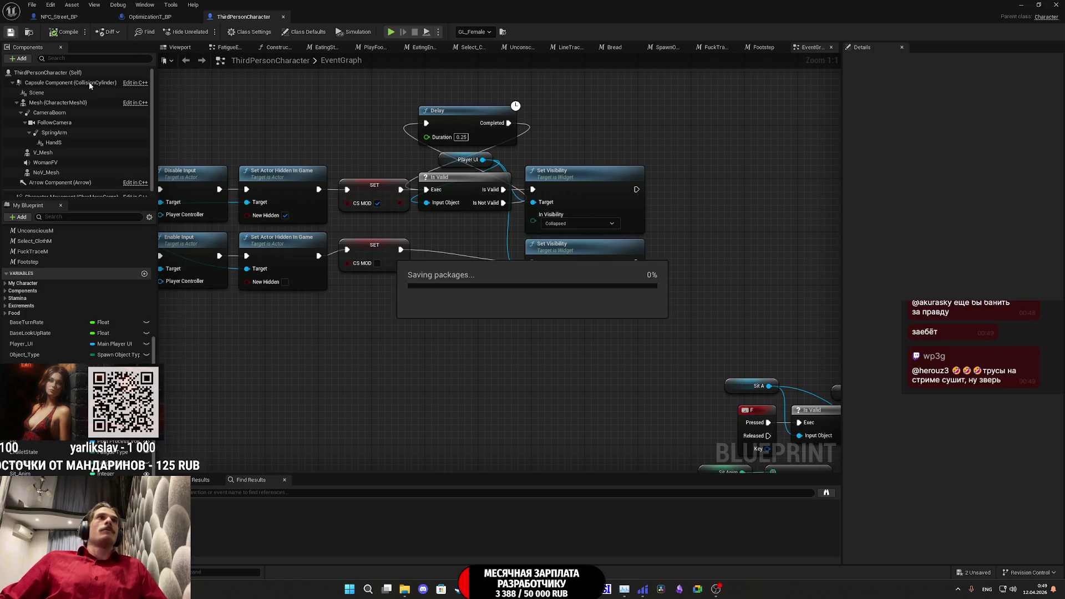
pyautogui.moveTo(581, 380)
pyautogui.mouseDown()
pyautogui.moveTo(546, 410)
pyautogui.moveTo(591, 367)
pyautogui.moveTo(494, 281)
pyautogui.moveTo(521, 258)
pyautogui.mouseUp()
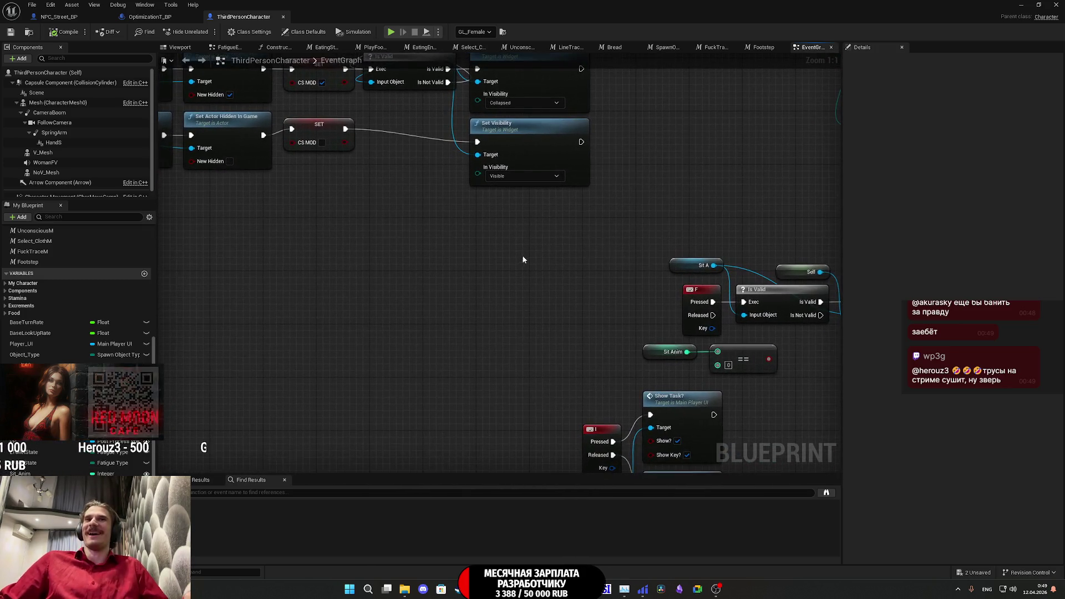
# - Glance at the OptimizationT_BP graph, then return to NPC_Street_BP's EventGraph
pyautogui.scroll(-2, 455, 269)
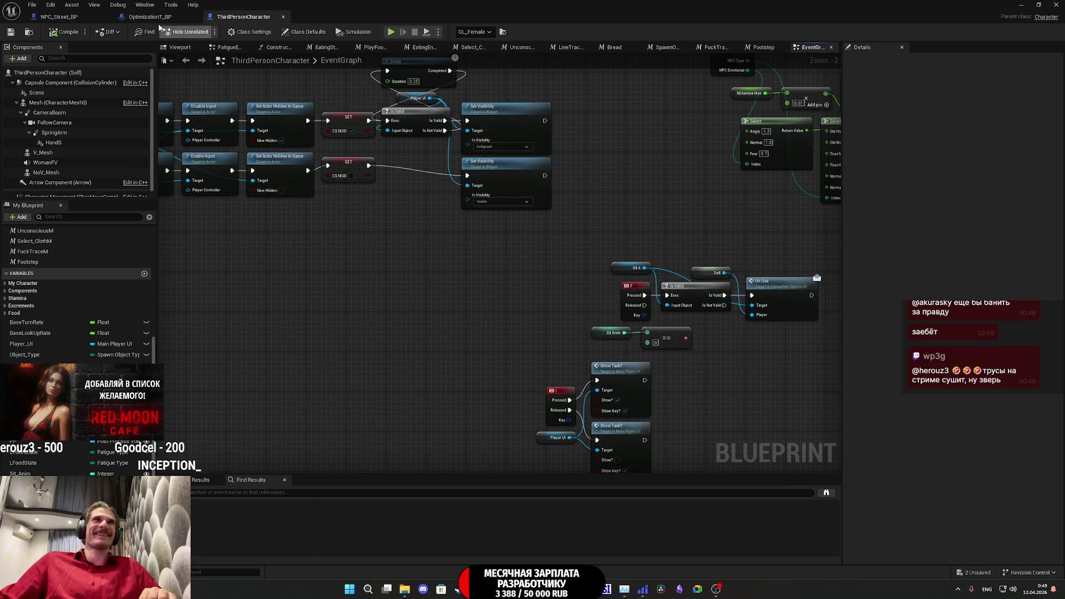
pyautogui.click(151, 16)
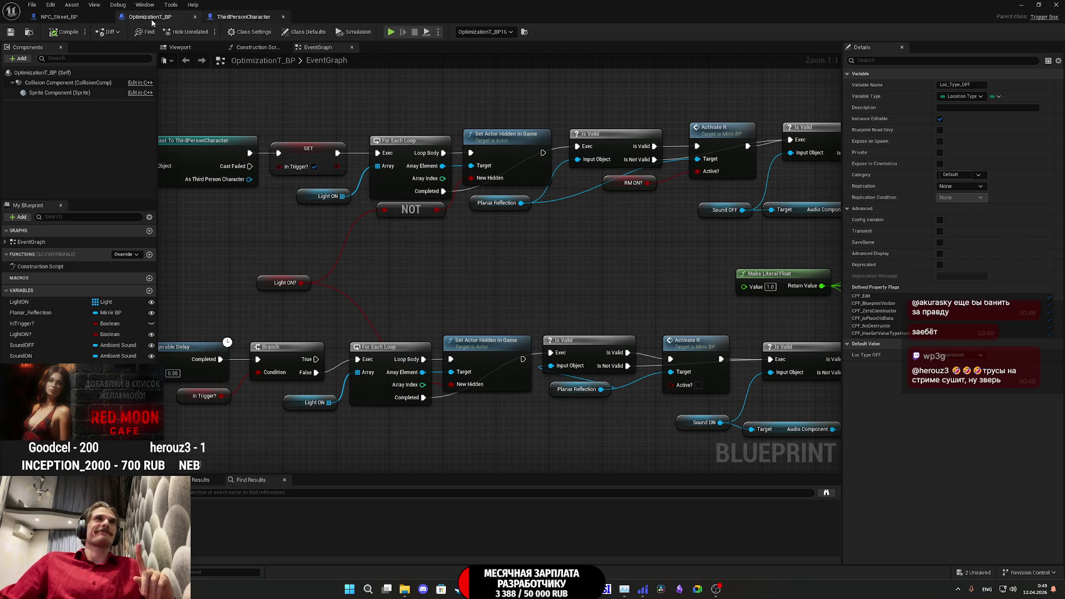
pyautogui.click(65, 21)
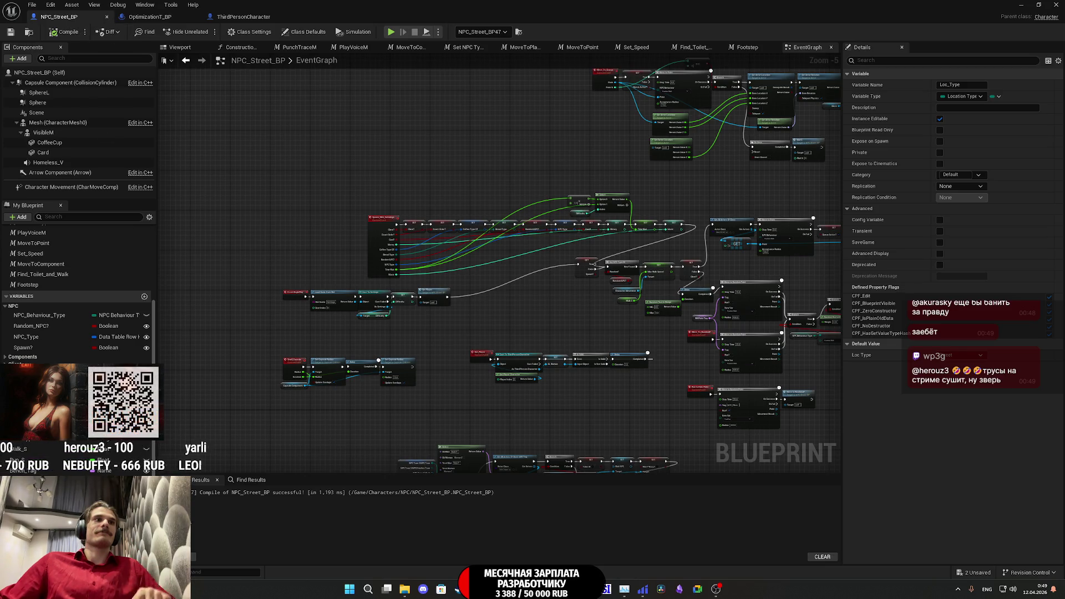
pyautogui.scroll(-4, 512, 287)
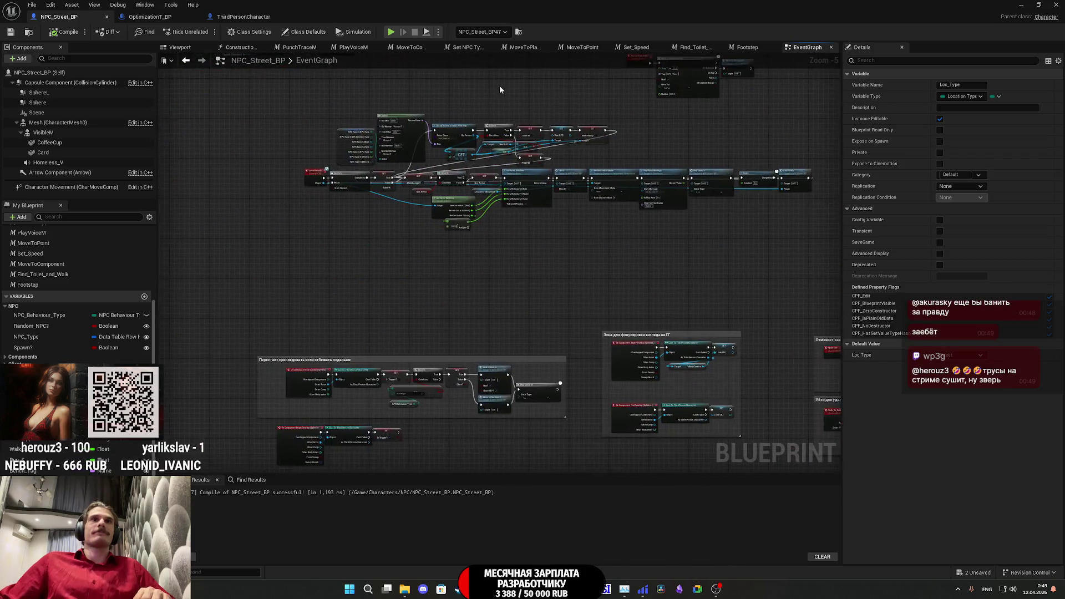
pyautogui.scroll(10, 500, 178)
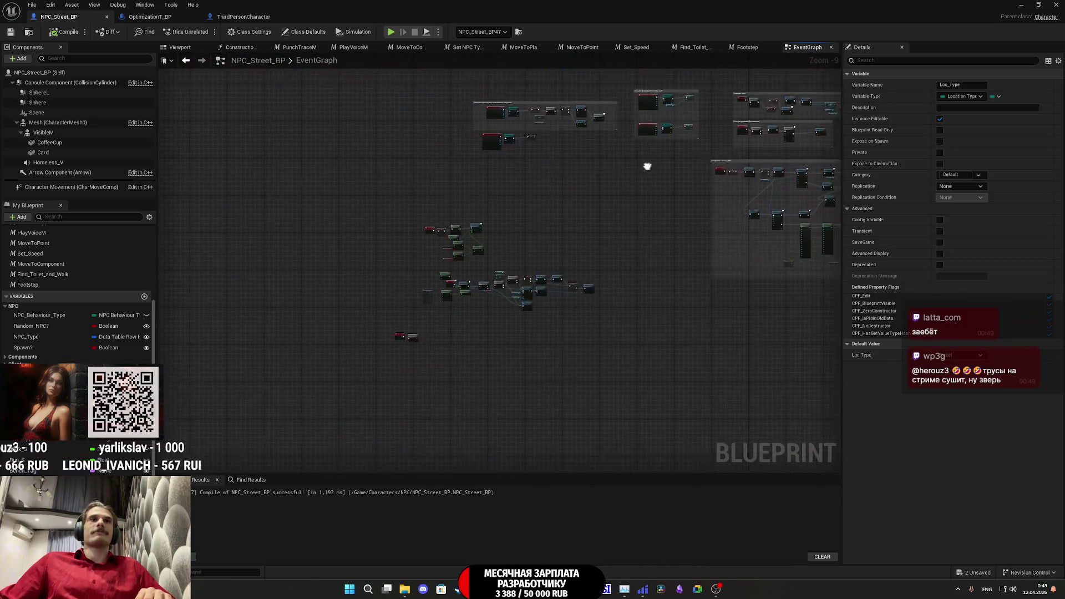
# - Open the Footstep function and add a GL Woman getter, deleting a mistakenly added movement node
pyautogui.doubleClick(494, 235)
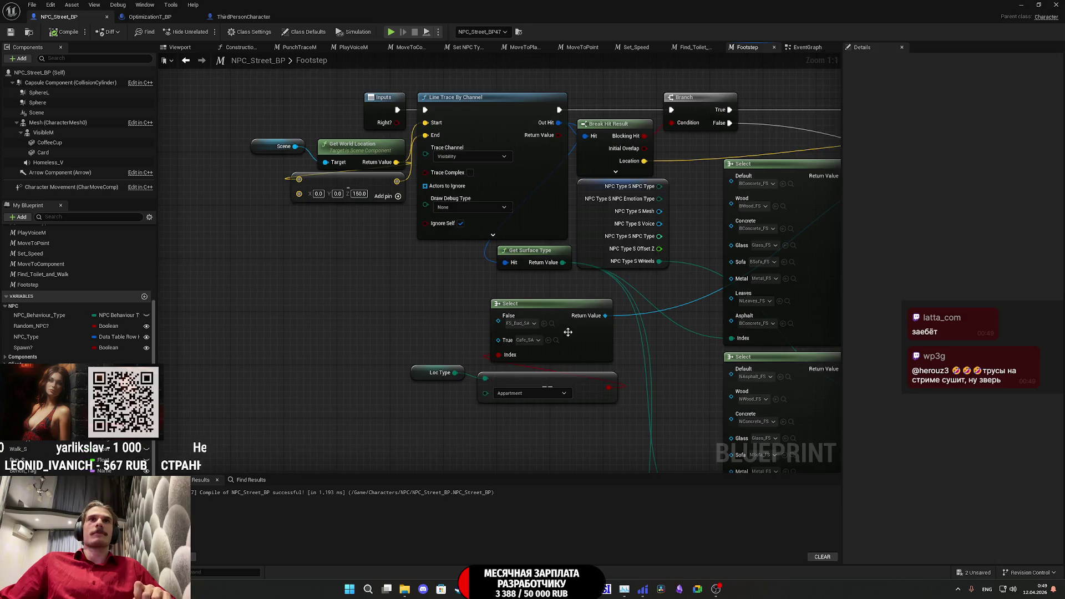
pyautogui.moveTo(39, 388)
pyautogui.mouseDown()
pyautogui.moveTo(269, 387)
pyautogui.moveTo(259, 394)
pyautogui.moveTo(309, 432)
pyautogui.mouseUp()
pyautogui.write('get')
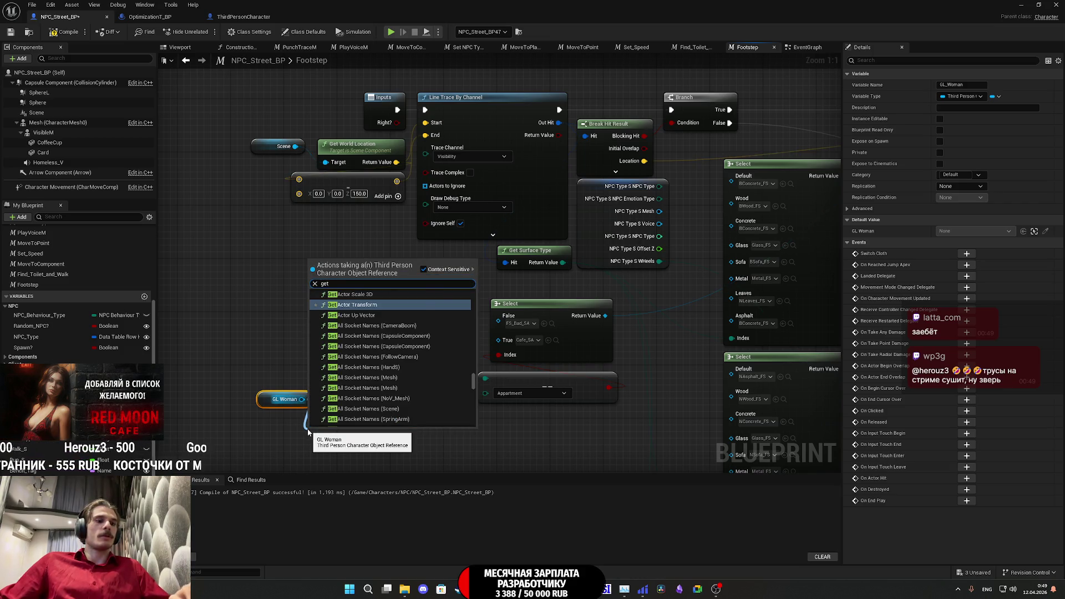
pyautogui.write(' loc')
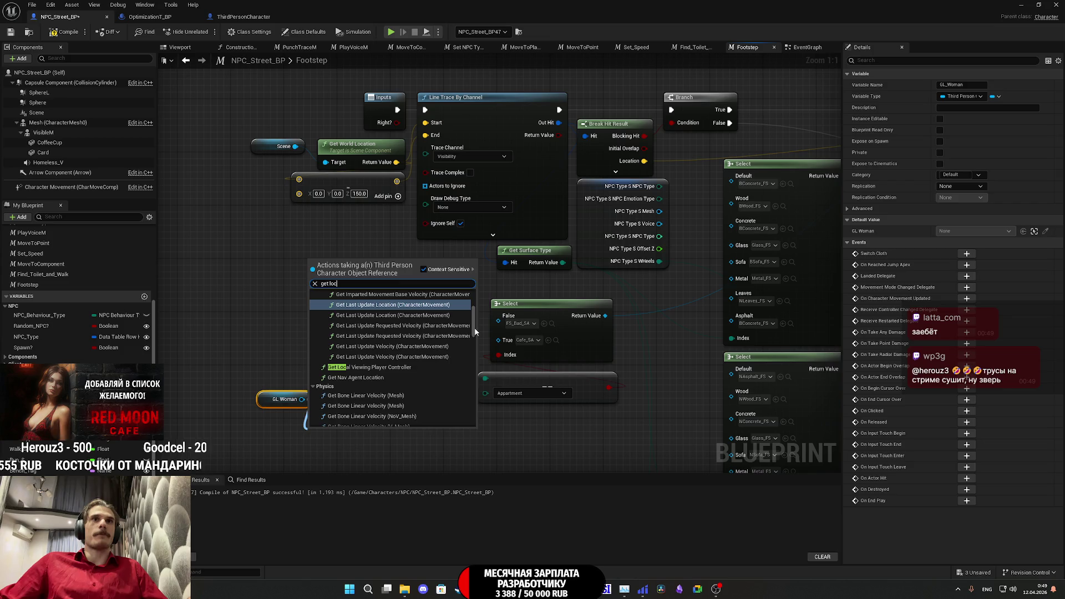
pyautogui.click(469, 336)
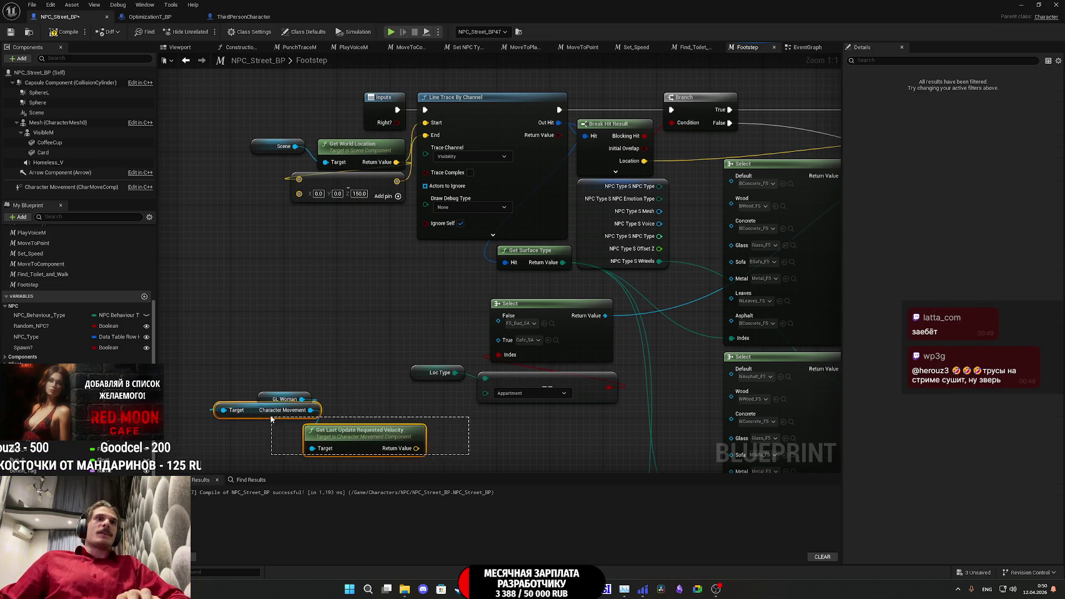
pyautogui.press('Delete')
# - Feed GL Woman's Loc Type into the == comparison, align the nodes, then compile and save
pyautogui.moveTo(302, 398); pyautogui.dragTo(332, 430)
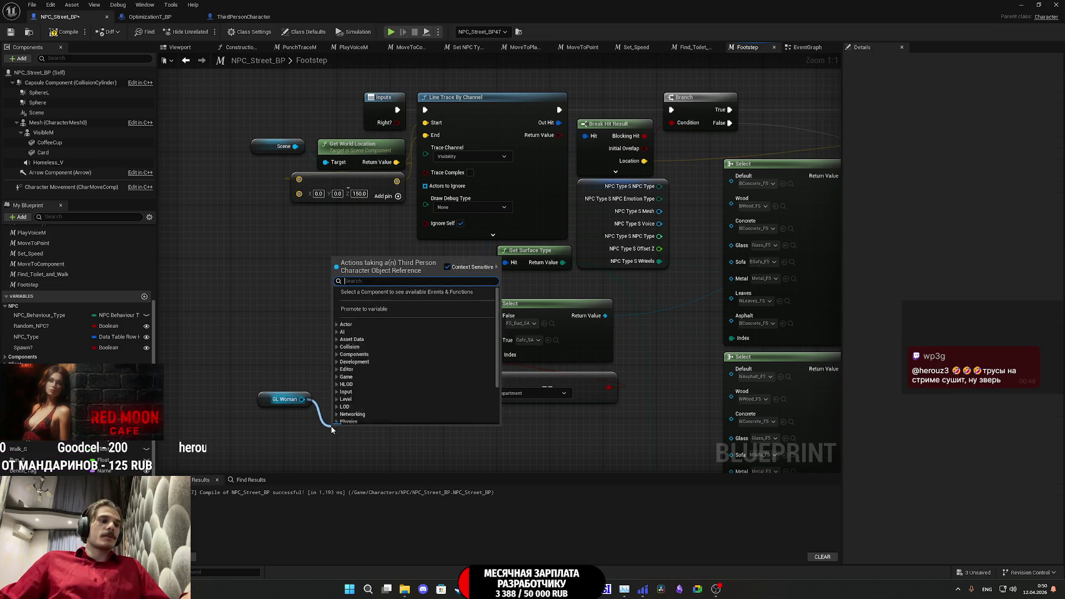
pyautogui.write('get loc')
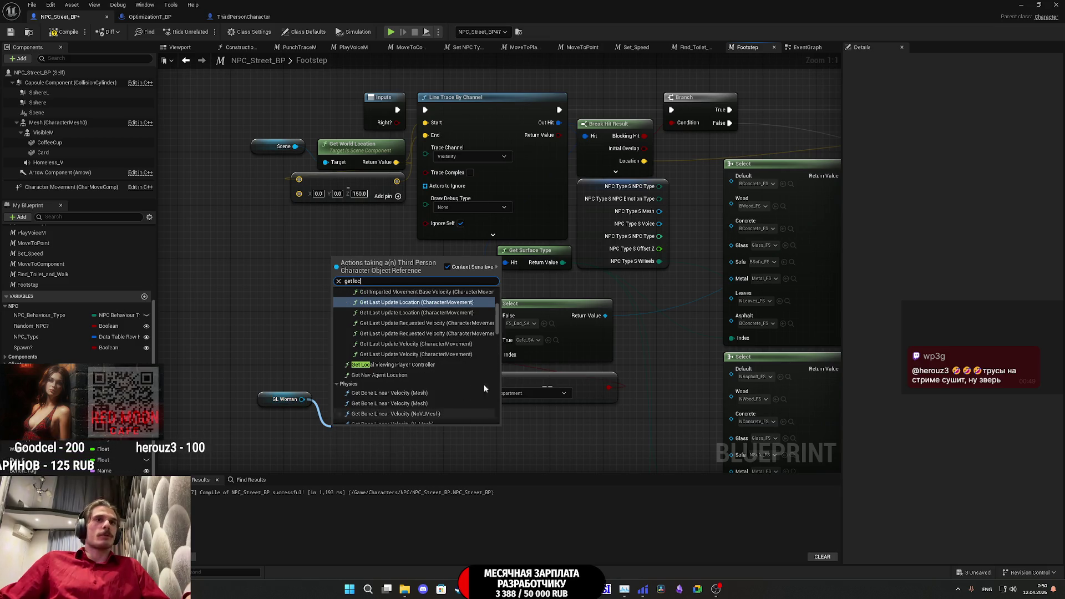
pyautogui.scroll(-5, 483, 404)
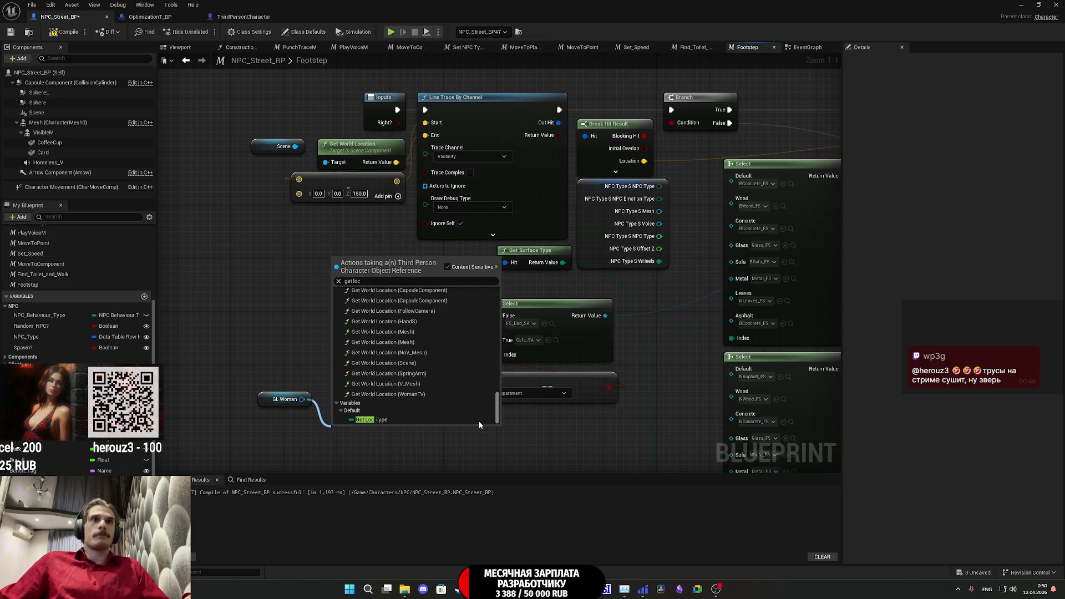
pyautogui.click(479, 421)
pyautogui.moveTo(401, 433); pyautogui.dragTo(486, 390)
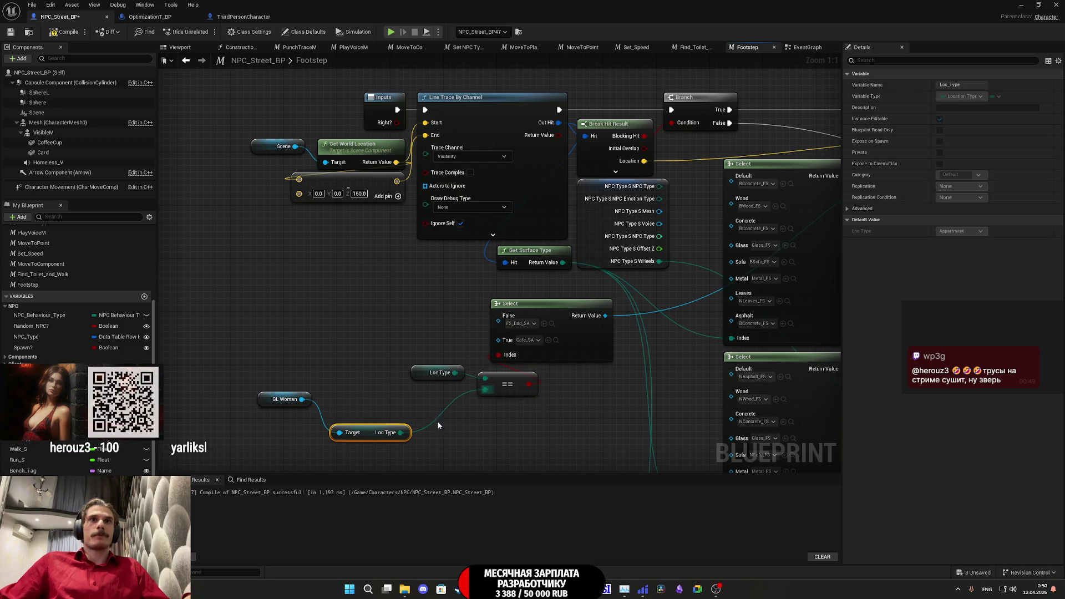
pyautogui.moveTo(372, 429); pyautogui.dragTo(431, 400)
pyautogui.moveTo(265, 398); pyautogui.dragTo(331, 399)
pyautogui.click(167, 98)
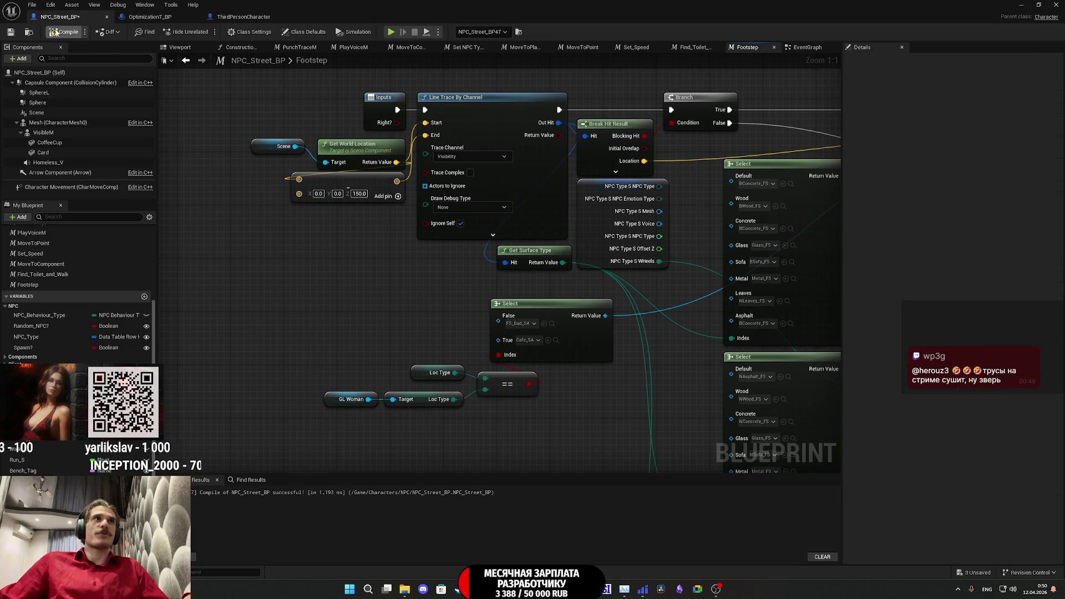
pyautogui.click(11, 34)
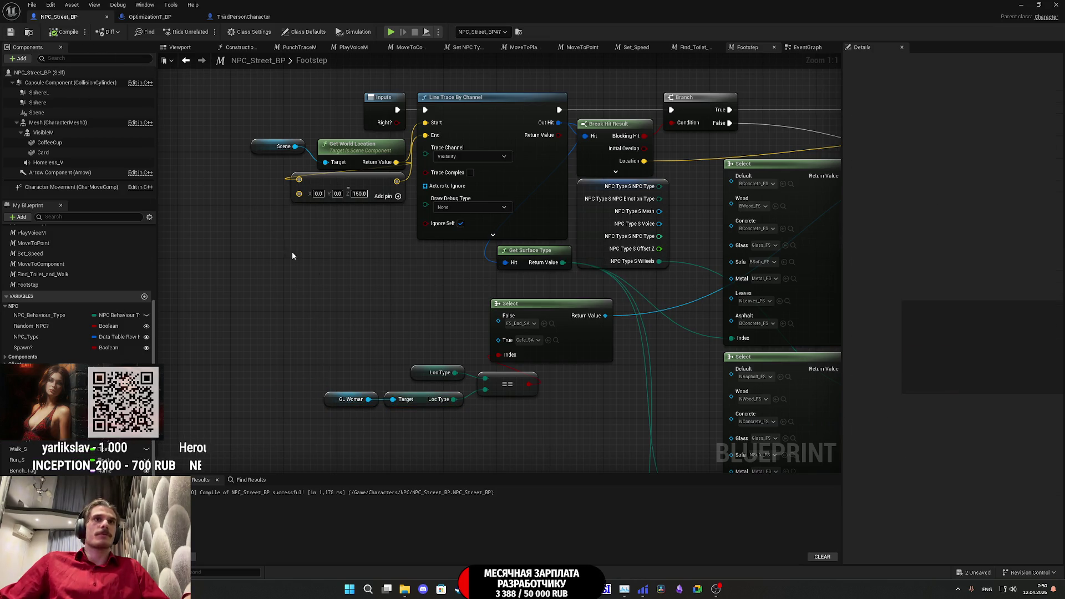
pyautogui.moveTo(403, 295); pyautogui.dragTo(394, 319)
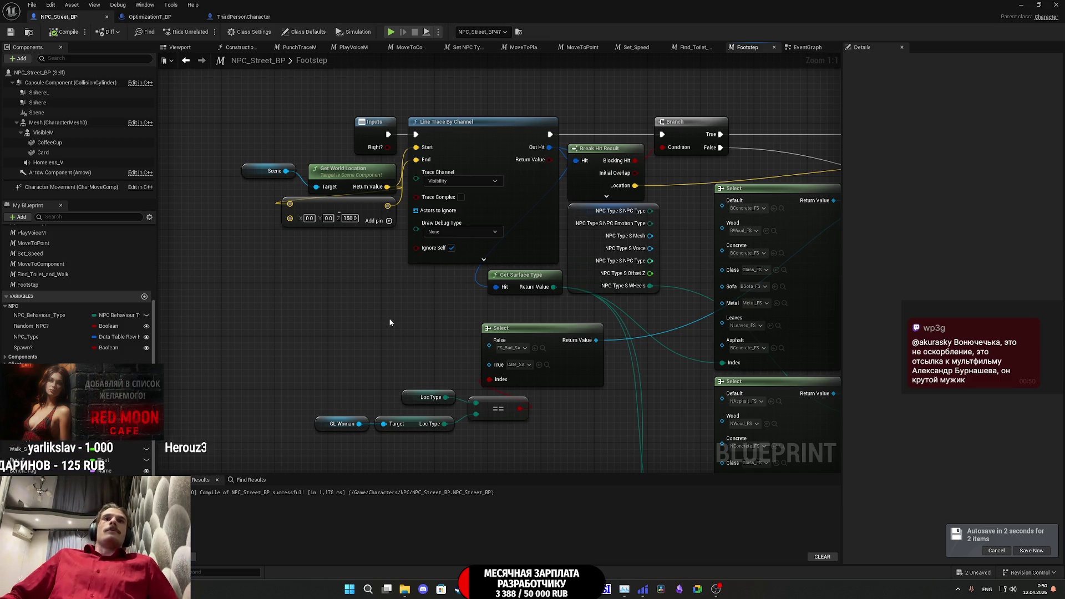
# - Reposition the == comparison nodes and save NPC_Street_BP with Ctrl+S
pyautogui.moveTo(317, 370)
pyautogui.mouseDown()
pyautogui.moveTo(441, 437)
pyautogui.moveTo(510, 449)
pyautogui.moveTo(445, 384)
pyautogui.mouseUp()
pyautogui.click(518, 426)
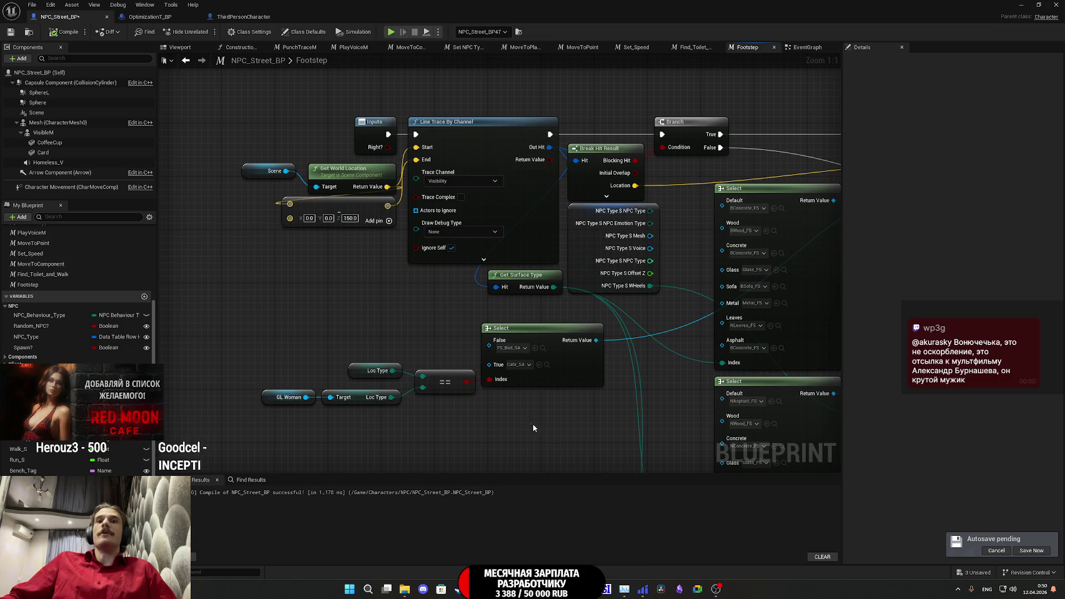
pyautogui.hotkey('ctrl', 's')
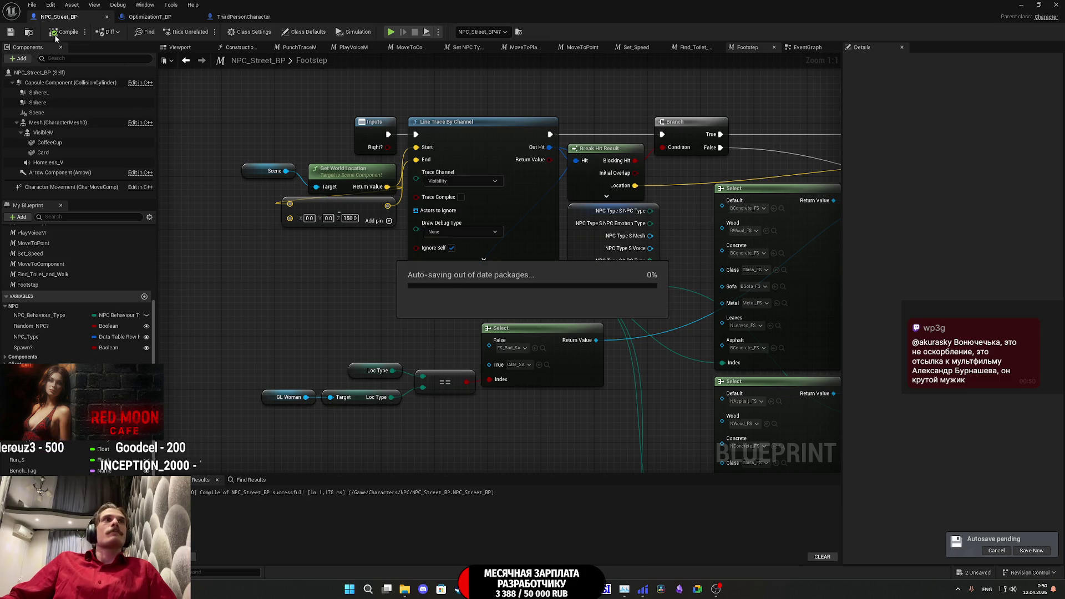
# - Check OptimizationT_BP's sound fade nodes, then return to the level at the top Content folder
pyautogui.click(149, 16)
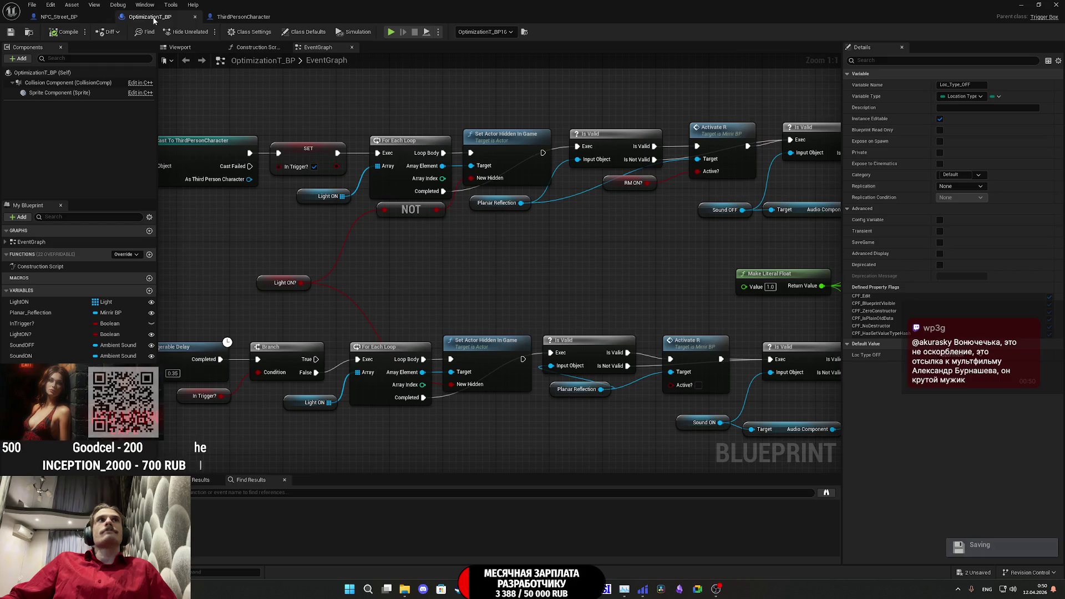
pyautogui.moveTo(512, 282)
pyautogui.mouseDown()
pyautogui.moveTo(324, 247)
pyautogui.moveTo(171, 291)
pyautogui.moveTo(162, 255)
pyautogui.mouseUp()
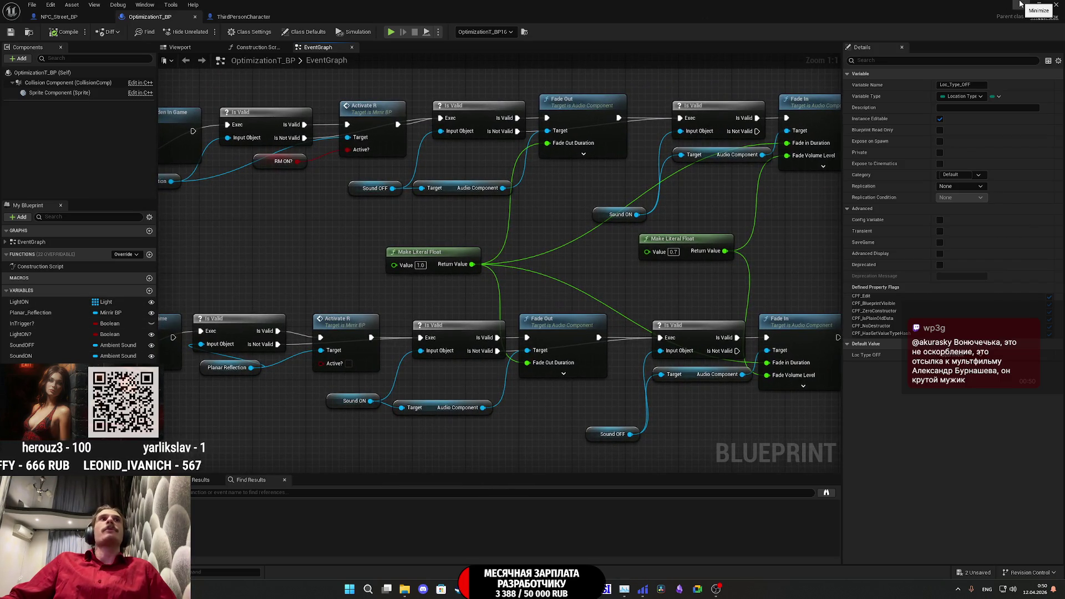
pyautogui.click(1021, 4)
pyautogui.click(379, 408)
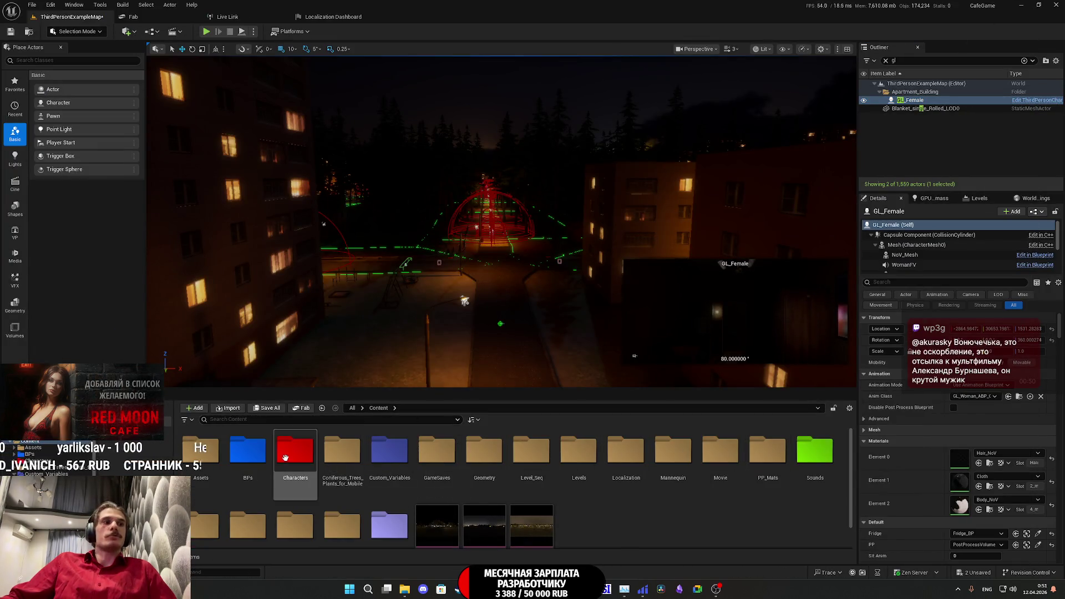
# - Open the Location_Type enumeration from Content > Custom_Variables > NPC
pyautogui.doubleClick(391, 450)
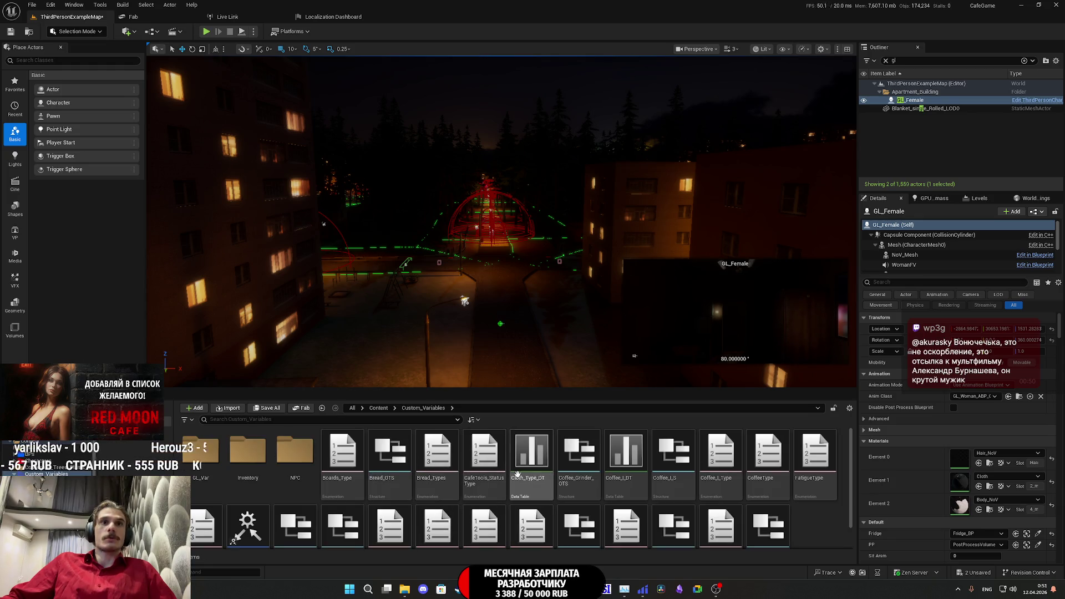
pyautogui.doubleClick(295, 451)
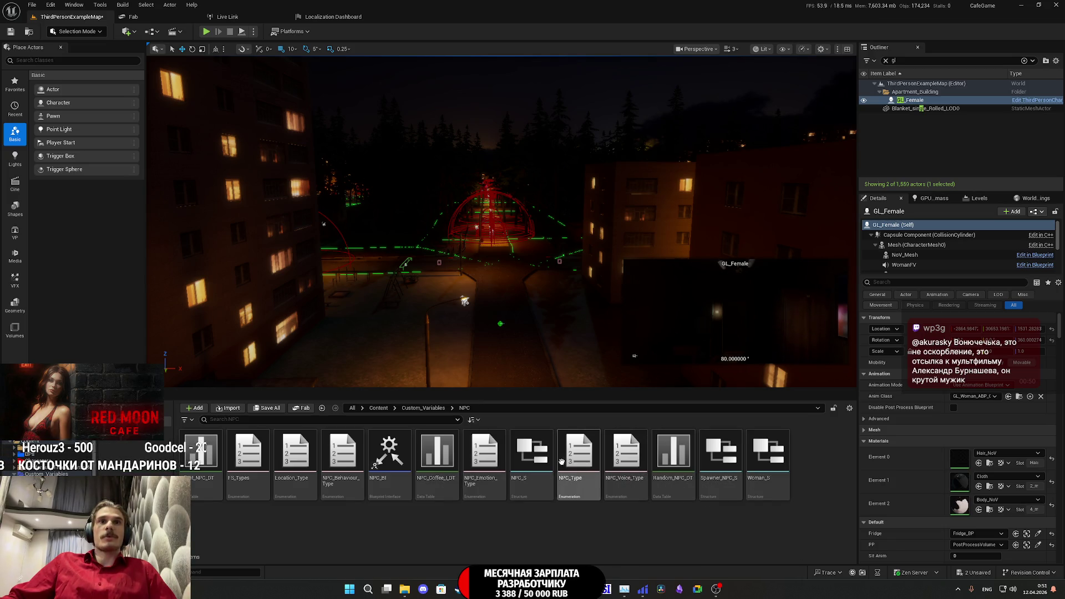
pyautogui.doubleClick(290, 459)
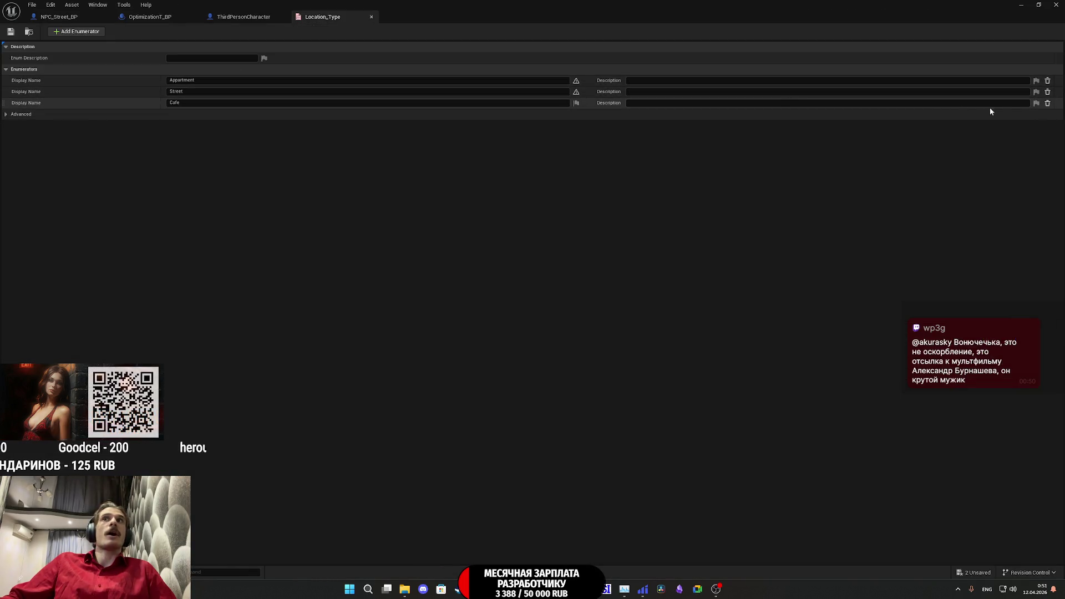
# - Add a fourth enumerator named None, save the enum, and close it
pyautogui.click(576, 103)
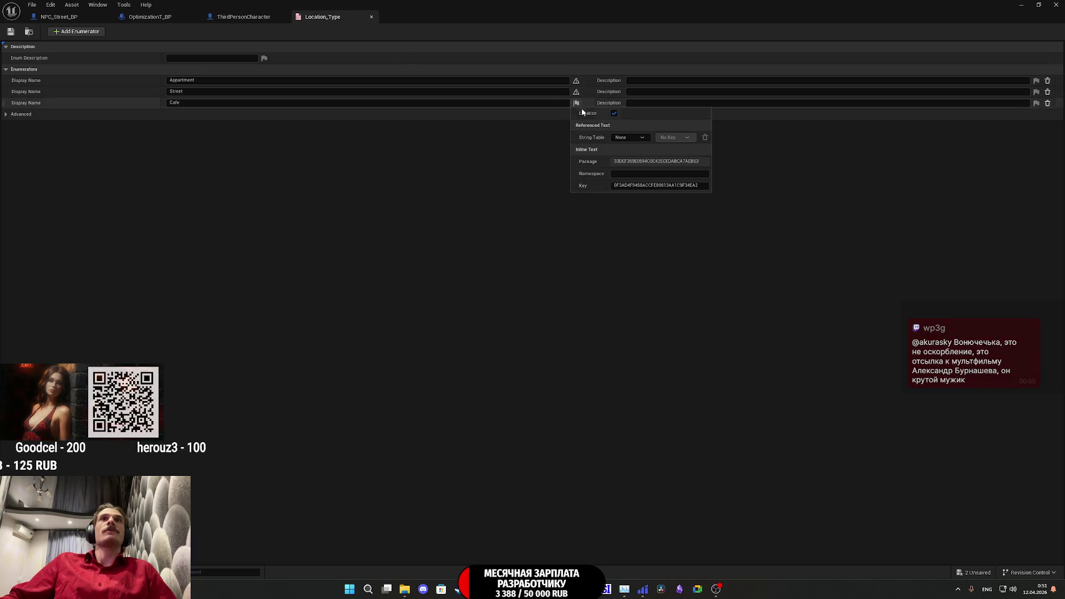
pyautogui.click(443, 228)
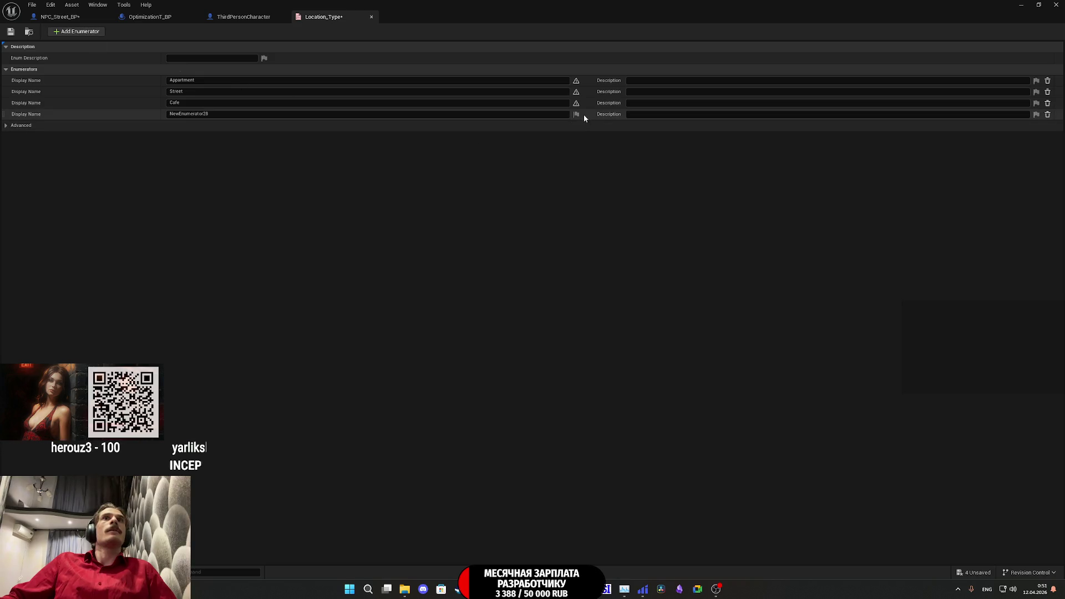
pyautogui.click(577, 115)
pyautogui.click(403, 182)
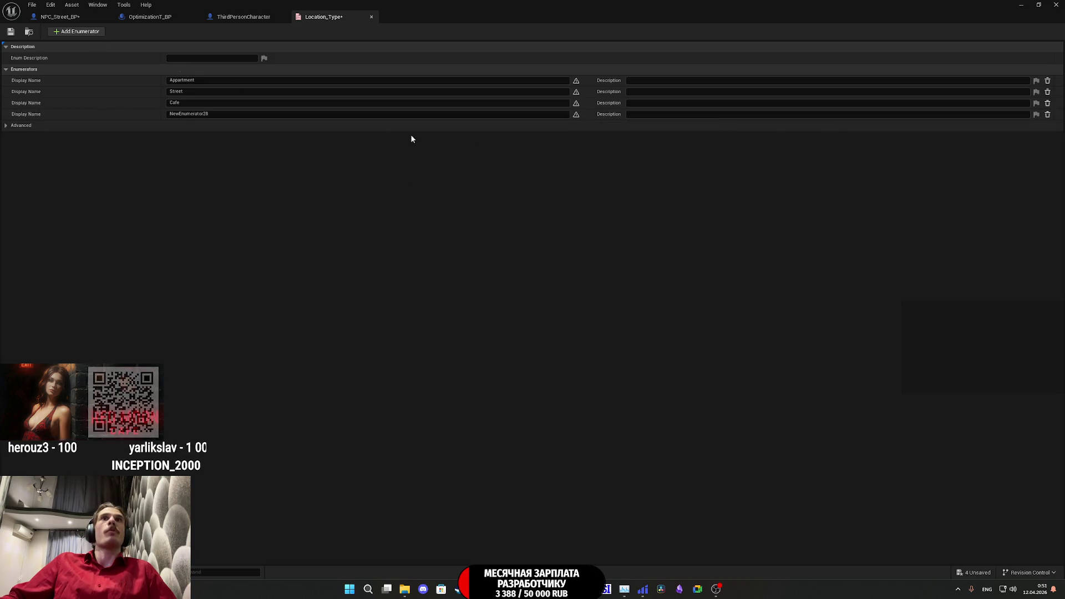
pyautogui.click(217, 113)
pyautogui.write('None')
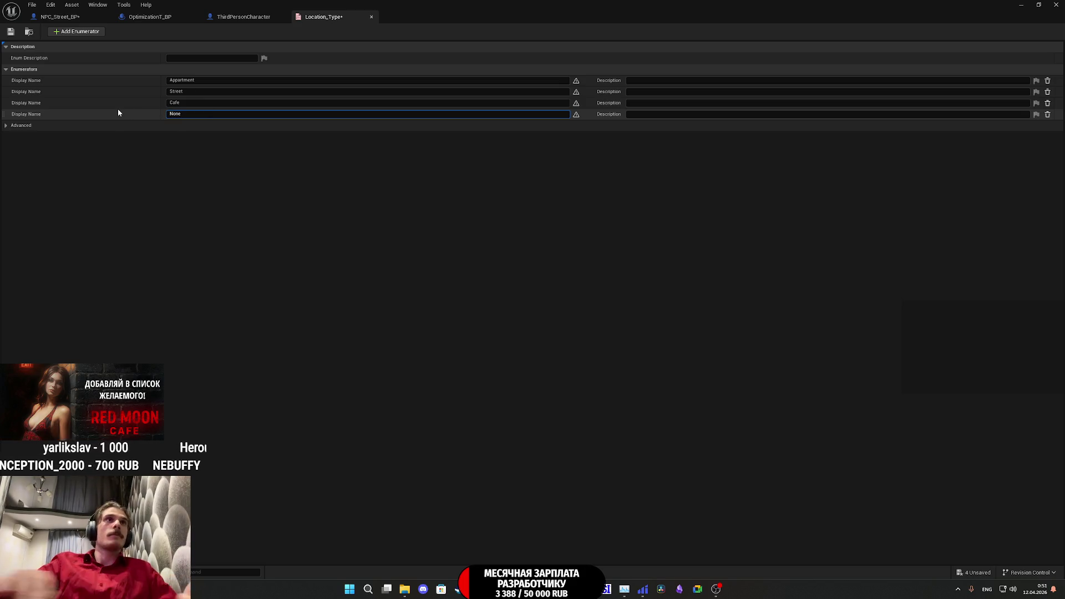
pyautogui.click(11, 31)
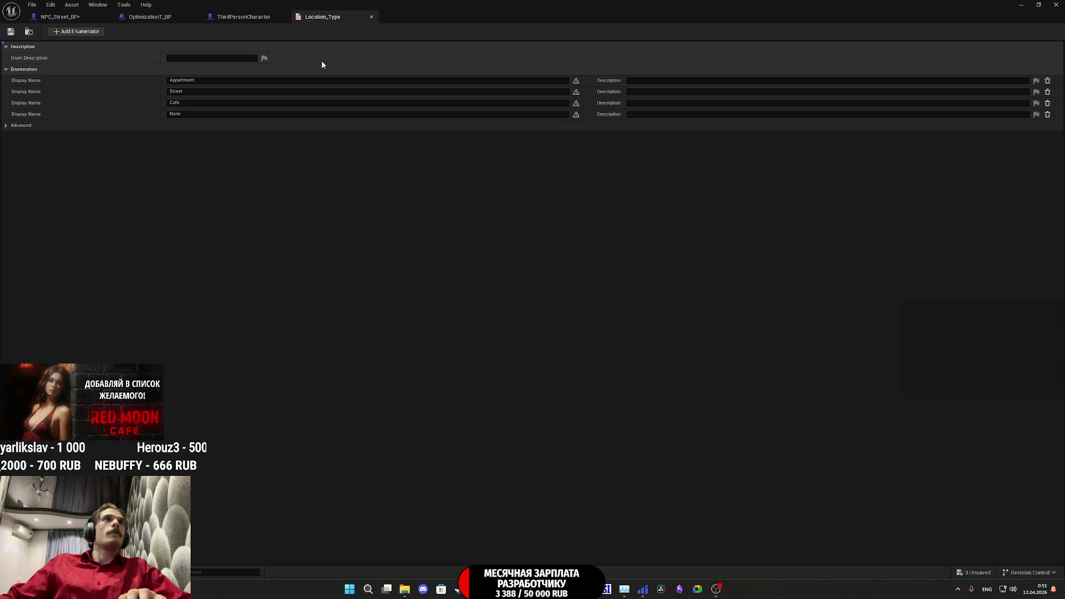
pyautogui.middleClick(333, 22)
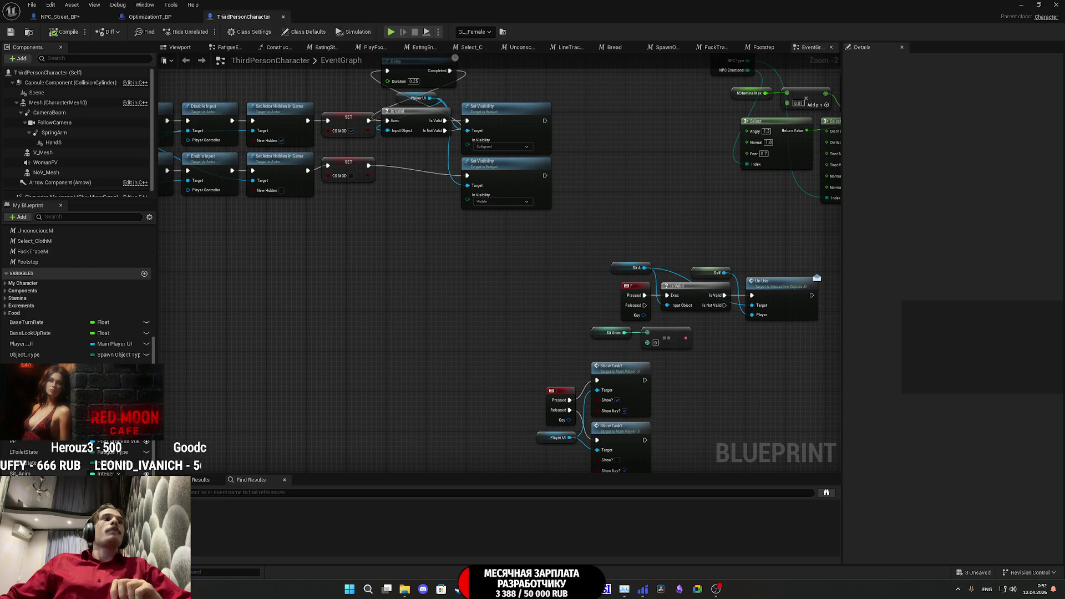
# - In OptimizationT_BP, confirm Loc Type OFF defaults to None and save the blueprint
pyautogui.click(173, 21)
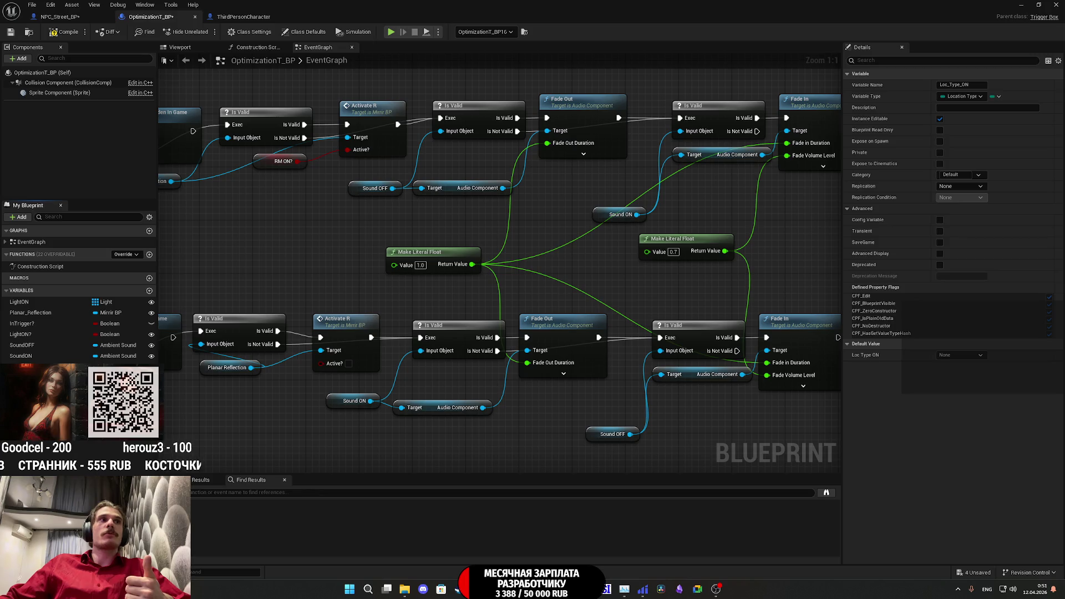
pyautogui.click(971, 356)
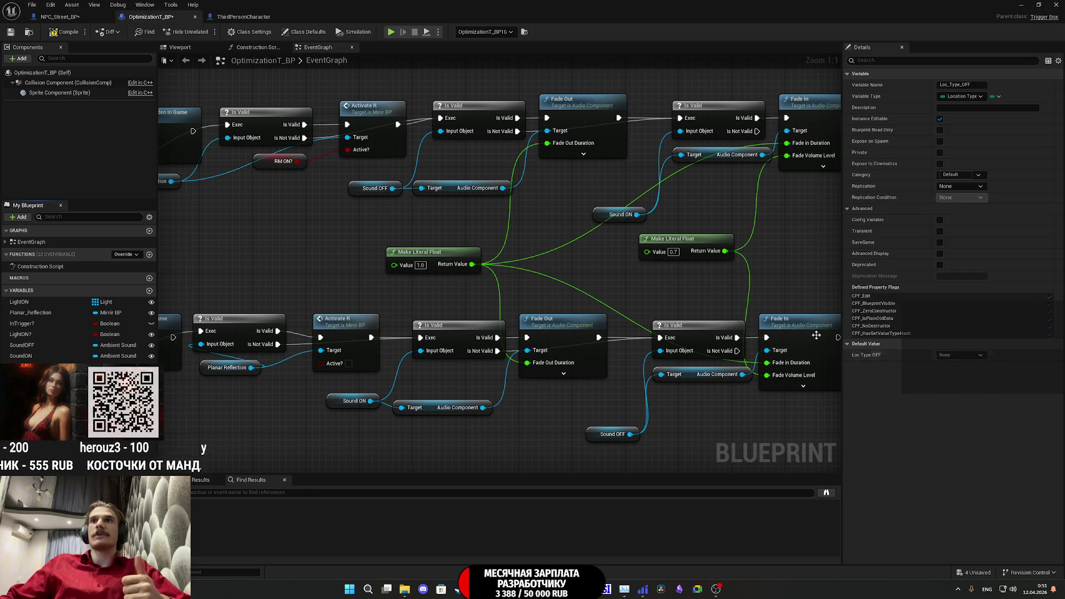
pyautogui.click(9, 33)
pyautogui.scroll(-3, 637, 292)
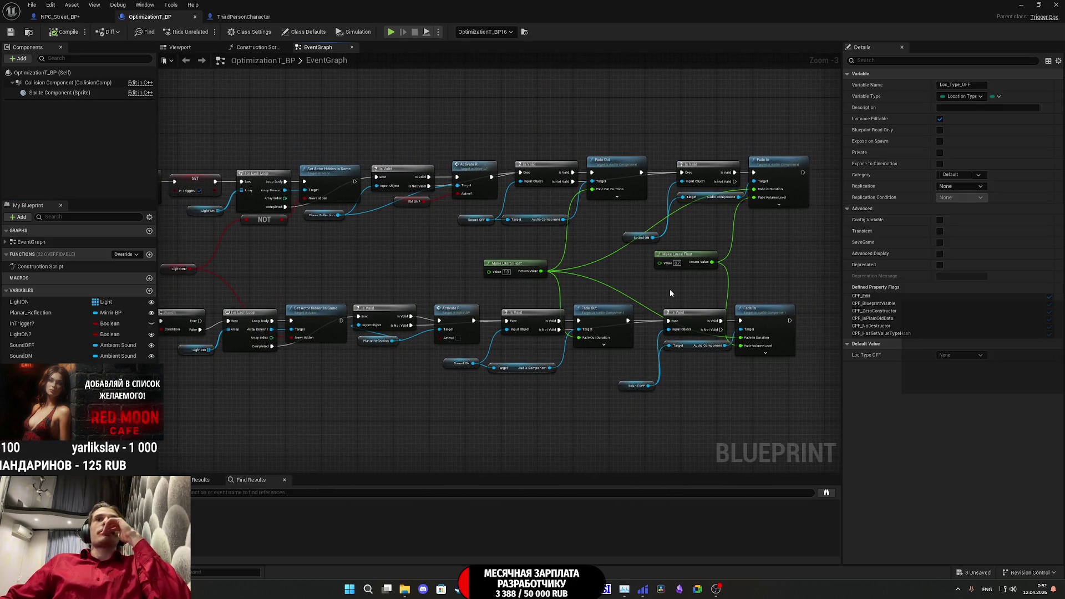
pyautogui.moveTo(615, 278); pyautogui.dragTo(1002, 252)
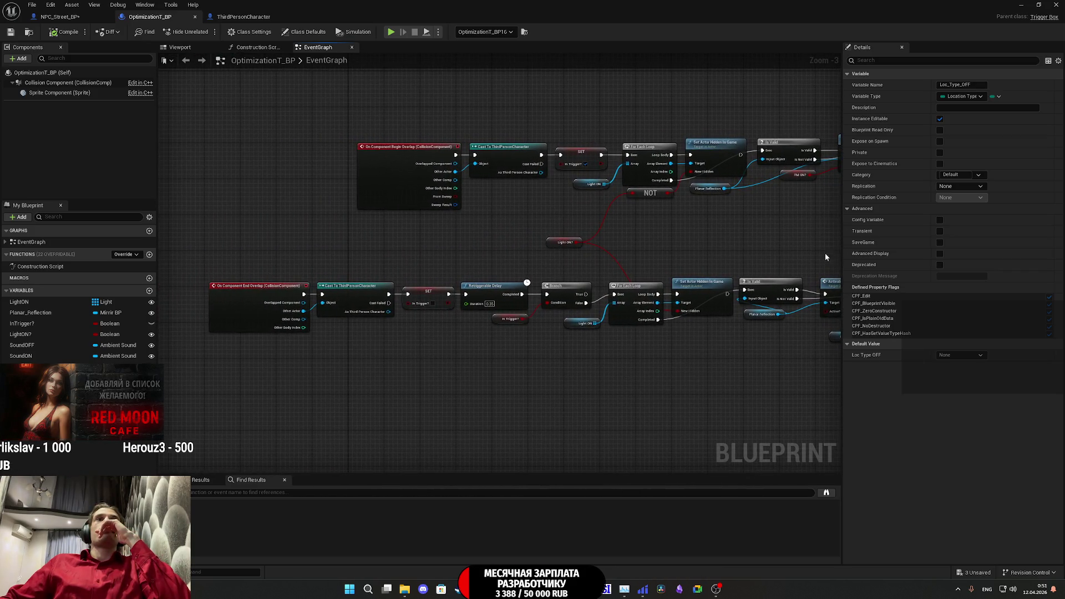
# - Move the End Overlap event chain further left
pyautogui.scroll(3, 476, 316)
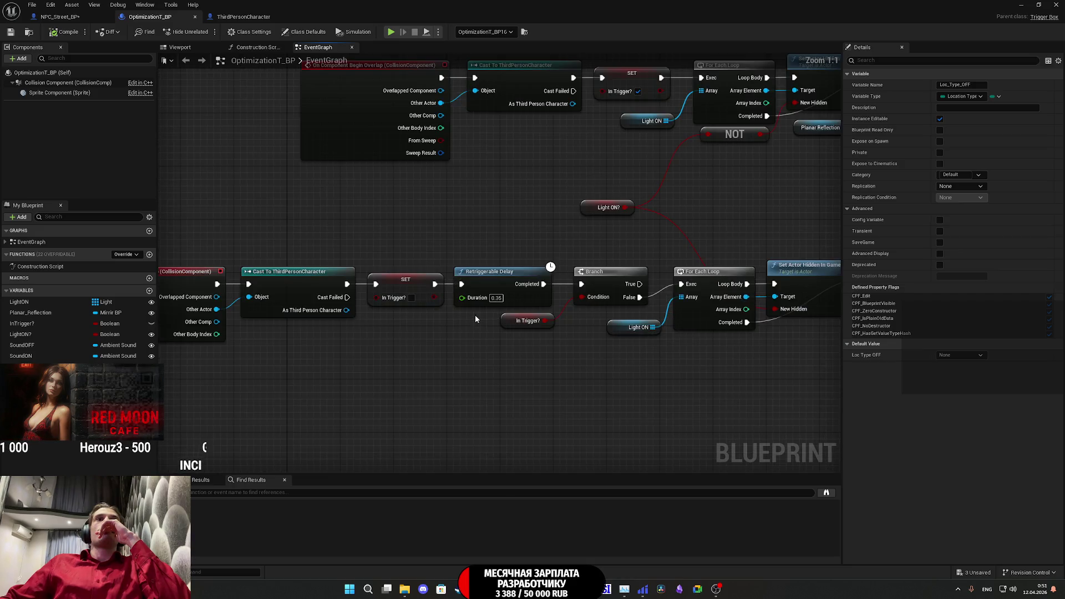
pyautogui.scroll(-1, 473, 341)
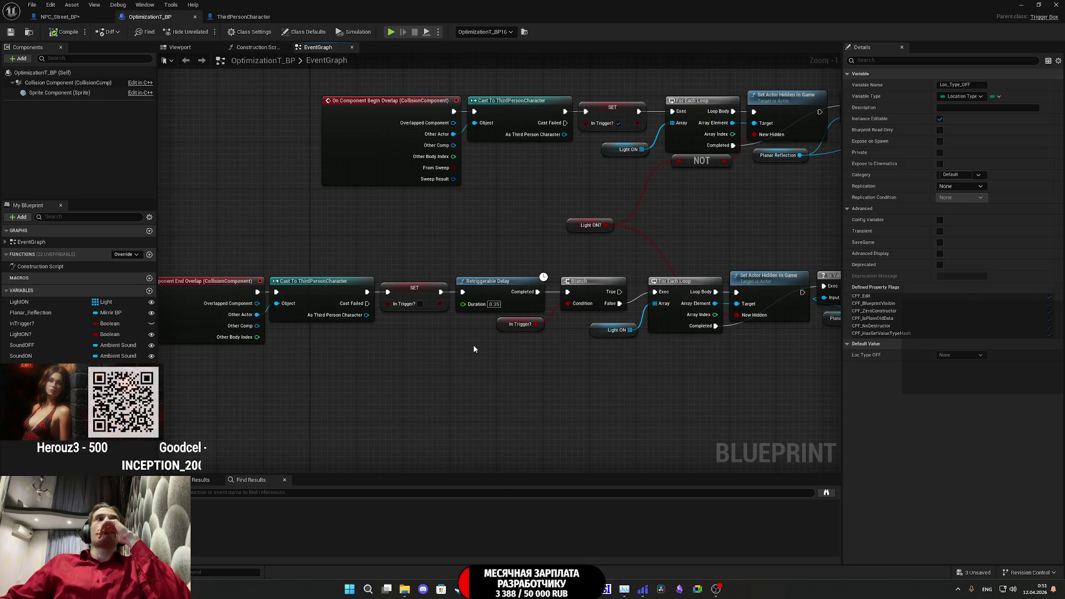
pyautogui.moveTo(474, 346); pyautogui.dragTo(601, 356)
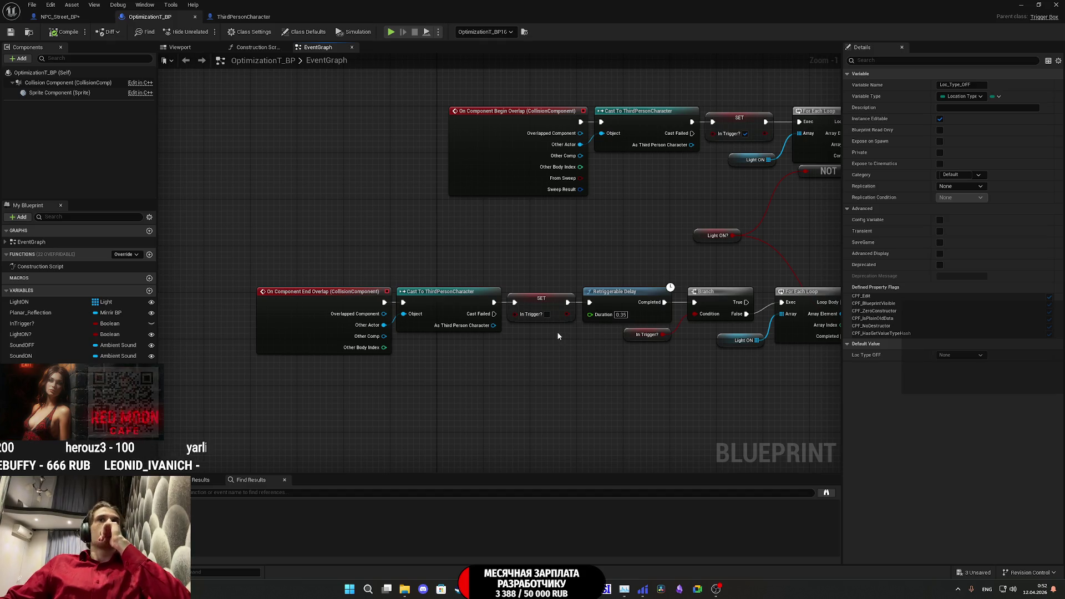
pyautogui.moveTo(557, 332); pyautogui.dragTo(287, 324)
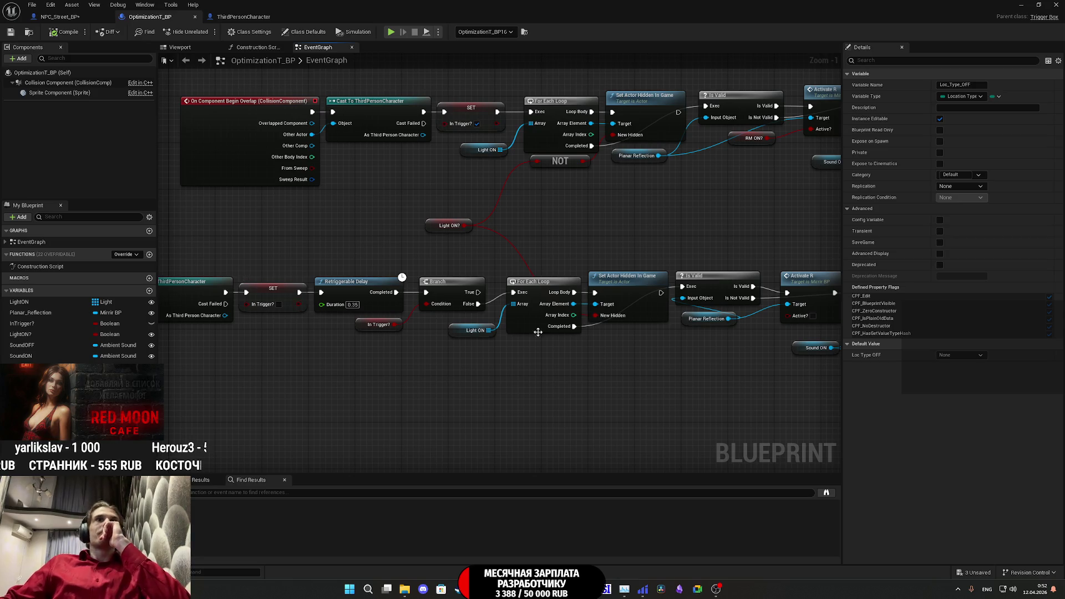
pyautogui.moveTo(583, 344)
pyautogui.mouseDown()
pyautogui.moveTo(552, 360)
pyautogui.moveTo(443, 353)
pyautogui.mouseUp()
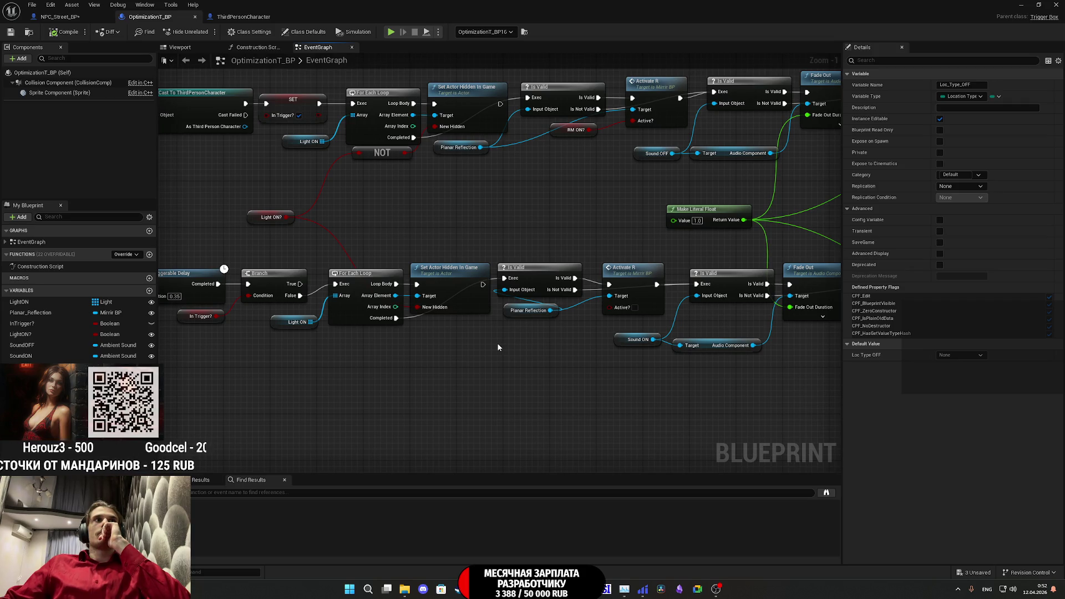
pyautogui.moveTo(498, 348)
pyautogui.mouseDown()
pyautogui.moveTo(165, 348)
pyautogui.moveTo(682, 385)
pyautogui.moveTo(679, 366)
pyautogui.moveTo(384, 252)
pyautogui.mouseUp()
pyautogui.moveTo(671, 275); pyautogui.dragTo(421, 271)
pyautogui.click(530, 215)
pyautogui.moveTo(531, 216)
pyautogui.mouseDown()
pyautogui.moveTo(120, 295)
pyautogui.moveTo(286, 306)
pyautogui.mouseUp()
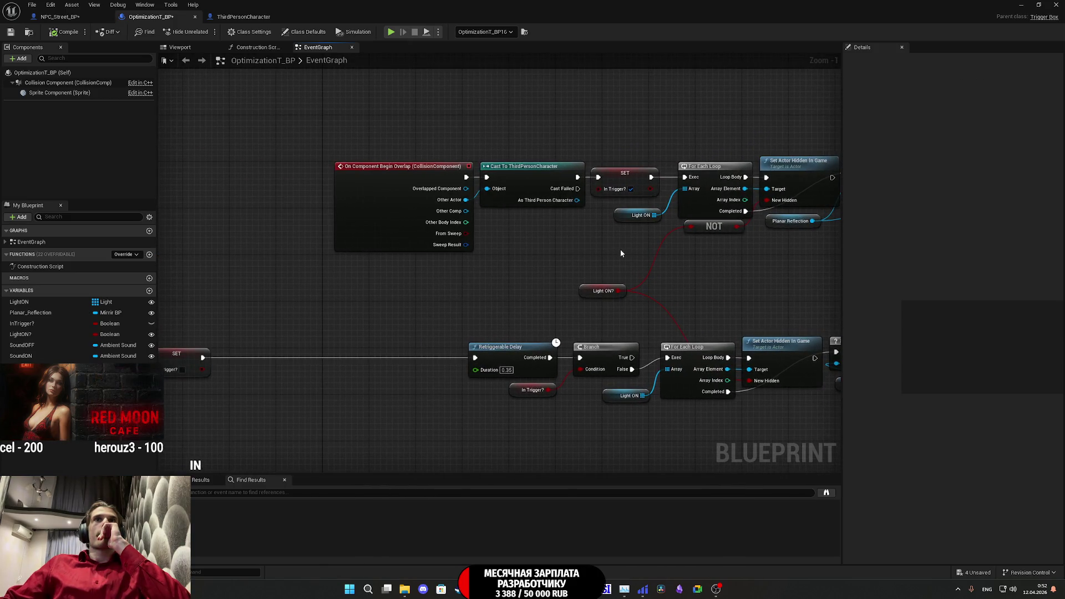
# - Box-select the Begin Overlap event, cast and SET nodes and shift them far left
pyautogui.moveTo(601, 262); pyautogui.dragTo(363, 147)
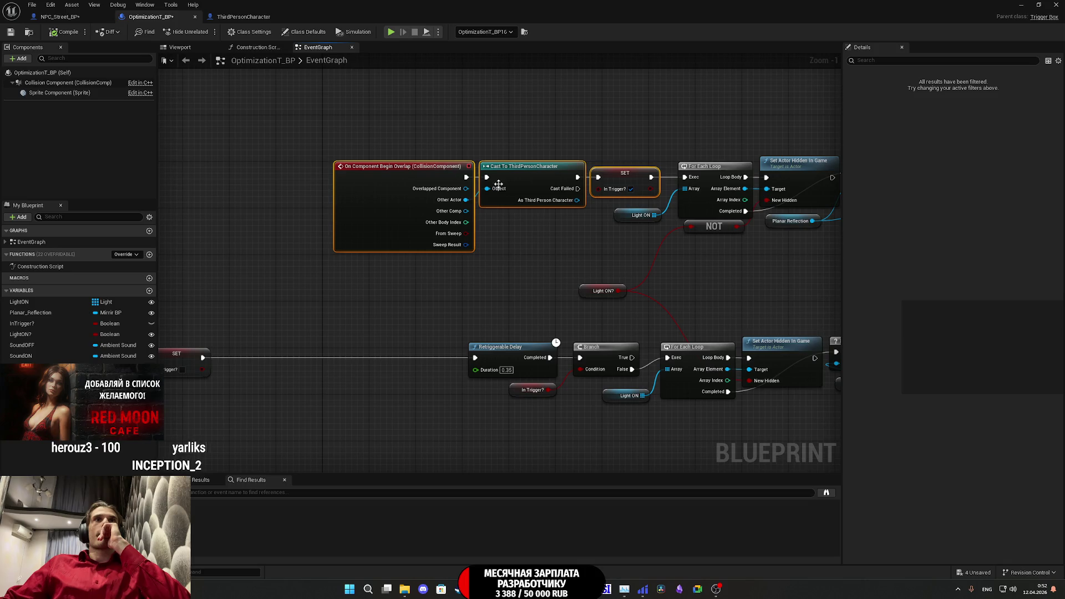
pyautogui.moveTo(486, 262); pyautogui.dragTo(711, 243)
pyautogui.moveTo(620, 204)
pyautogui.mouseDown()
pyautogui.moveTo(413, 196)
pyautogui.moveTo(171, 216)
pyautogui.mouseUp()
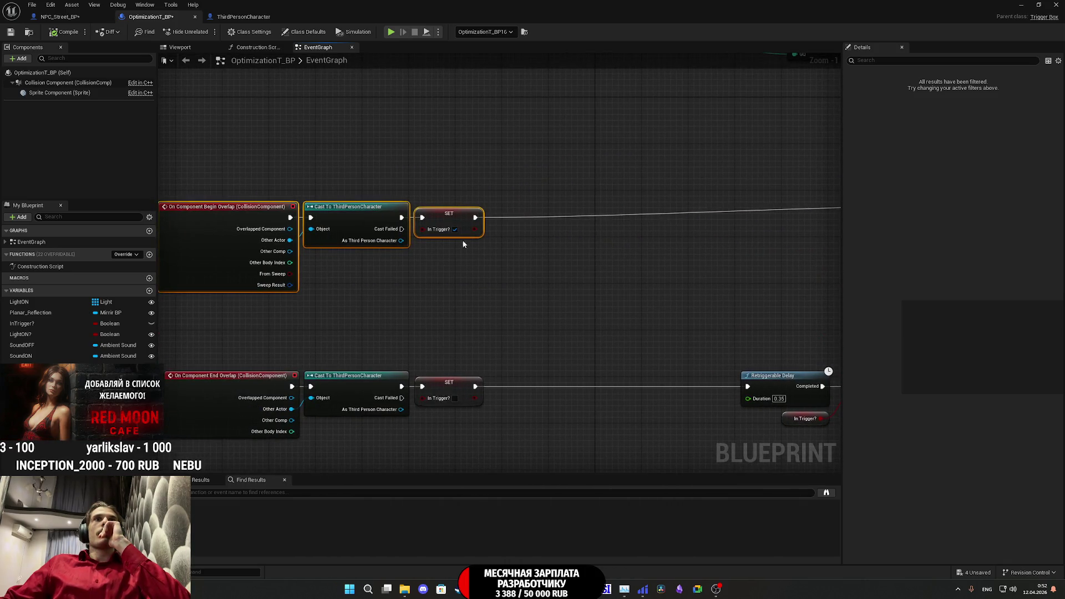
pyautogui.moveTo(464, 222); pyautogui.dragTo(457, 208)
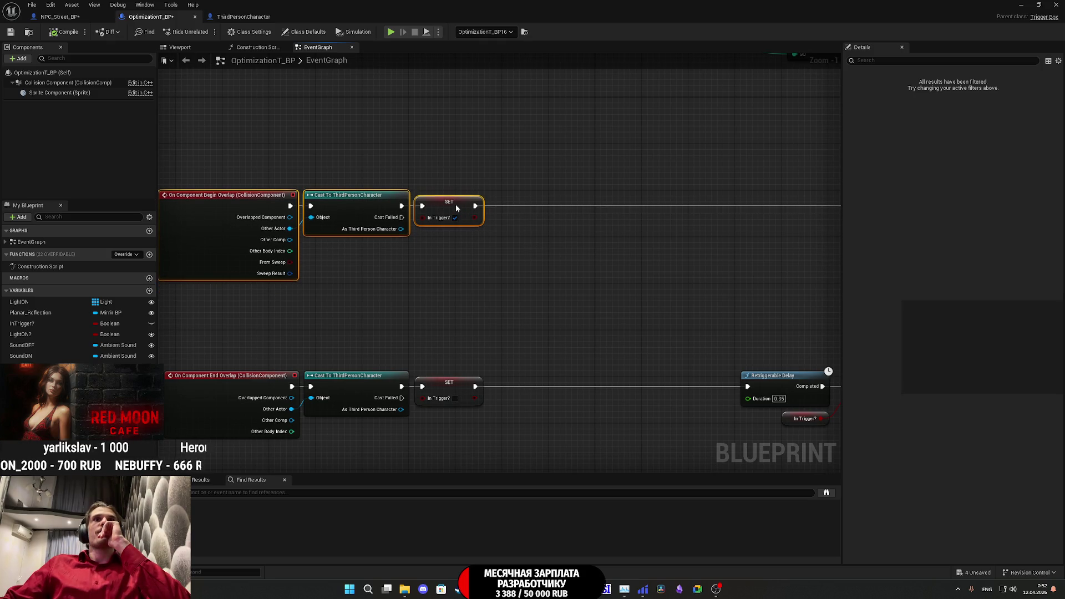
pyautogui.click(566, 244)
pyautogui.moveTo(566, 245)
pyautogui.mouseDown()
pyautogui.moveTo(428, 240)
pyautogui.moveTo(426, 226)
pyautogui.mouseUp()
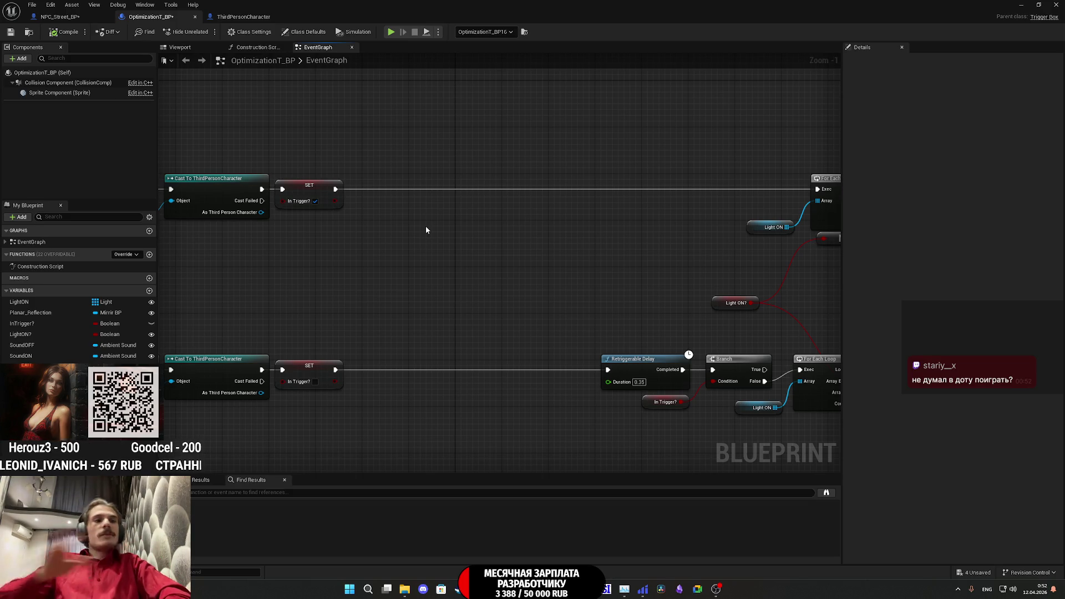
pyautogui.moveTo(327, 244); pyautogui.dragTo(437, 266)
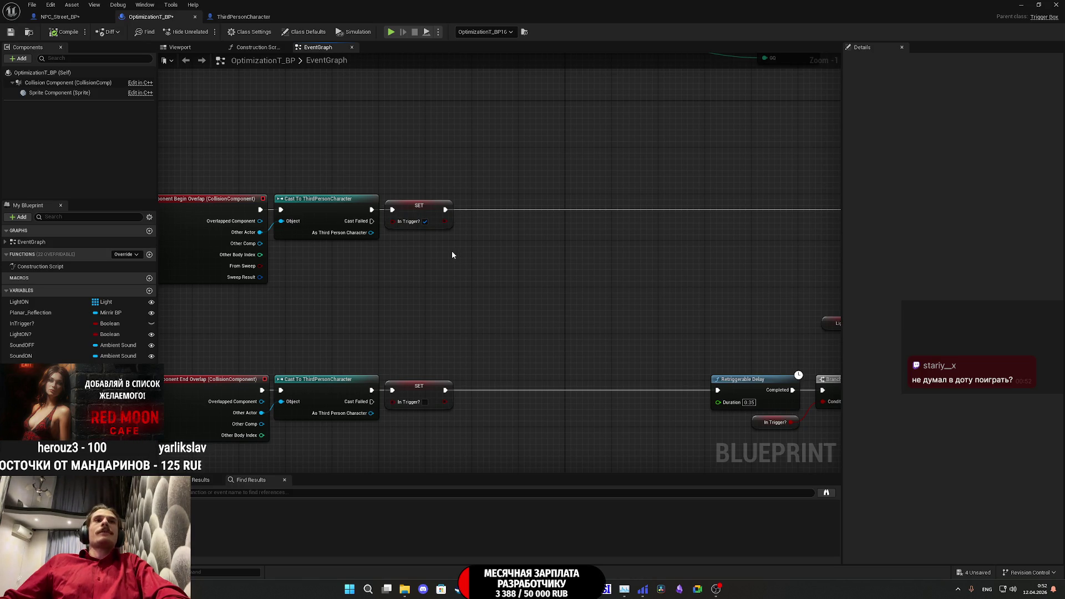
pyautogui.moveTo(258, 233); pyautogui.dragTo(334, 130)
# - Add a Cast To NPC_Street_BP on Other Actor, triggered by the character cast's Cast Failed
pyautogui.write('npc')
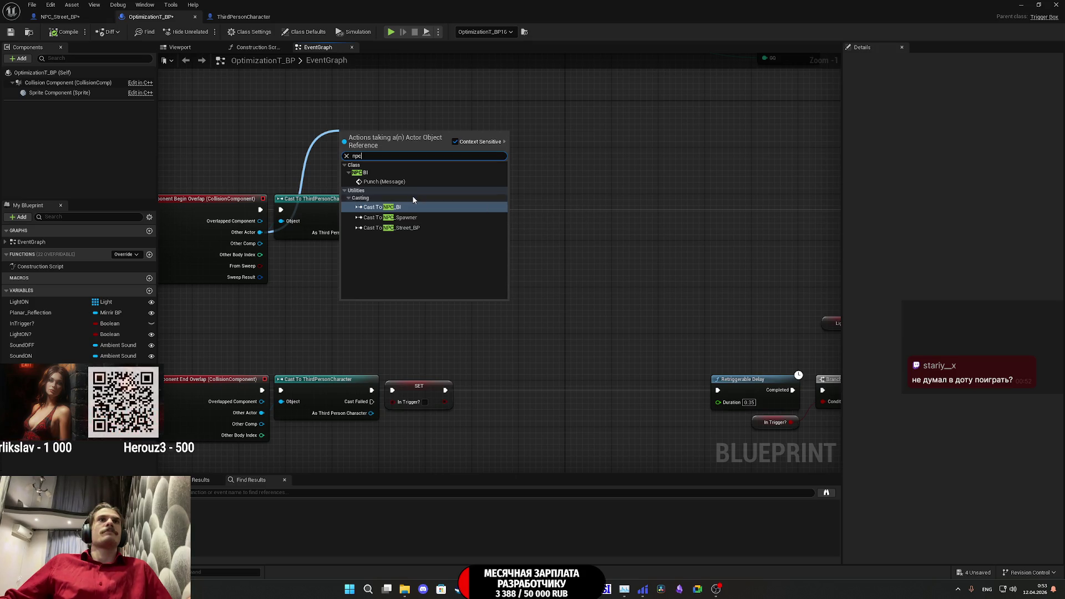
pyautogui.click(417, 228)
pyautogui.moveTo(345, 146)
pyautogui.mouseDown()
pyautogui.moveTo(289, 205)
pyautogui.moveTo(371, 221)
pyautogui.mouseUp()
pyautogui.moveTo(390, 140); pyautogui.dragTo(344, 109)
pyautogui.moveTo(474, 142); pyautogui.dragTo(462, 168)
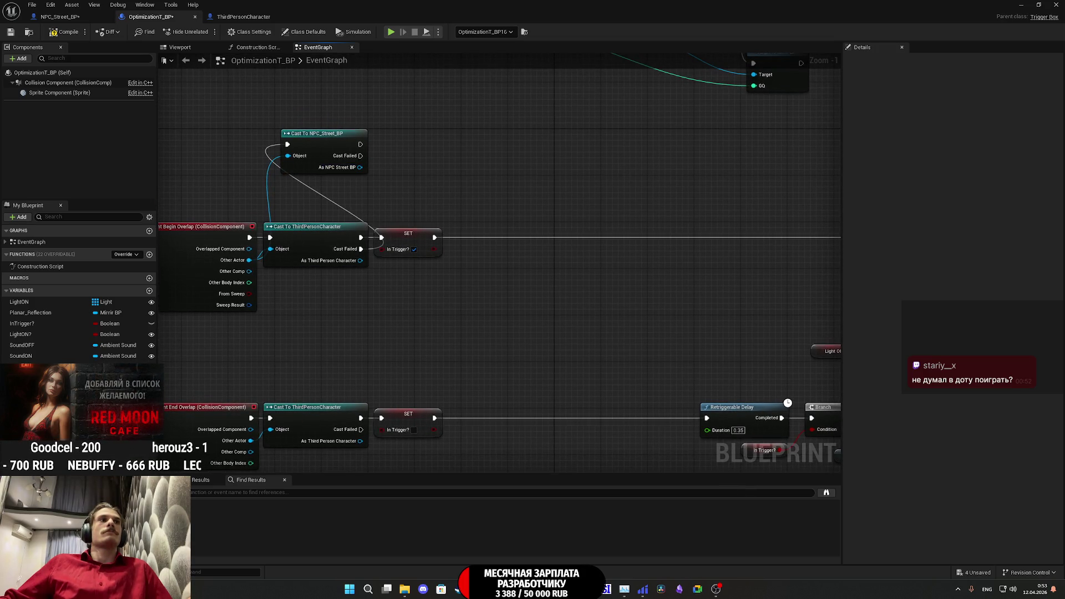
pyautogui.moveTo(416, 226)
pyautogui.mouseDown()
pyautogui.moveTo(449, 209)
pyautogui.moveTo(429, 219)
pyautogui.mouseUp()
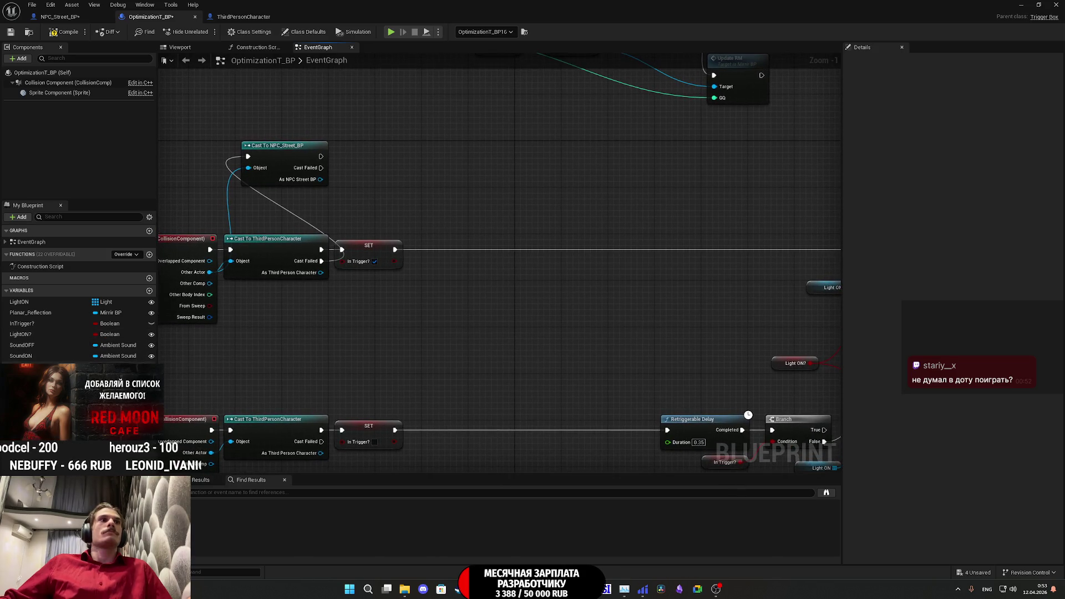
pyautogui.scroll(-3, 342, 348)
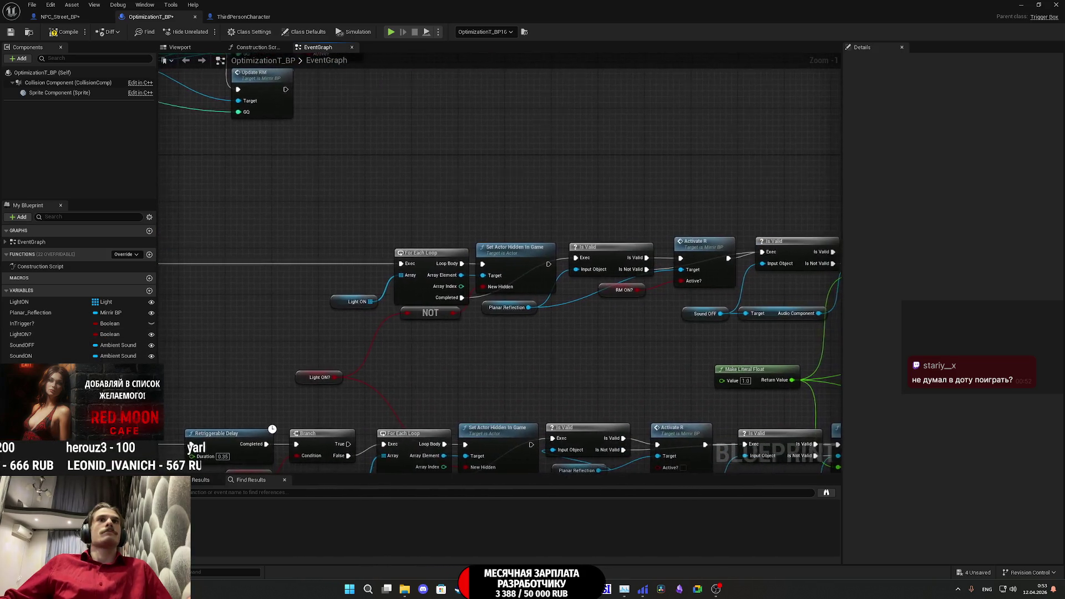
pyautogui.scroll(3, 342, 348)
pyautogui.moveTo(22, 367)
pyautogui.mouseDown()
pyautogui.moveTo(314, 312)
pyautogui.moveTo(350, 292)
pyautogui.moveTo(421, 289)
pyautogui.mouseUp()
# - Place a Loc Type ON getter and an Equal (Enum) node comparing it to None
pyautogui.click(399, 337)
pyautogui.write('=')
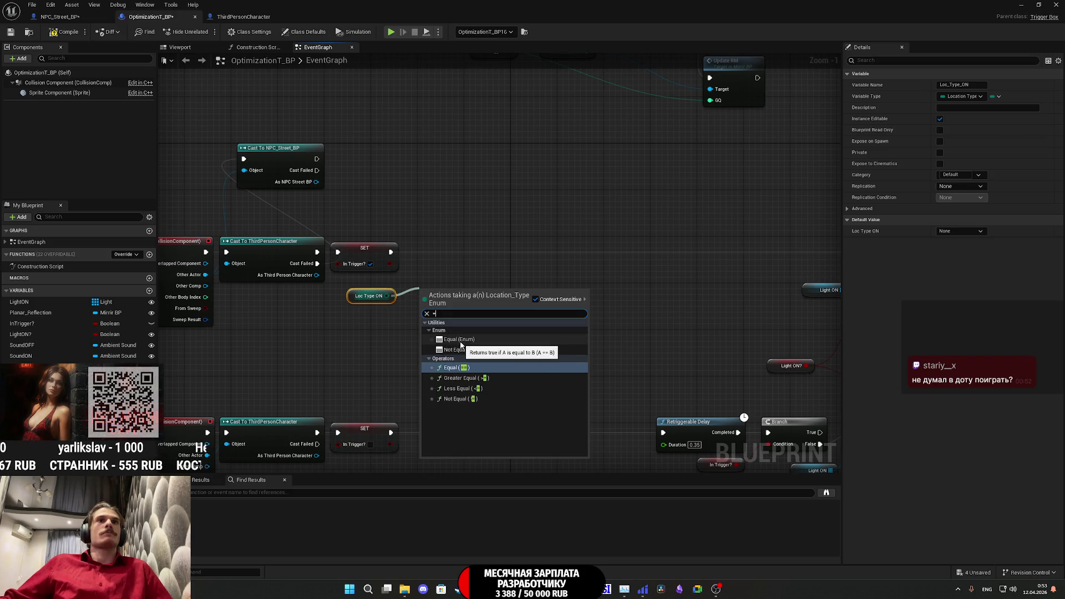
pyautogui.click(459, 339)
pyautogui.click(456, 303)
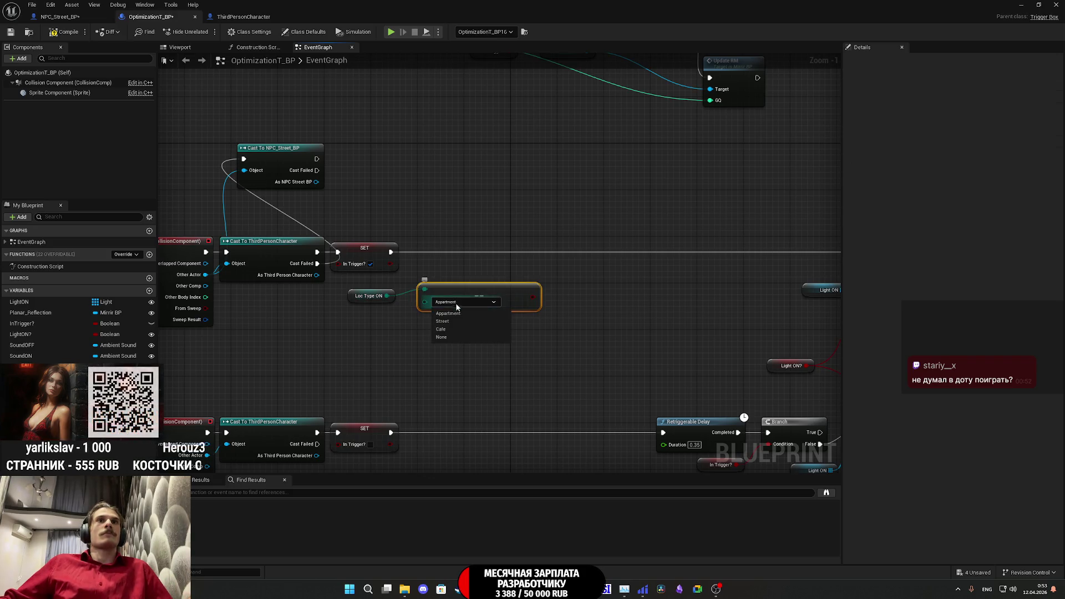
pyautogui.click(443, 337)
pyautogui.moveTo(493, 299)
pyautogui.mouseDown()
pyautogui.moveTo(470, 307)
pyautogui.moveTo(538, 311)
pyautogui.moveTo(392, 255)
pyautogui.mouseUp()
# - Add a Branch on the comparison result, run from the In Trigger? SET
pyautogui.write('bra')
pyautogui.click(572, 415)
pyautogui.moveTo(564, 324); pyautogui.dragTo(554, 254)
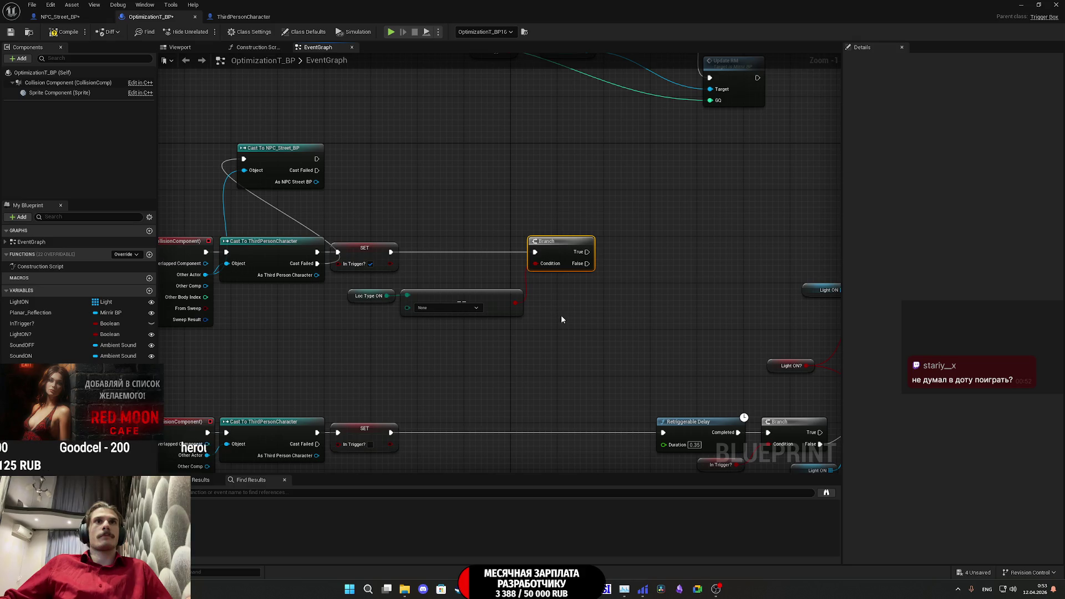
pyautogui.moveTo(561, 319); pyautogui.dragTo(492, 321)
pyautogui.moveTo(521, 260); pyautogui.dragTo(808, 260)
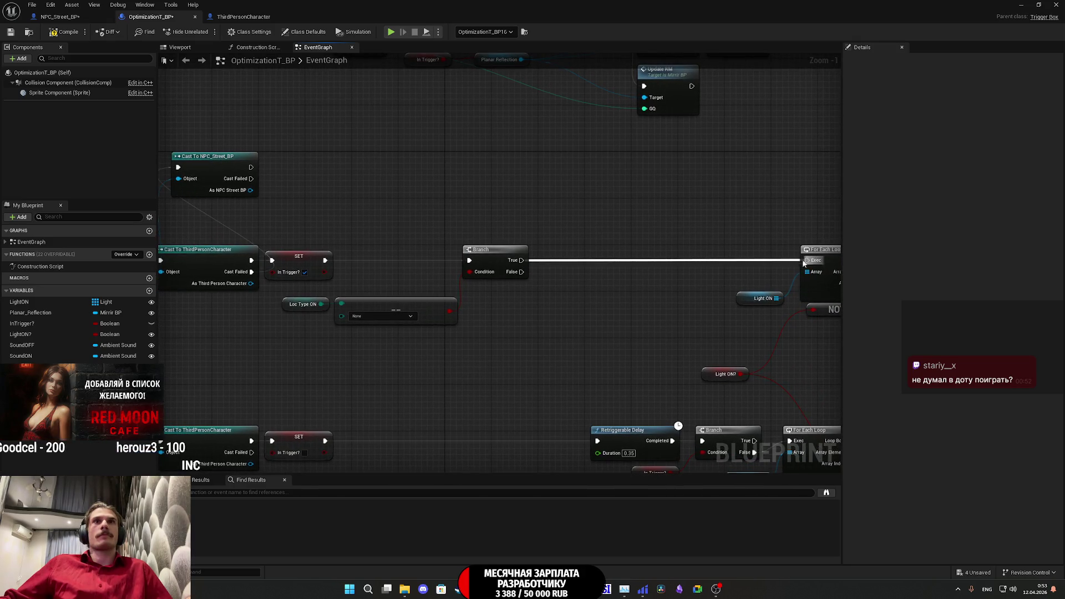
# - Arrange the comparison and Branch nodes beside the SET node
pyautogui.moveTo(510, 302); pyautogui.dragTo(562, 306)
pyautogui.moveTo(505, 345); pyautogui.dragTo(336, 303)
pyautogui.moveTo(439, 307); pyautogui.dragTo(316, 311)
pyautogui.click(500, 305)
pyautogui.moveTo(543, 270); pyautogui.dragTo(427, 270)
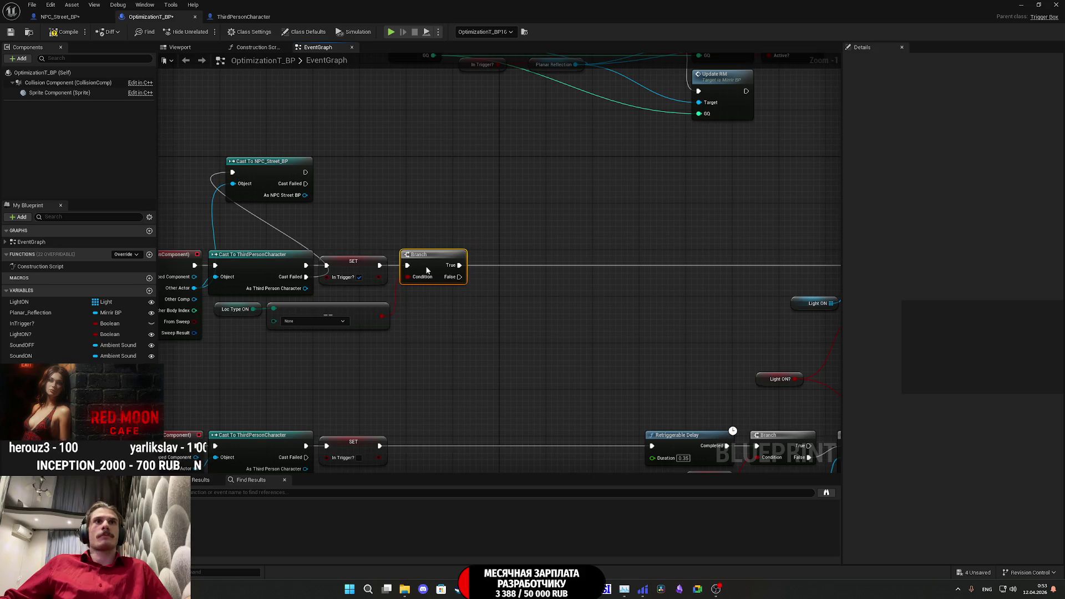
pyautogui.moveTo(392, 316); pyautogui.dragTo(458, 320)
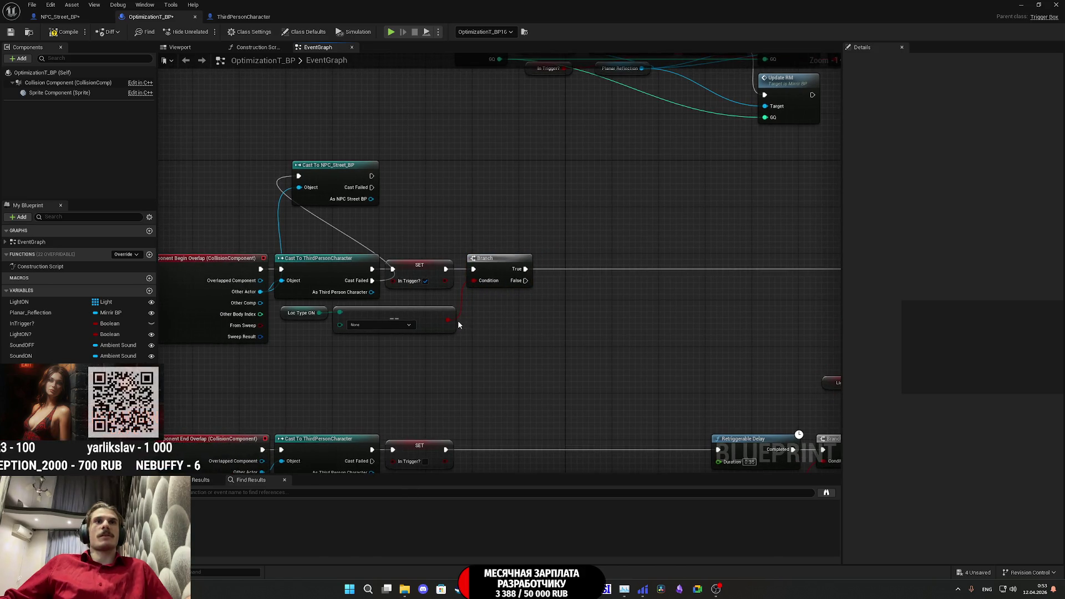
pyautogui.moveTo(318, 340); pyautogui.dragTo(272, 350)
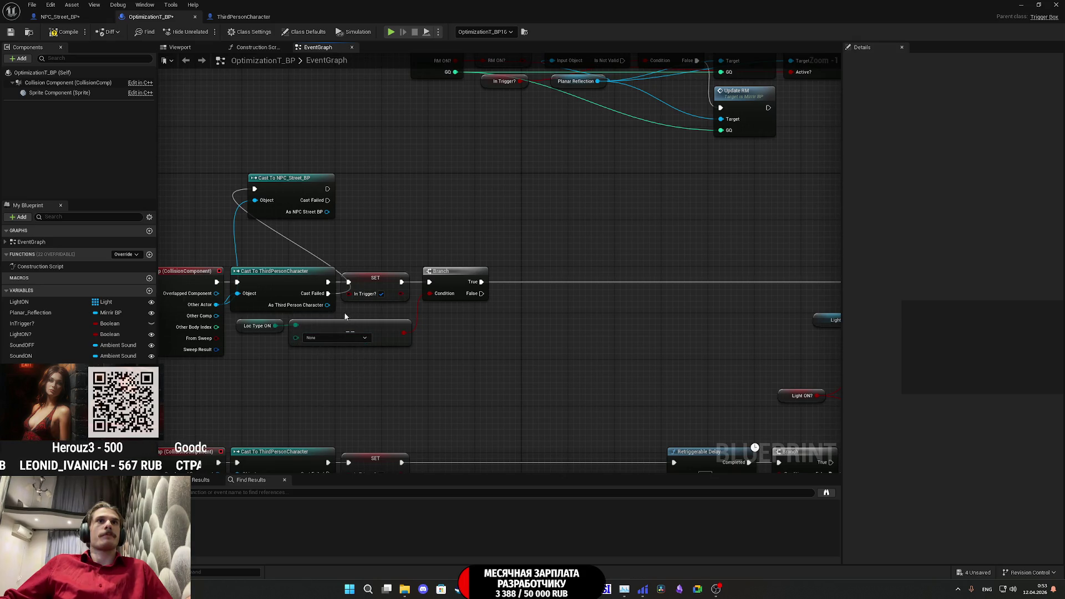
pyautogui.moveTo(327, 307); pyautogui.dragTo(530, 310)
# - On the Branch's False path, add SET Loc Type on the character, fed by Loc Type ON
pyautogui.write('set')
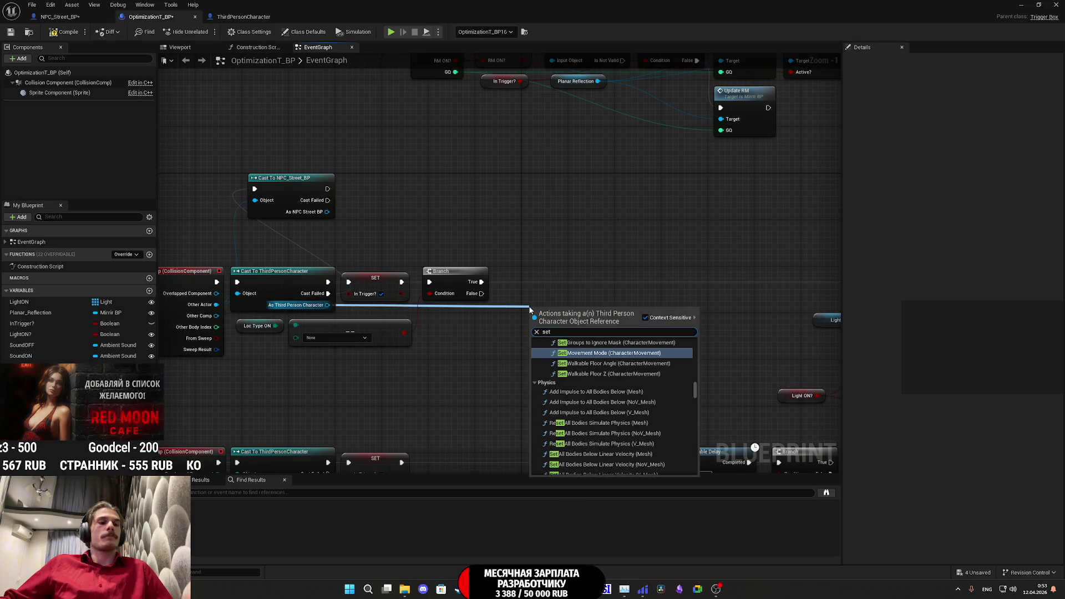
pyautogui.write(' loc')
pyautogui.moveTo(695, 404); pyautogui.dragTo(692, 477)
pyautogui.click(577, 470)
pyautogui.moveTo(481, 293); pyautogui.dragTo(535, 311)
pyautogui.moveTo(628, 311)
pyautogui.mouseDown()
pyautogui.moveTo(734, 305)
pyautogui.moveTo(721, 283)
pyautogui.mouseUp()
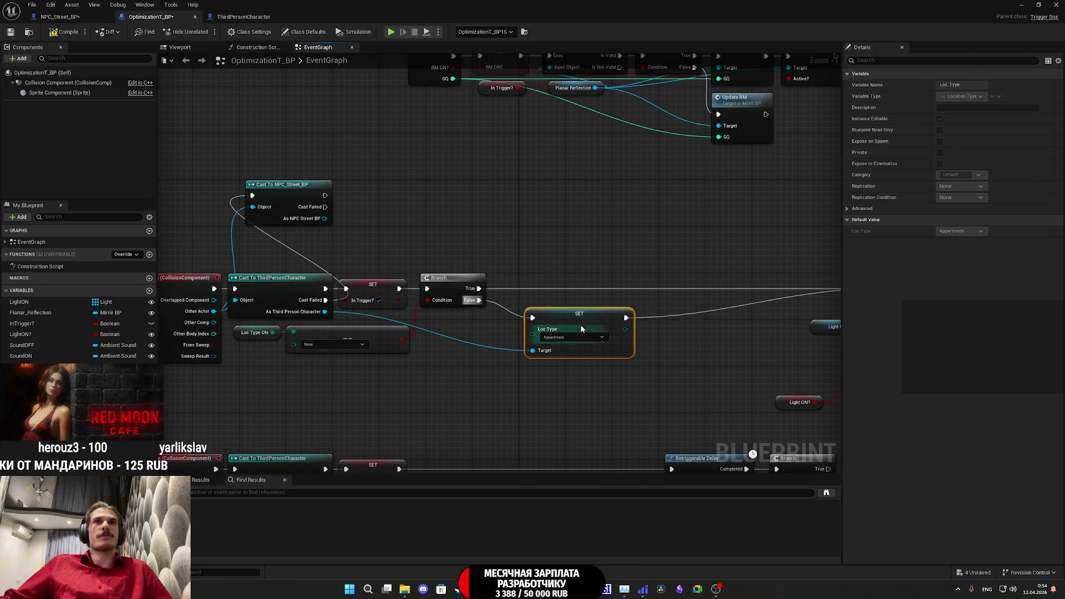
pyautogui.moveTo(551, 292); pyautogui.dragTo(557, 292)
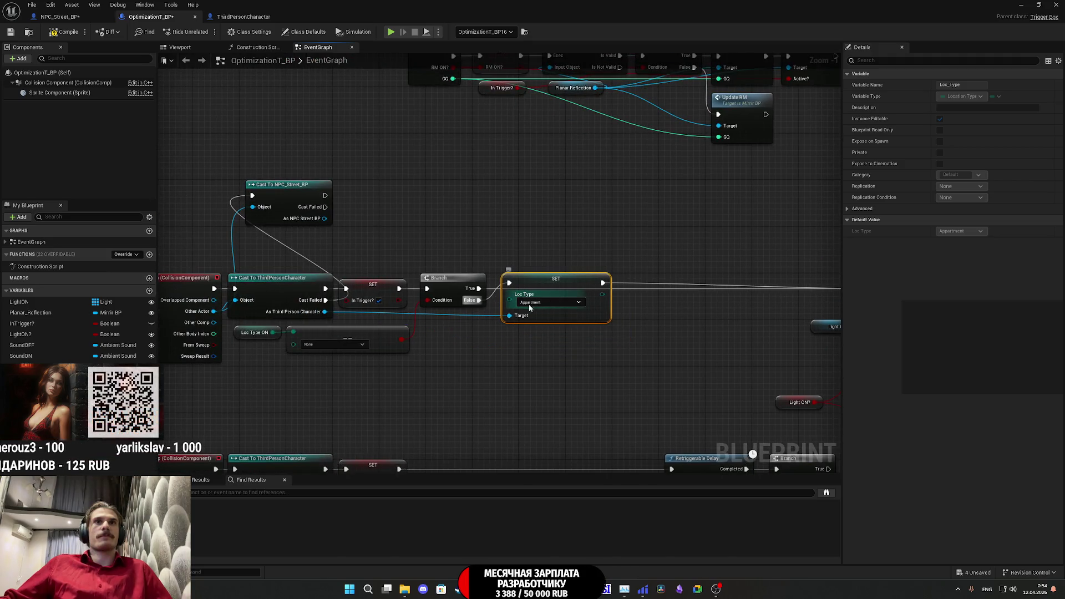
pyautogui.moveTo(25, 377)
pyautogui.mouseDown()
pyautogui.moveTo(388, 368)
pyautogui.moveTo(509, 299)
pyautogui.mouseUp()
pyautogui.click(507, 350)
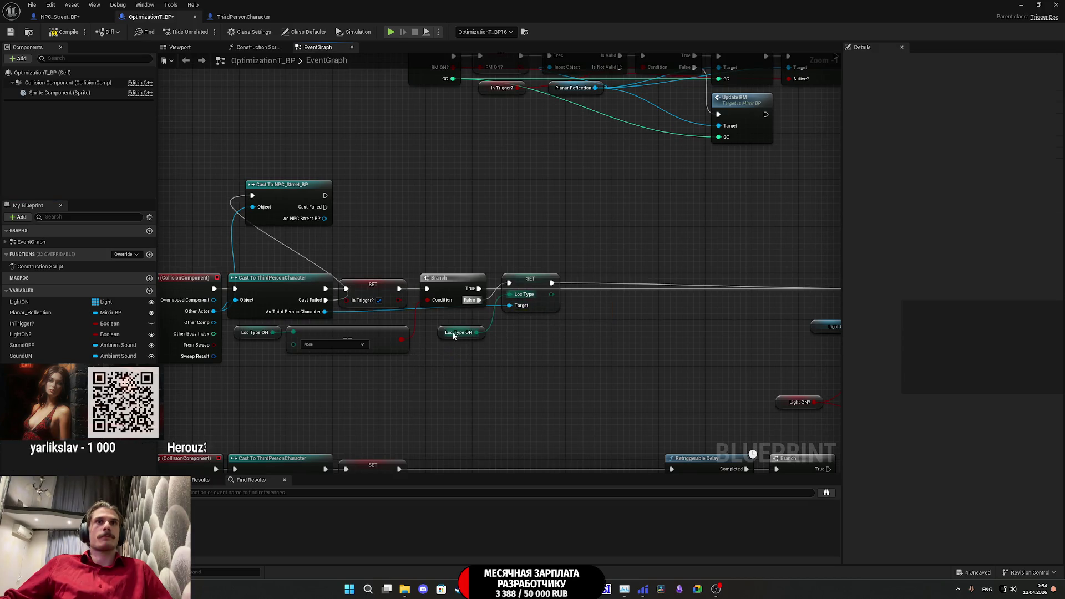
pyautogui.moveTo(439, 333); pyautogui.dragTo(442, 326)
pyautogui.click(479, 351)
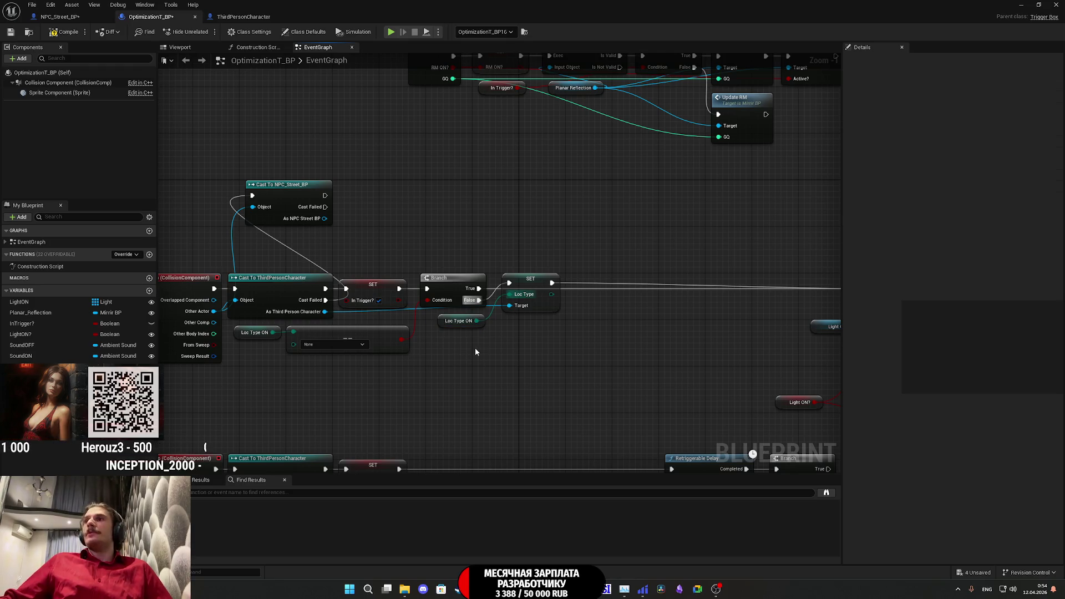
pyautogui.moveTo(360, 251); pyautogui.dragTo(344, 237)
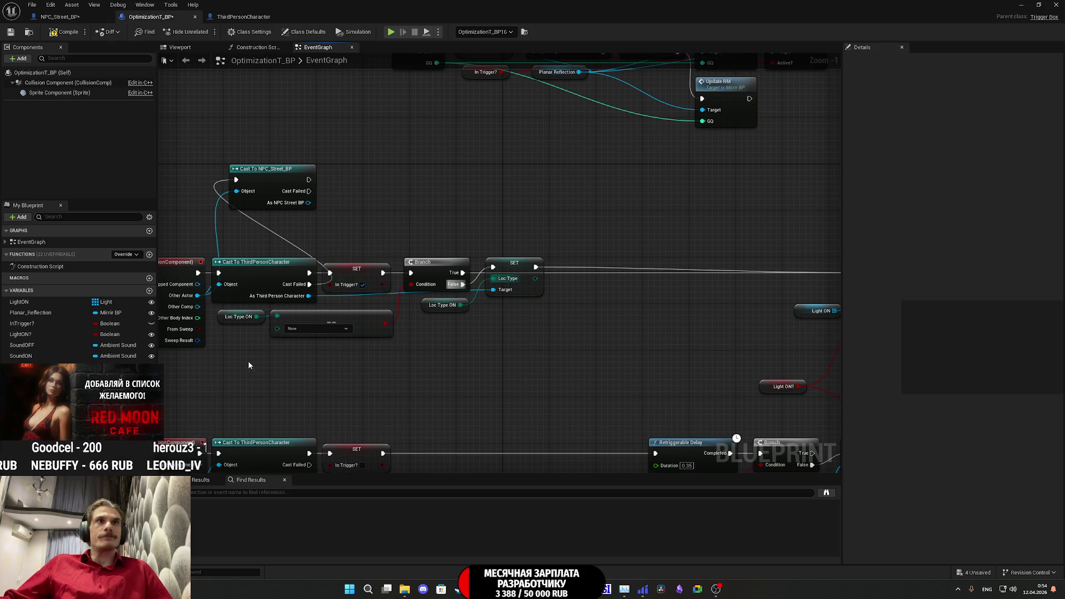
# - Copy the Branch, SET and Loc Type ON nodes into the End Overlap row, feeding Retriggerable Delay
pyautogui.moveTo(245, 361); pyautogui.dragTo(397, 309)
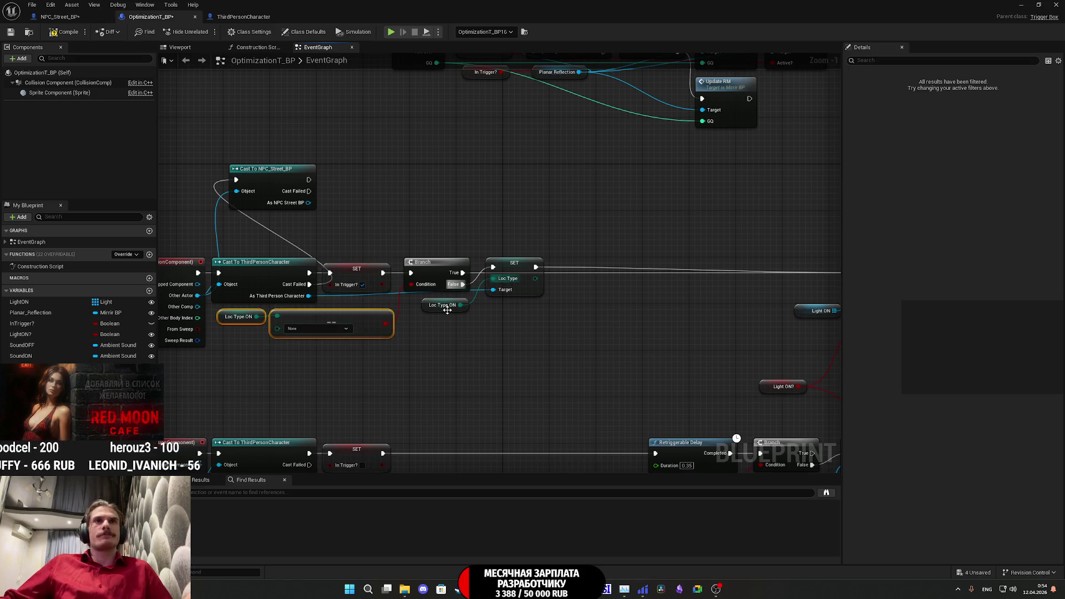
pyautogui.moveTo(425, 225); pyautogui.dragTo(510, 324)
pyautogui.hotkey('ctrl', 'c')
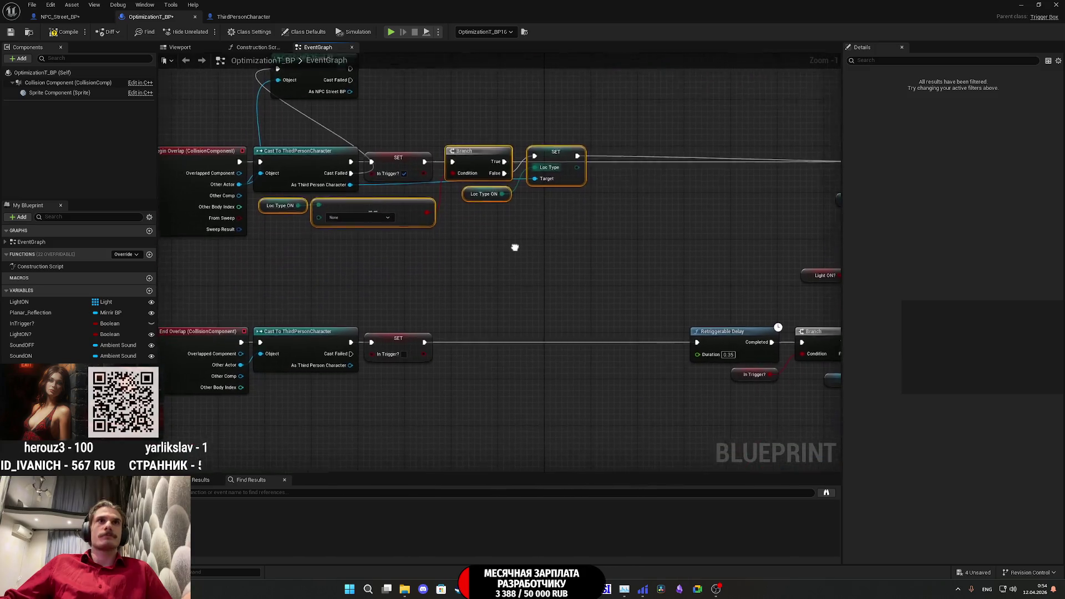
pyautogui.hotkey('ctrl', 'v')
pyautogui.moveTo(542, 275)
pyautogui.mouseDown()
pyautogui.moveTo(521, 322)
pyautogui.moveTo(429, 329)
pyautogui.mouseUp()
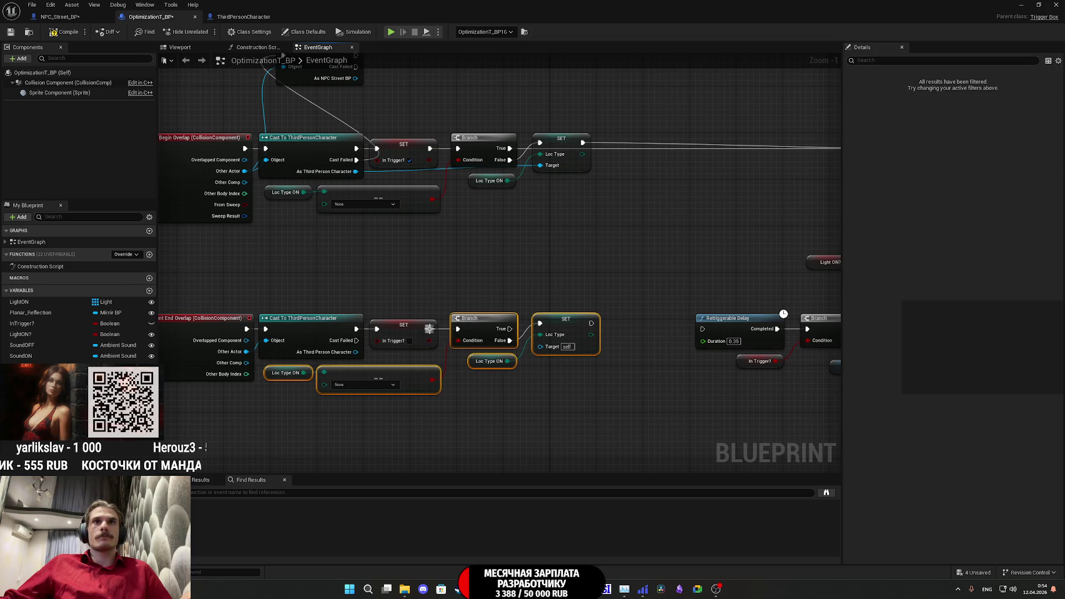
pyautogui.moveTo(591, 321)
pyautogui.mouseDown()
pyautogui.moveTo(713, 330)
pyautogui.moveTo(704, 329)
pyautogui.mouseUp()
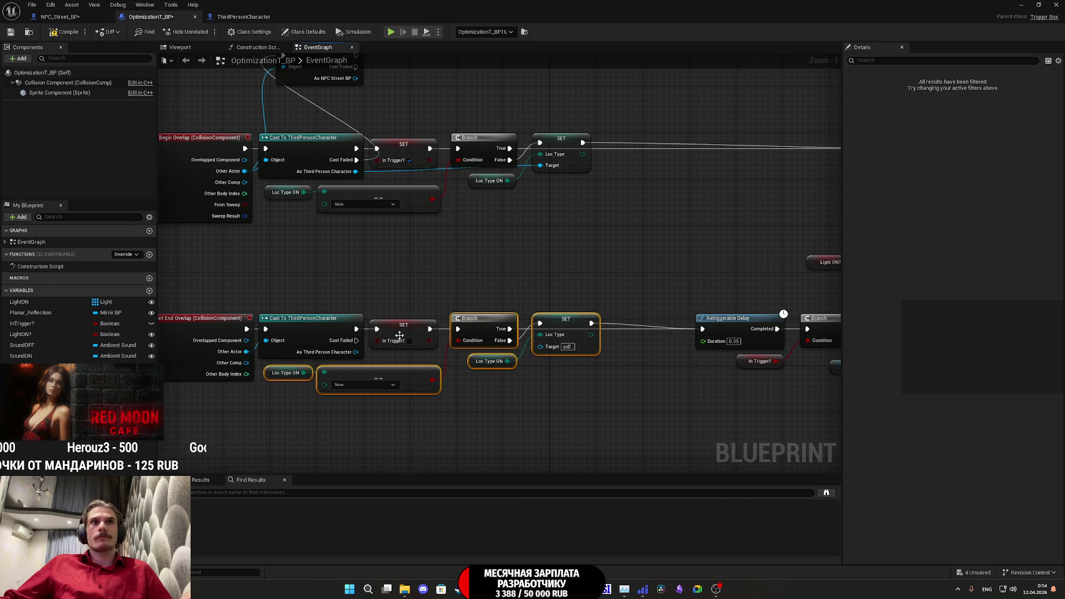
pyautogui.click(534, 374)
pyautogui.moveTo(533, 374)
pyautogui.mouseDown()
pyautogui.moveTo(585, 372)
pyautogui.moveTo(541, 361)
pyautogui.moveTo(457, 171)
pyautogui.moveTo(494, 166)
pyautogui.mouseUp()
# - Create a SET Loc Type node from the As NPC Street BP output of the cast
pyautogui.write('loc')
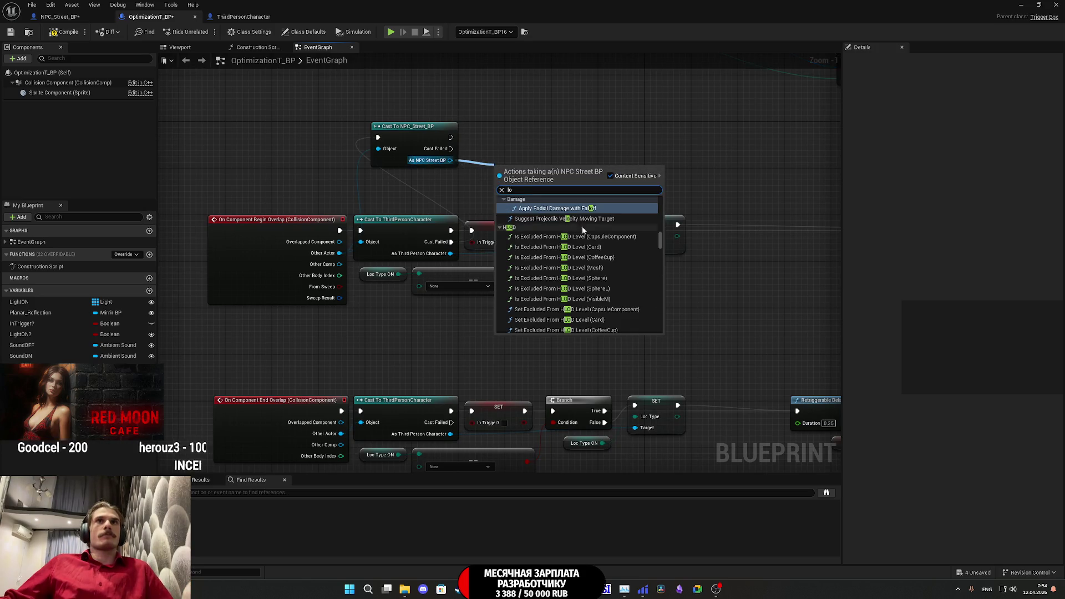
pyautogui.moveTo(660, 277); pyautogui.dragTo(618, 334)
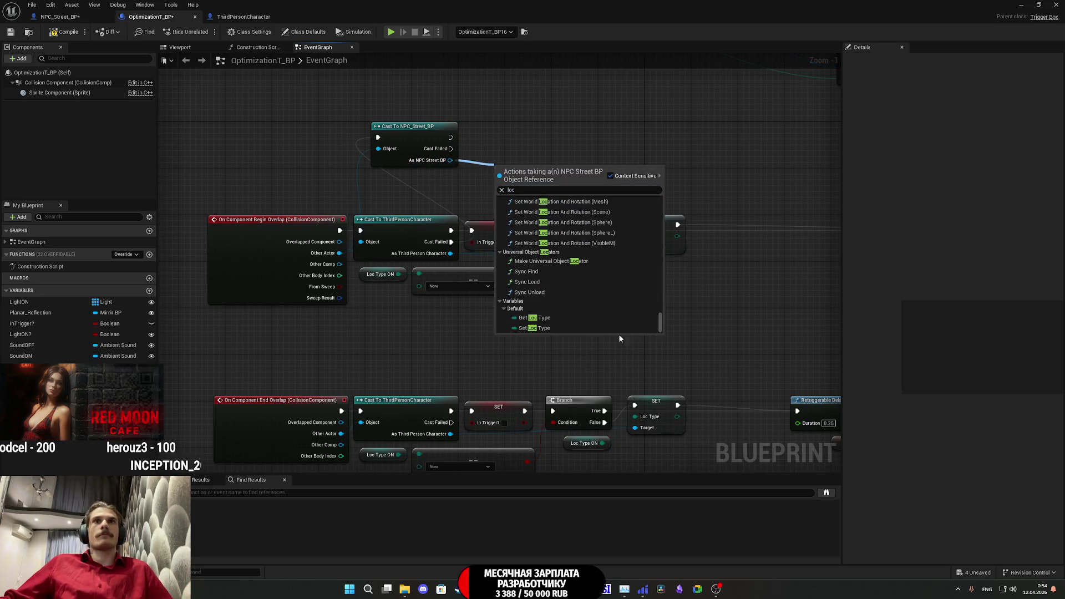
pyautogui.click(543, 328)
pyautogui.moveTo(490, 175); pyautogui.dragTo(491, 138)
pyautogui.moveTo(544, 191); pyautogui.dragTo(495, 133)
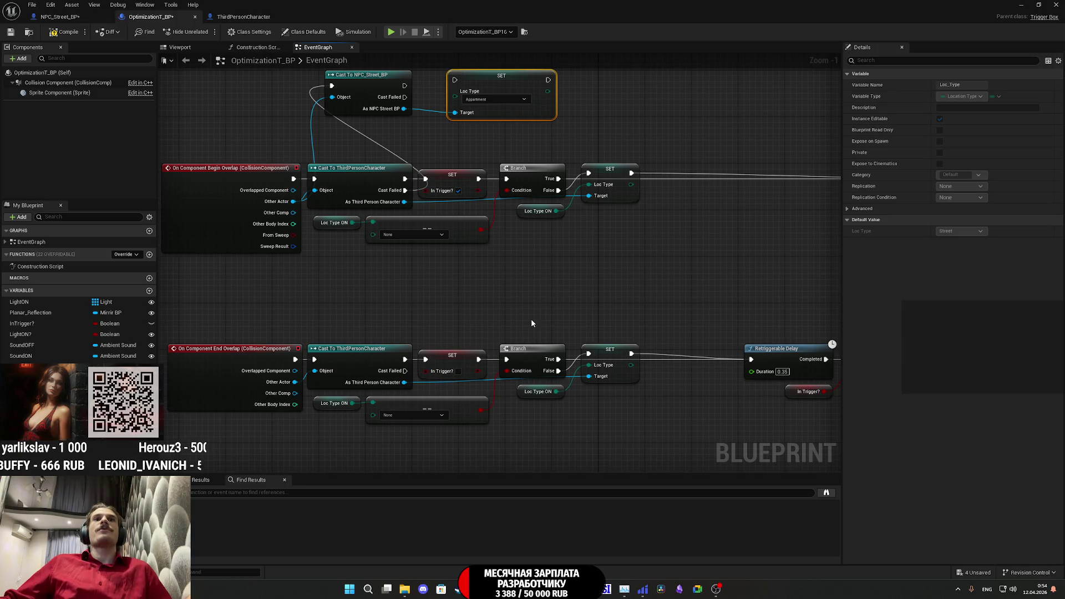
# - Add a Branch after the NPC_Street_BP cast and place the SET Loc Type node to its right
pyautogui.click(514, 358)
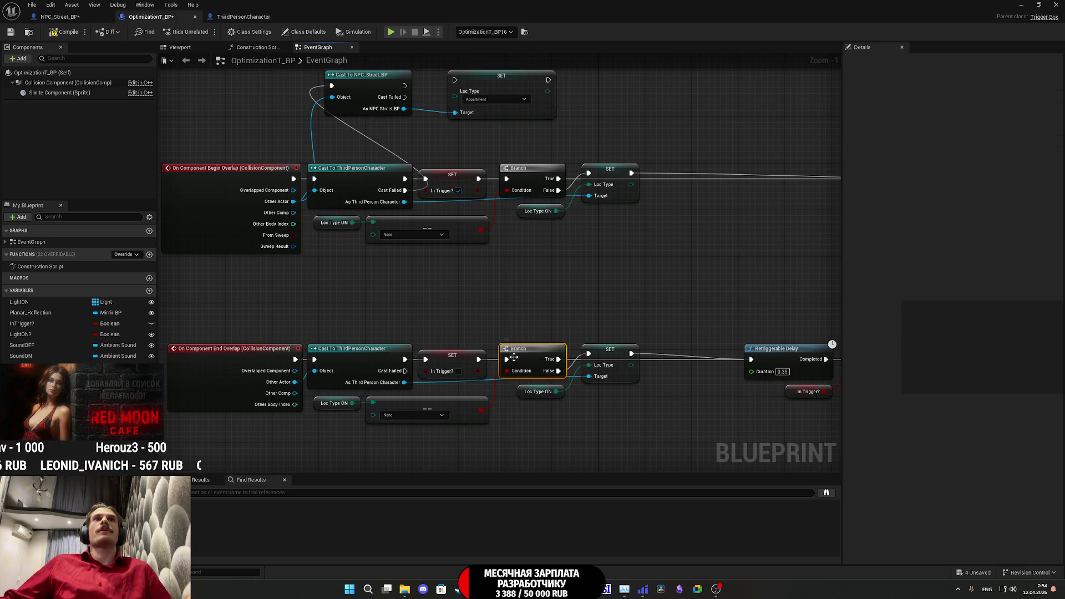
pyautogui.moveTo(489, 287)
pyautogui.mouseDown()
pyautogui.moveTo(485, 388)
pyautogui.moveTo(464, 293)
pyautogui.moveTo(490, 391)
pyautogui.moveTo(487, 261)
pyautogui.moveTo(501, 265)
pyautogui.moveTo(523, 423)
pyautogui.mouseUp()
pyautogui.click(436, 185)
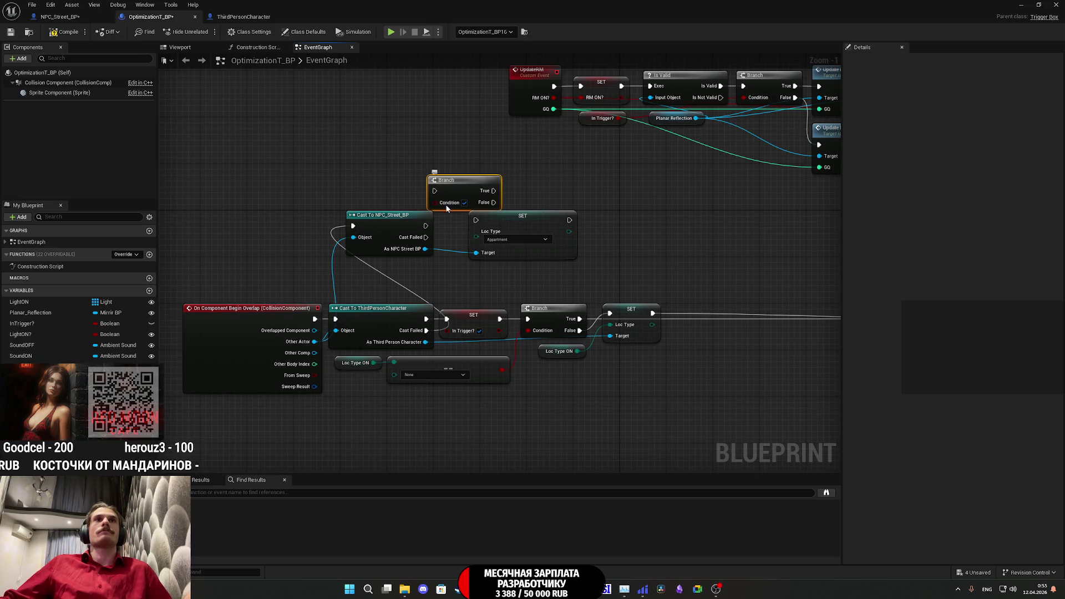
pyautogui.moveTo(426, 226); pyautogui.dragTo(435, 192)
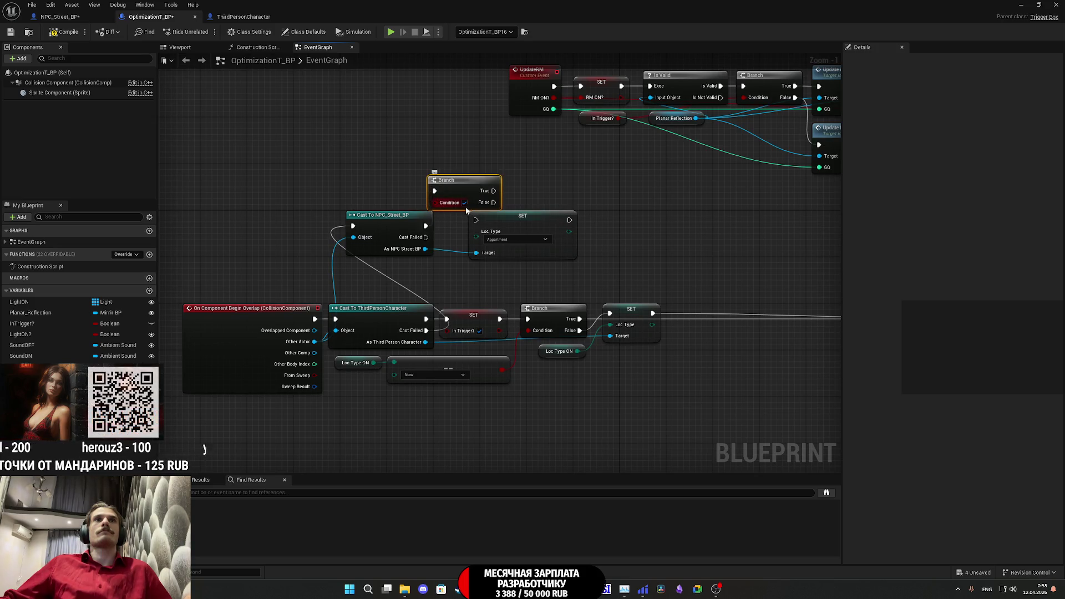
pyautogui.moveTo(499, 219); pyautogui.dragTo(563, 220)
pyautogui.click(494, 235)
# - Wire the Branch condition, run SET from the False path, and feed Loc Type ON into it
pyautogui.moveTo(444, 198)
pyautogui.mouseDown()
pyautogui.moveTo(471, 240)
pyautogui.moveTo(501, 375)
pyautogui.moveTo(480, 222)
pyautogui.mouseUp()
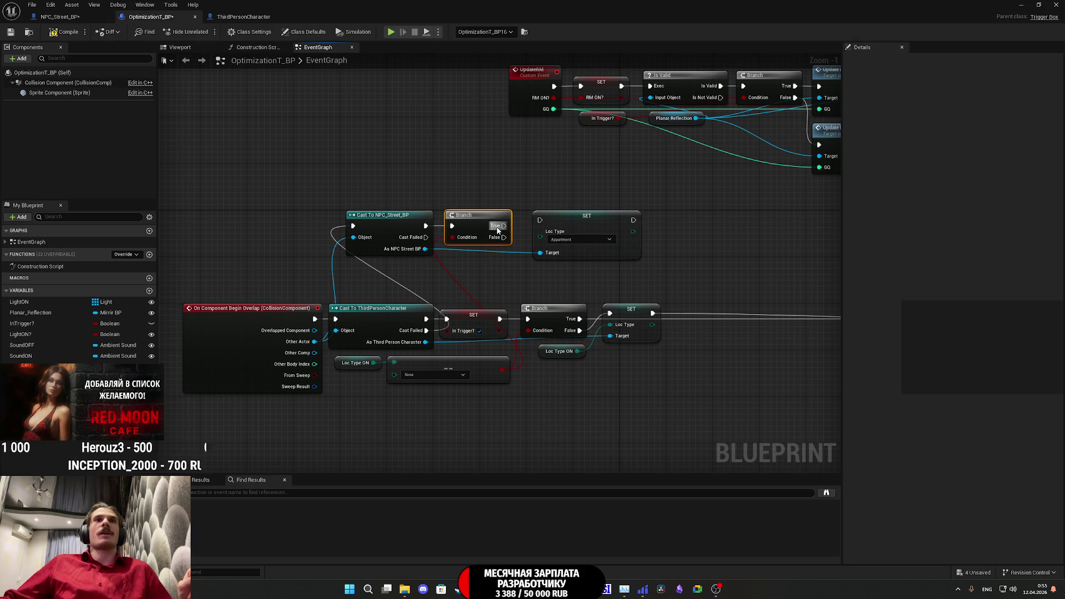
pyautogui.moveTo(503, 239); pyautogui.dragTo(541, 221)
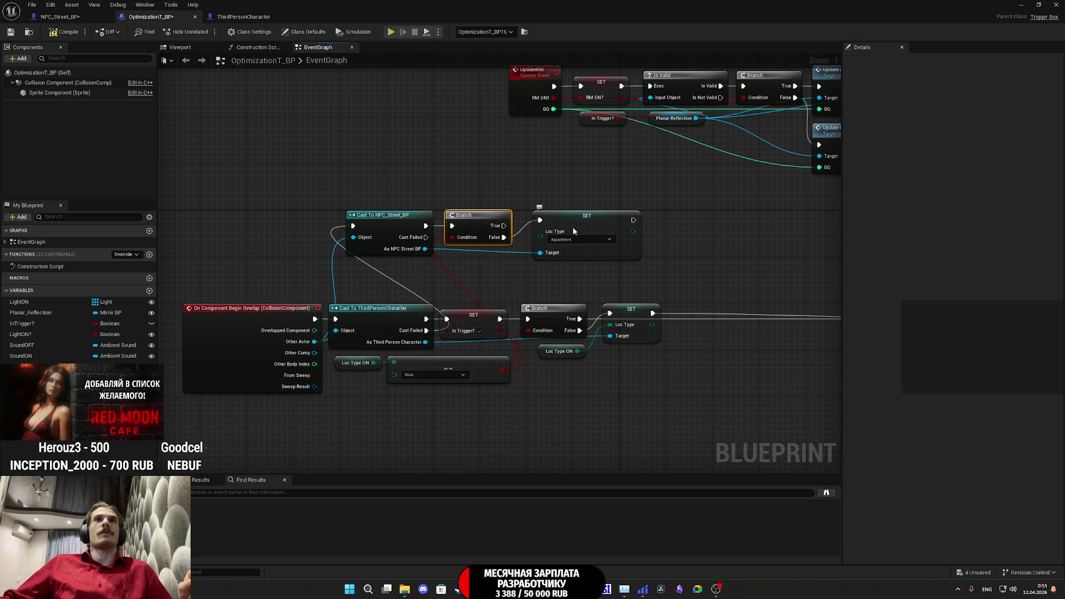
pyautogui.moveTo(375, 363); pyautogui.dragTo(572, 235)
pyautogui.moveTo(581, 281); pyautogui.dragTo(598, 265)
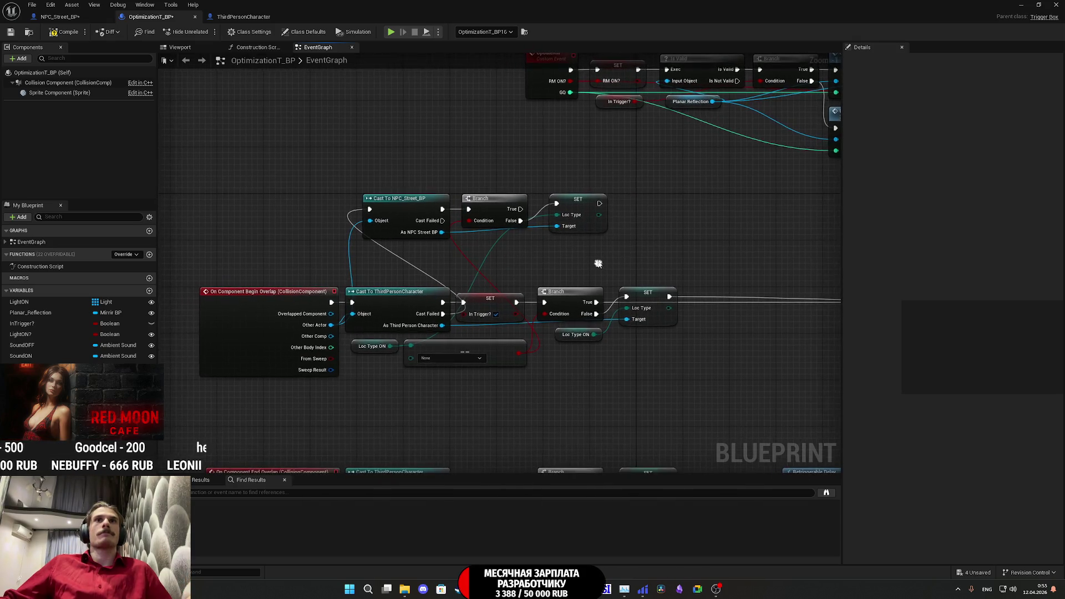
# - Copy the NPC_Street_BP cast, Branch and SET group into the End Overlap chain
pyautogui.click(571, 201)
pyautogui.click(567, 259)
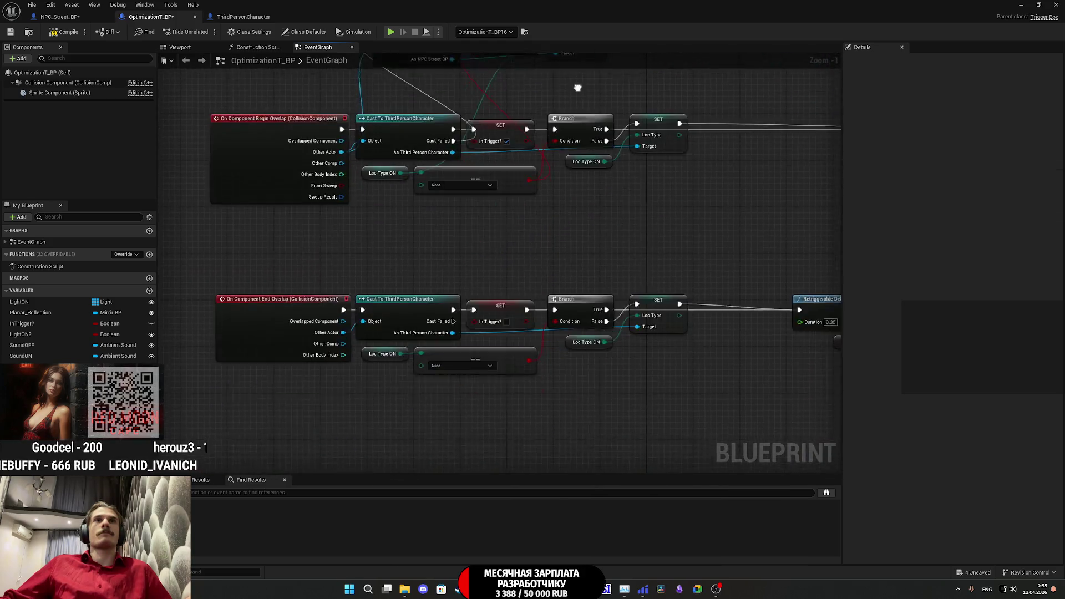
pyautogui.moveTo(465, 163); pyautogui.dragTo(603, 129)
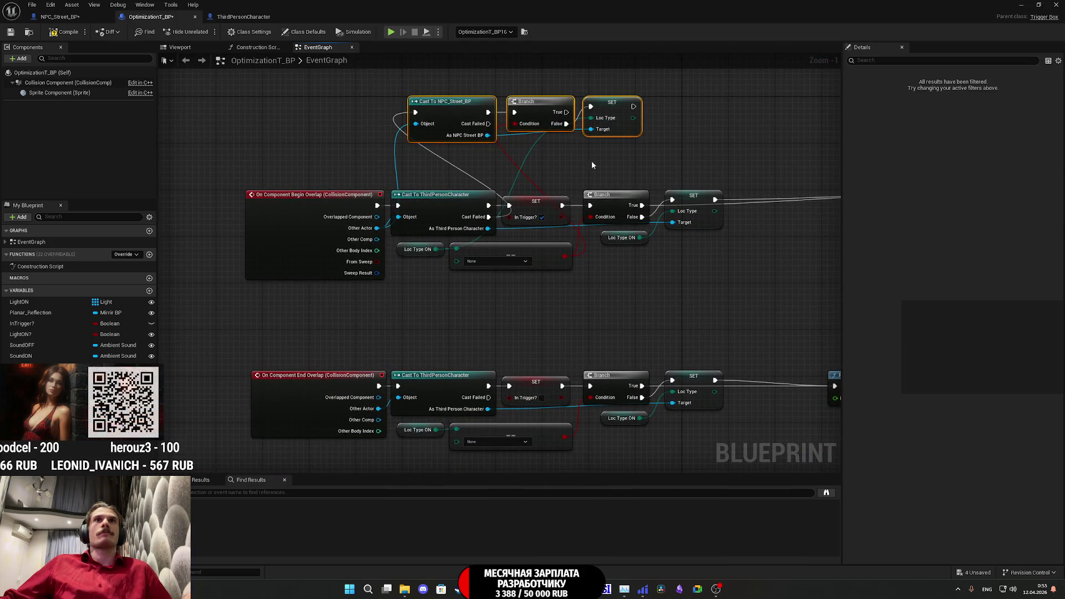
pyautogui.hotkey('ctrl', 'c')
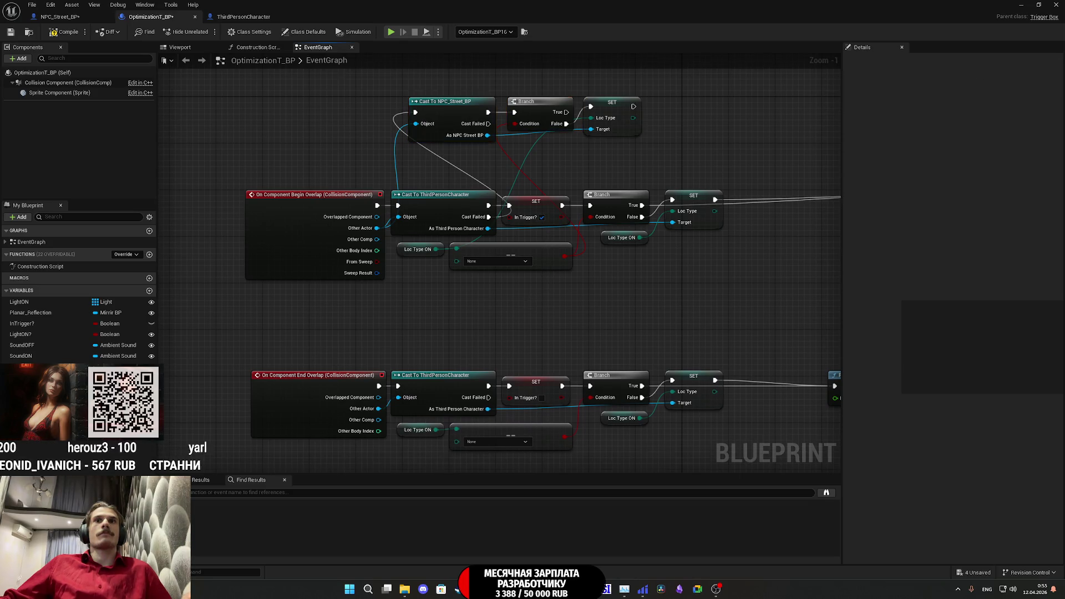
pyautogui.moveTo(527, 304); pyautogui.dragTo(522, 231)
pyautogui.hotkey('ctrl', 'v')
pyautogui.click(442, 390)
# - Replace the Loc Type ON getters with a Loc_Type_OFF getter and reset the comparison value to None
pyautogui.click(413, 357)
pyautogui.press('Delete')
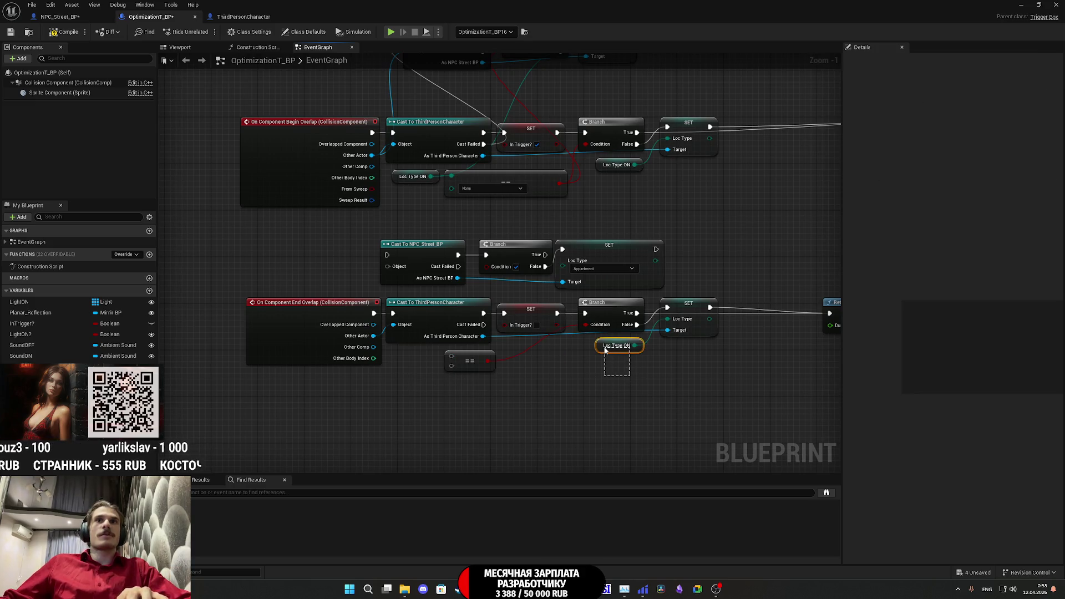
pyautogui.press('Delete')
pyautogui.moveTo(22, 367)
pyautogui.mouseDown()
pyautogui.moveTo(381, 395)
pyautogui.moveTo(371, 390)
pyautogui.moveTo(451, 355)
pyautogui.mouseUp()
pyautogui.click(402, 404)
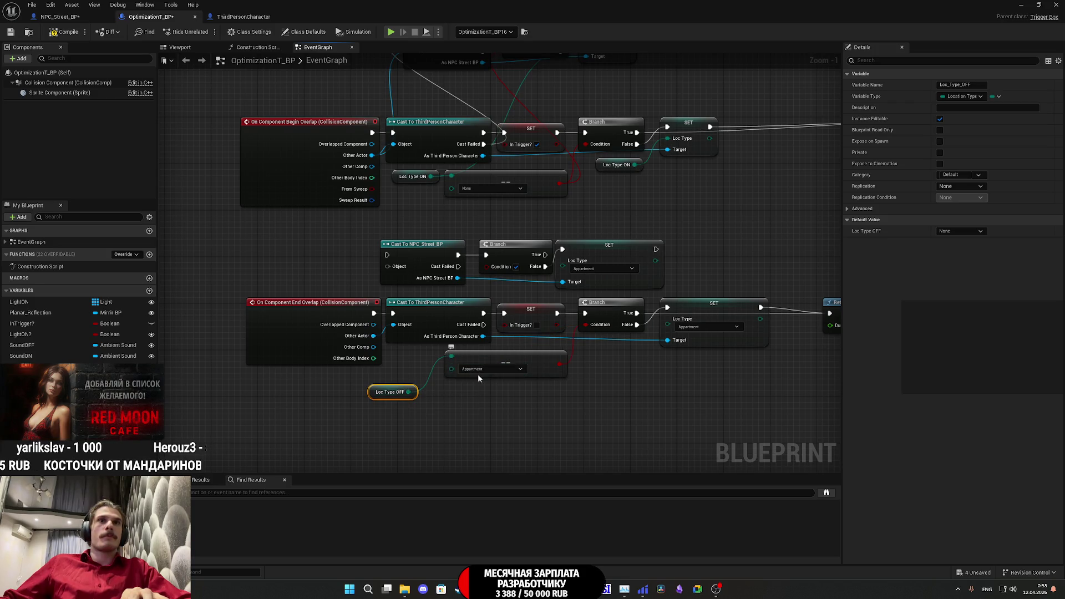
pyautogui.click(478, 373)
pyautogui.click(475, 405)
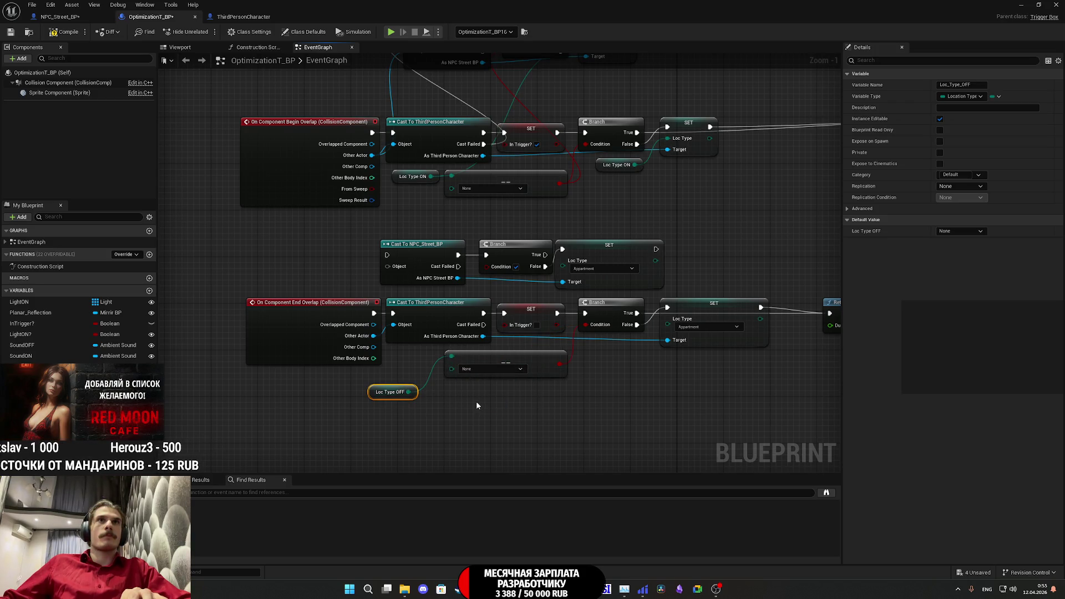
# - Feed Loc Type OFF into both SET Loc Type nodes in the End Overlap chain
pyautogui.moveTo(409, 392)
pyautogui.mouseDown()
pyautogui.moveTo(612, 360)
pyautogui.moveTo(673, 340)
pyautogui.moveTo(668, 319)
pyautogui.mouseUp()
pyautogui.click(426, 405)
pyautogui.moveTo(375, 394); pyautogui.dragTo(402, 361)
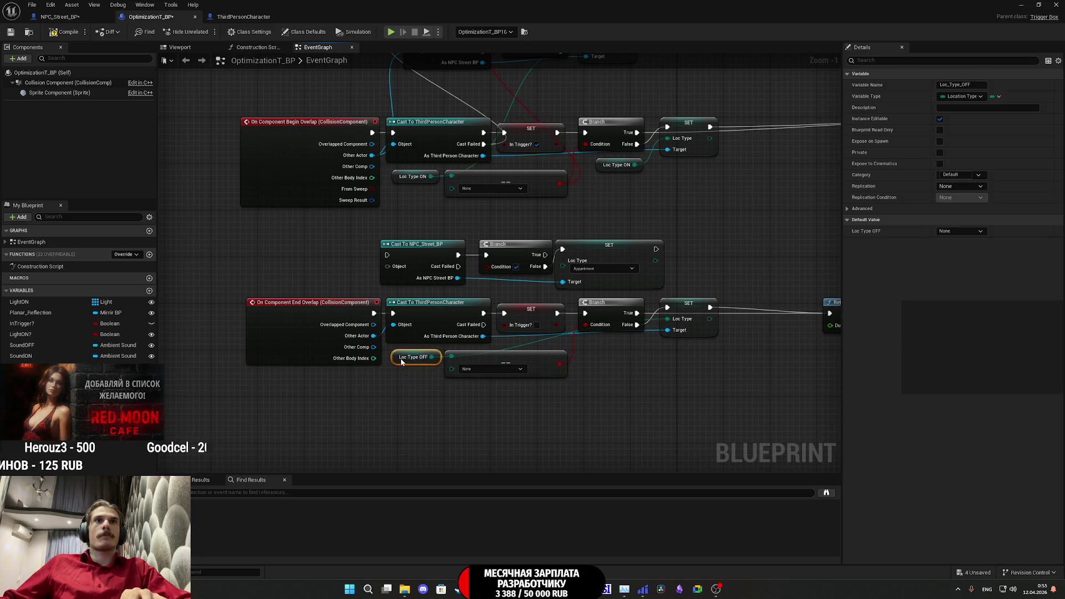
pyautogui.click(480, 404)
pyautogui.moveTo(481, 404); pyautogui.dragTo(419, 427)
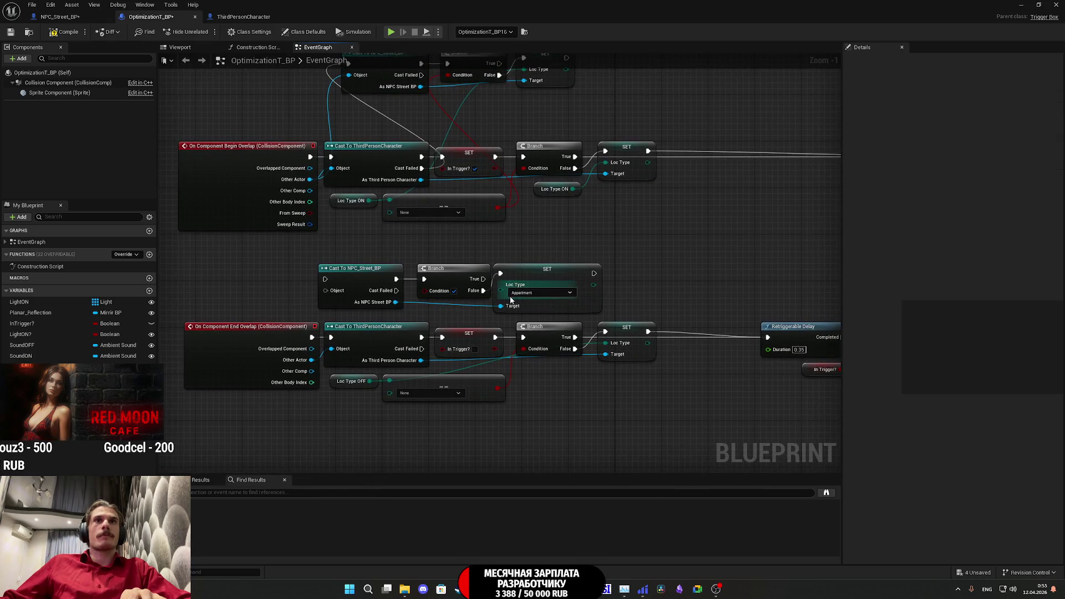
pyautogui.moveTo(370, 381)
pyautogui.mouseDown()
pyautogui.moveTo(400, 388)
pyautogui.moveTo(454, 317)
pyautogui.moveTo(501, 285)
pyautogui.mouseUp()
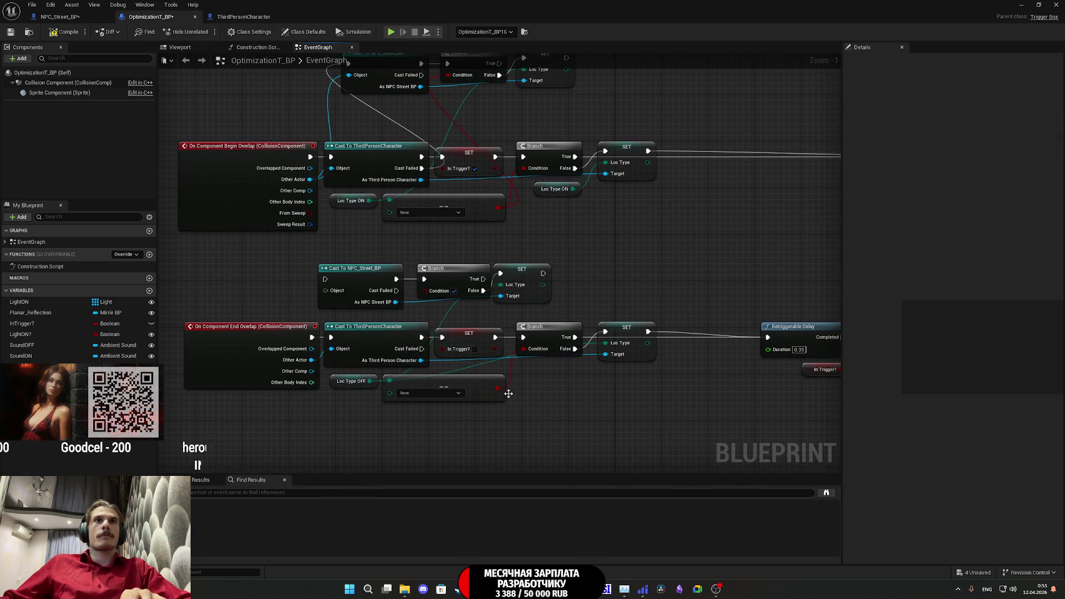
# - Connect the overlapping actor and execution to the pasted NPC_Street_BP cast, and wire the Branch condition
pyautogui.moveTo(325, 290); pyautogui.dragTo(316, 323)
pyautogui.moveTo(326, 279); pyautogui.dragTo(422, 349)
pyautogui.moveTo(559, 403); pyautogui.dragTo(545, 395)
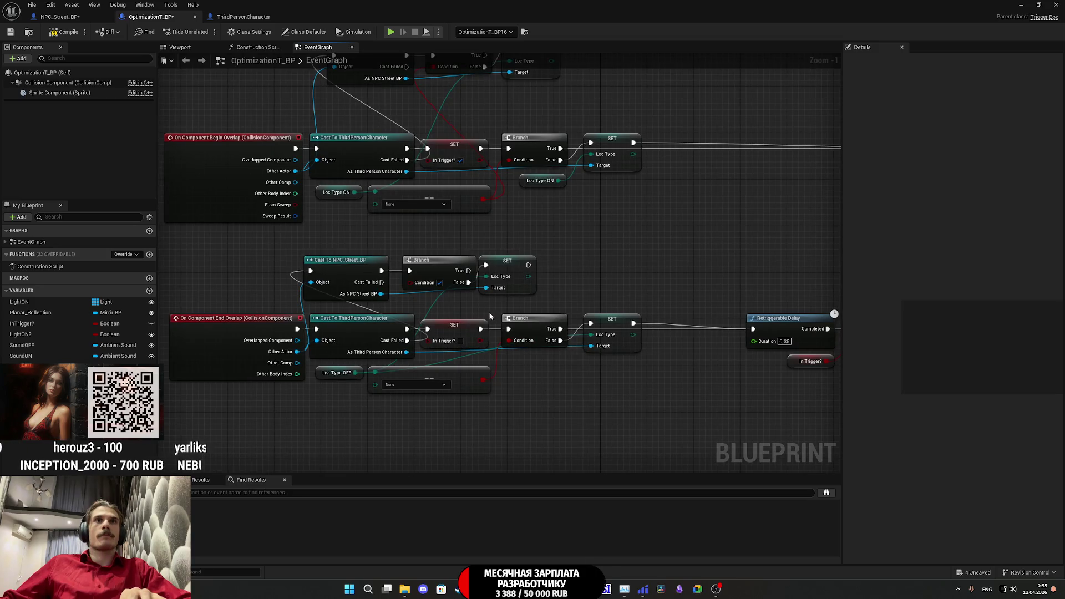
pyautogui.moveTo(411, 282)
pyautogui.mouseDown()
pyautogui.moveTo(466, 312)
pyautogui.moveTo(483, 380)
pyautogui.mouseUp()
pyautogui.moveTo(557, 411); pyautogui.dragTo(576, 438)
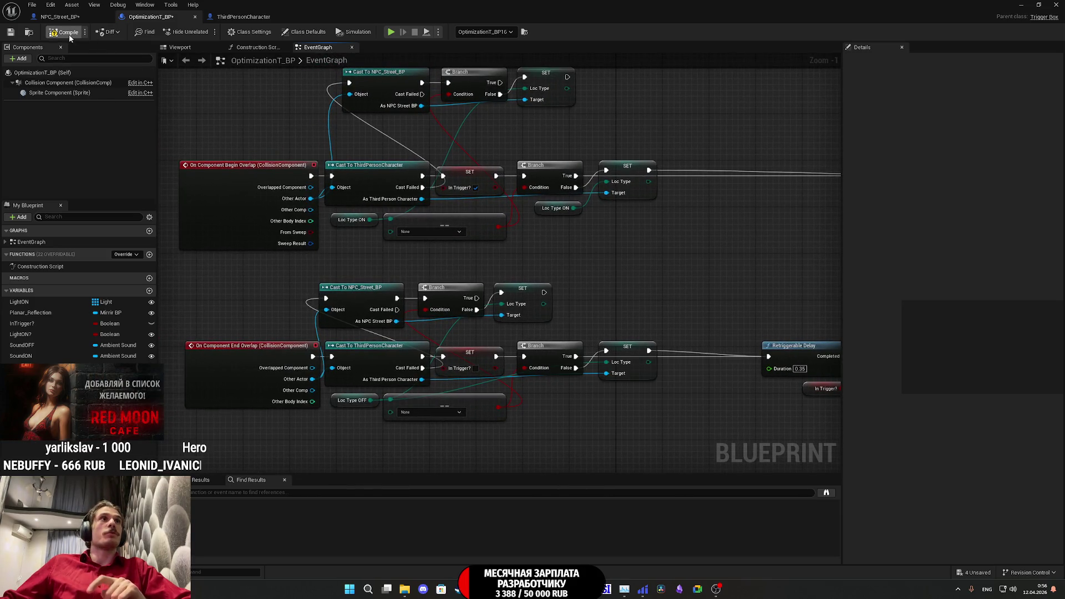
# - Save the trigger blueprint, review the NPC_Street_BP and ThirdPersonCharacter blueprints, then return to the level
pyautogui.click(11, 33)
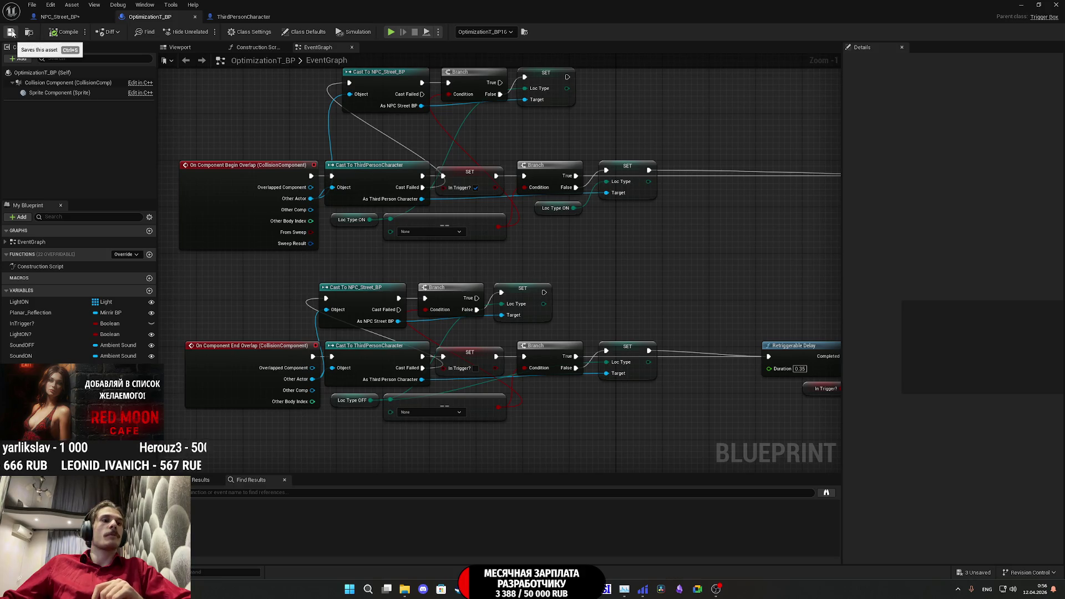
pyautogui.click(61, 17)
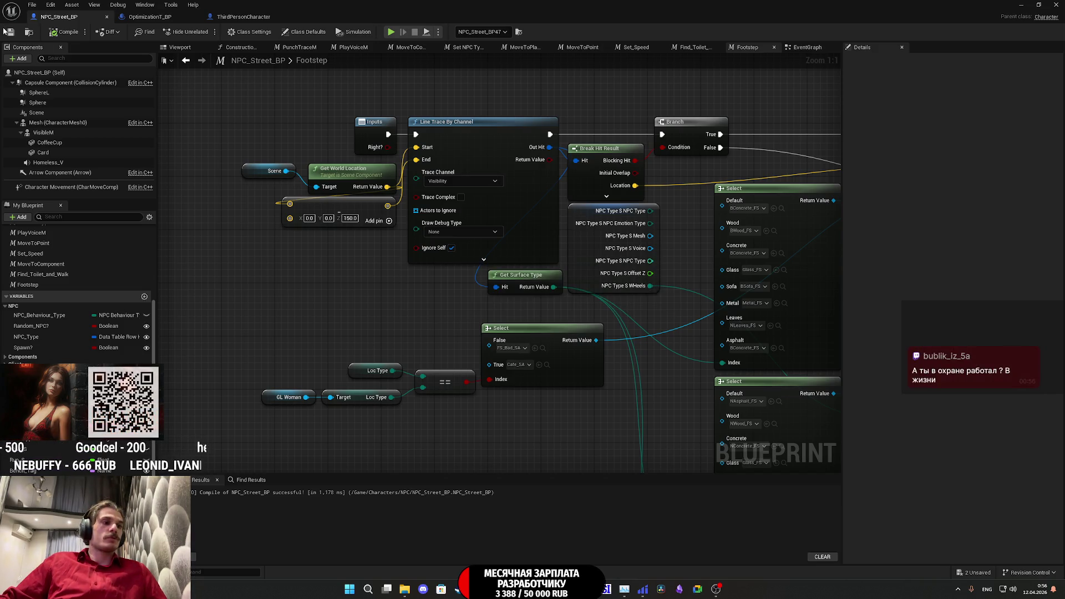
pyautogui.click(148, 16)
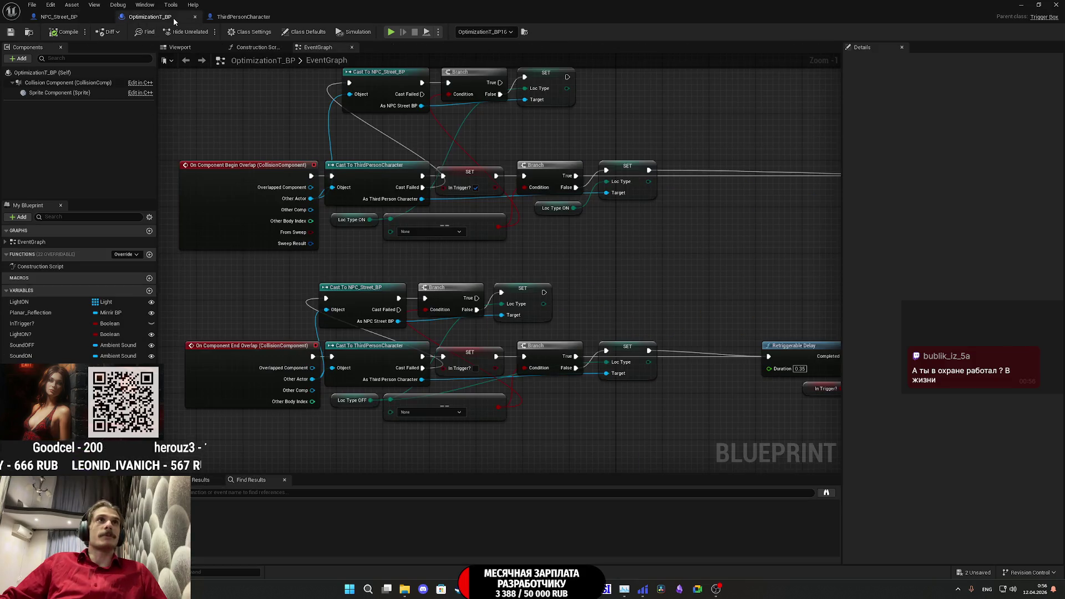
pyautogui.click(231, 17)
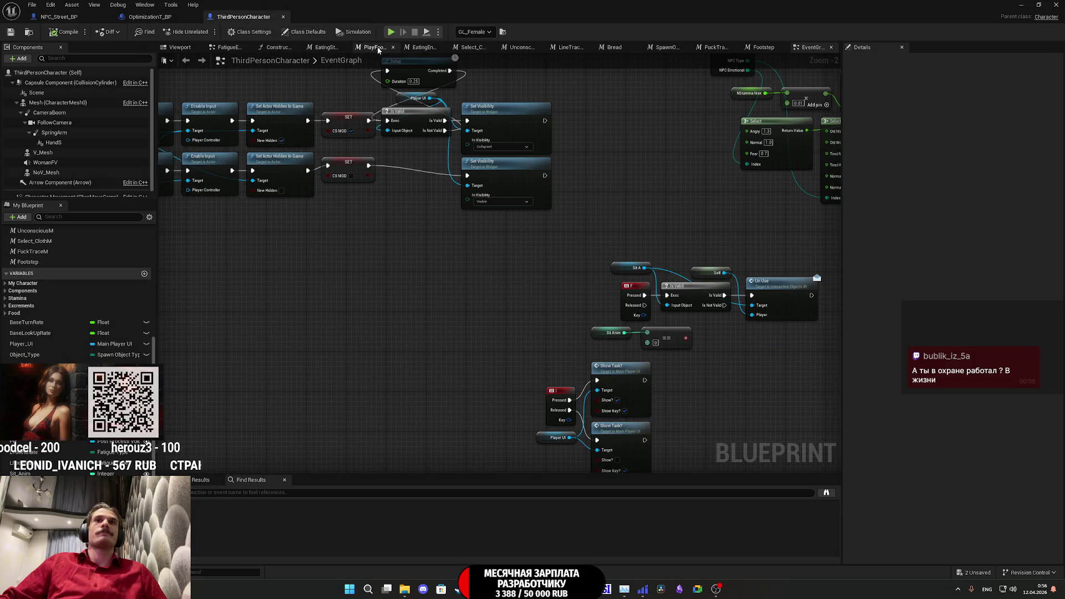
pyautogui.click(147, 17)
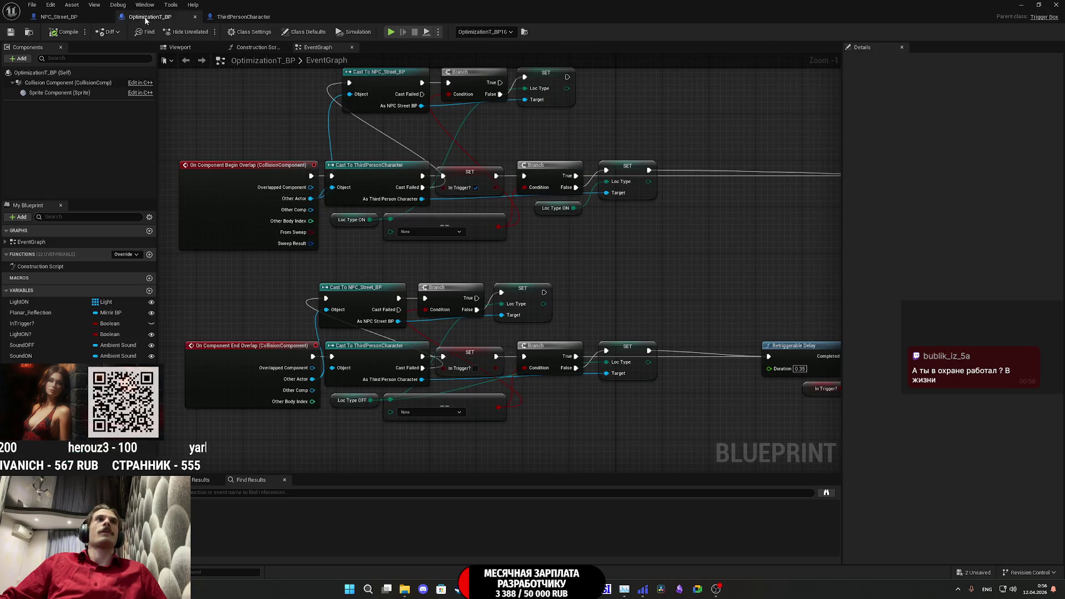
pyautogui.click(58, 17)
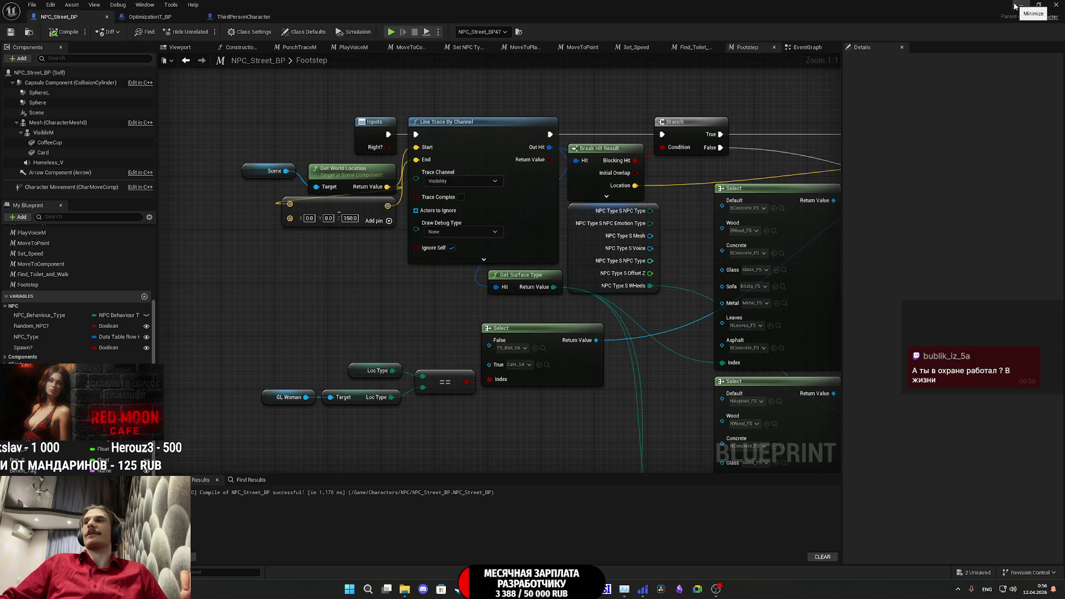
pyautogui.click(1015, 7)
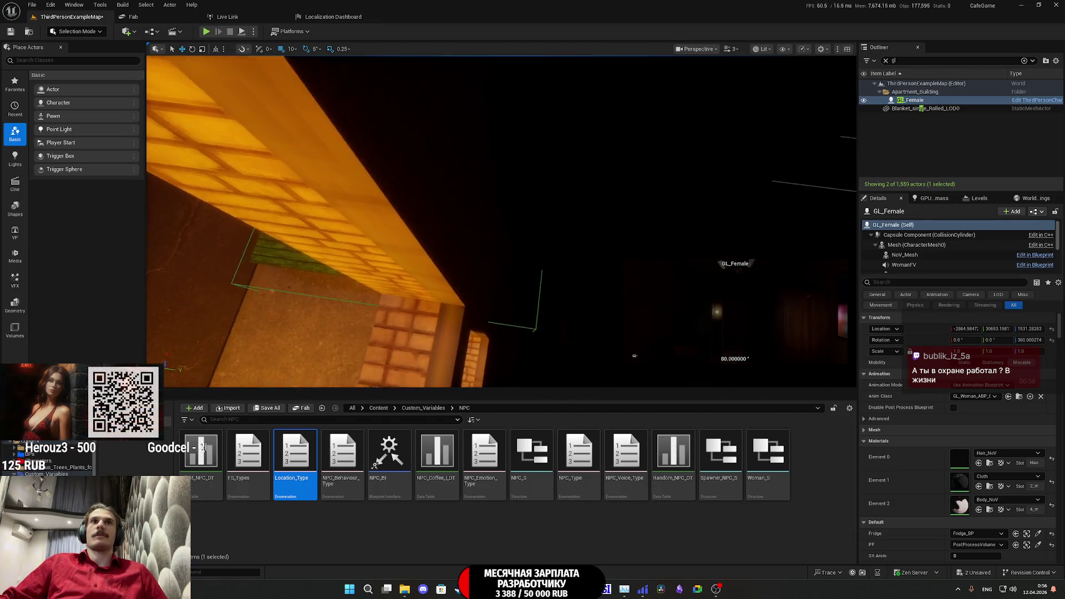
# - Select balcony trigger OptimizationT_BP16 and set its Loc Type OFF to Appartment
pyautogui.click(534, 260)
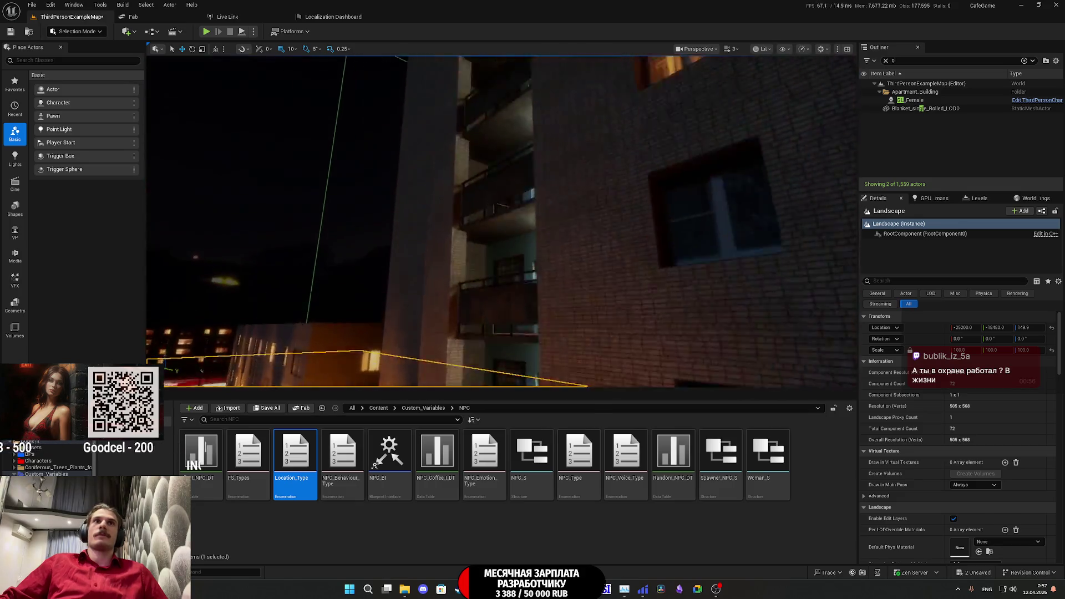
pyautogui.moveTo(516, 284); pyautogui.dragTo(516, 283)
pyautogui.click(520, 273)
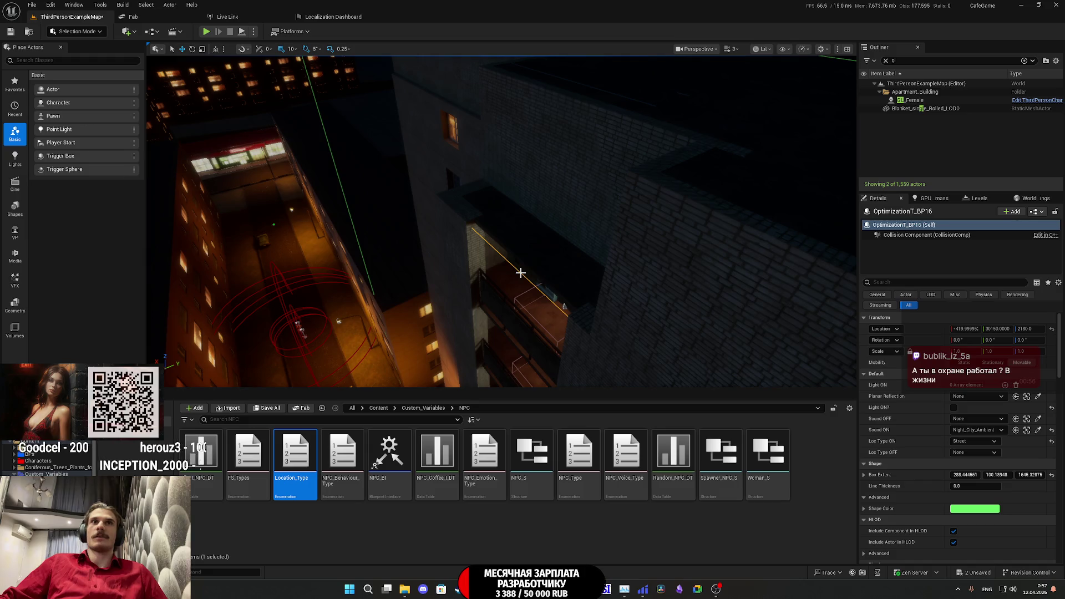
pyautogui.click(971, 453)
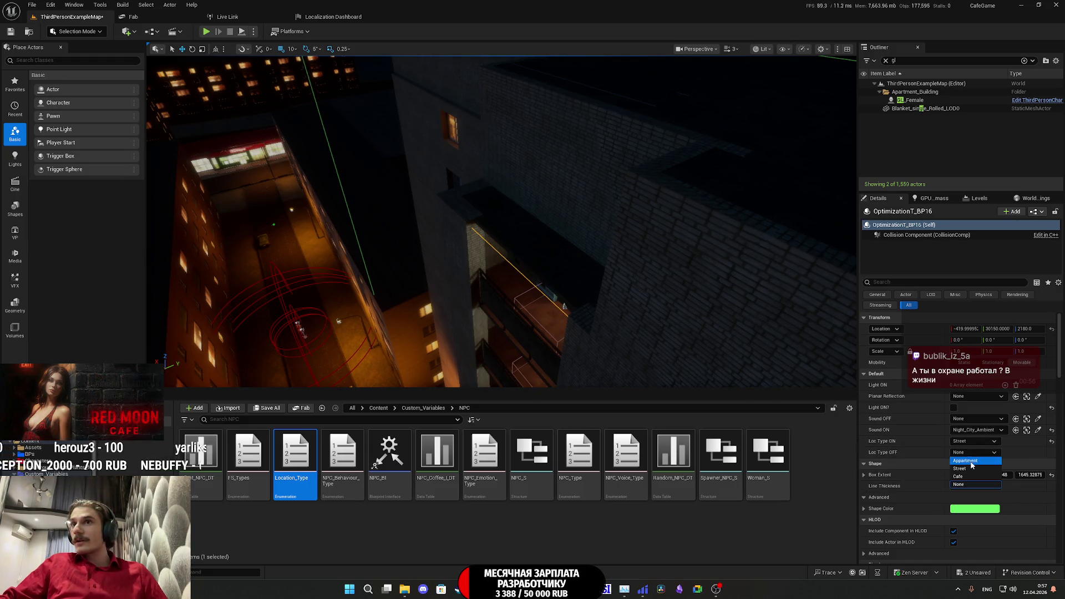
pyautogui.click(968, 476)
pyautogui.scroll(-10, 500, 222)
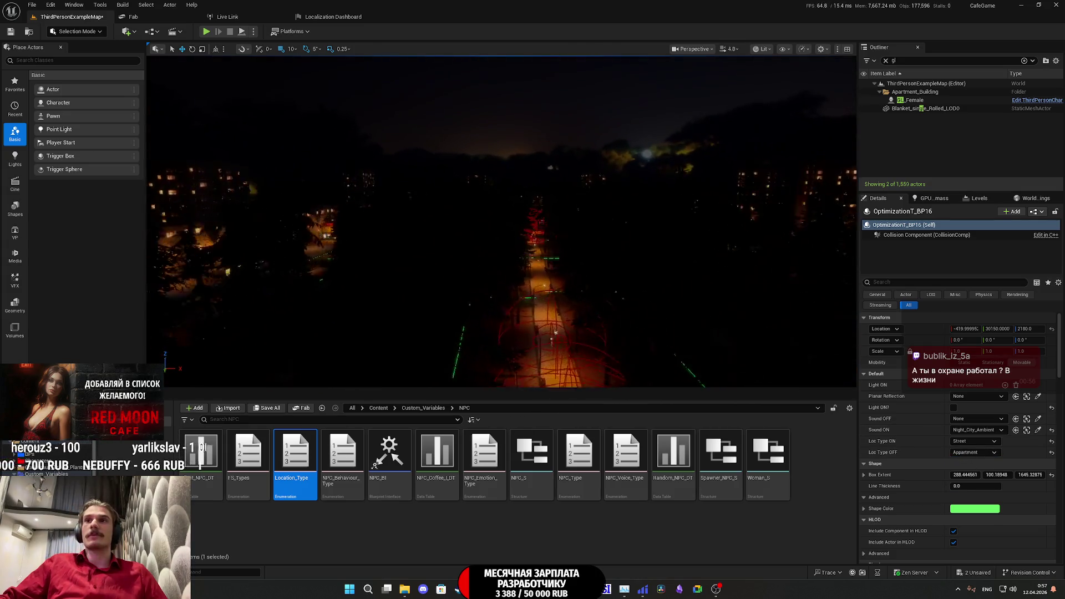
# - Move the view into the cafe and select trigger box OptimizationT_BP12
pyautogui.press('f')
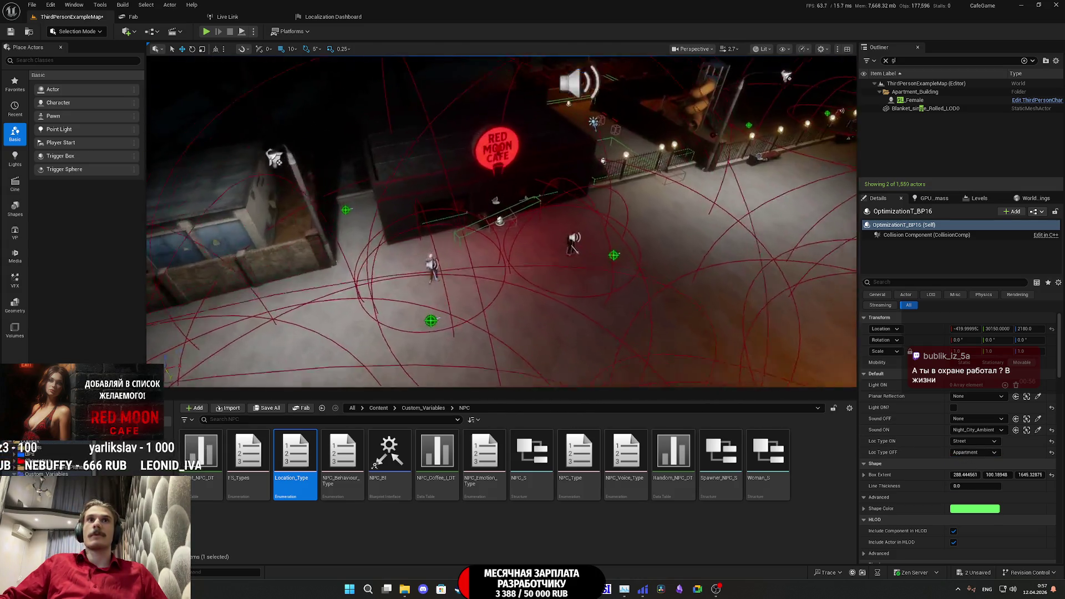
pyautogui.moveTo(664, 330)
pyautogui.mouseDown()
pyautogui.moveTo(644, 317)
pyautogui.moveTo(663, 329)
pyautogui.mouseUp()
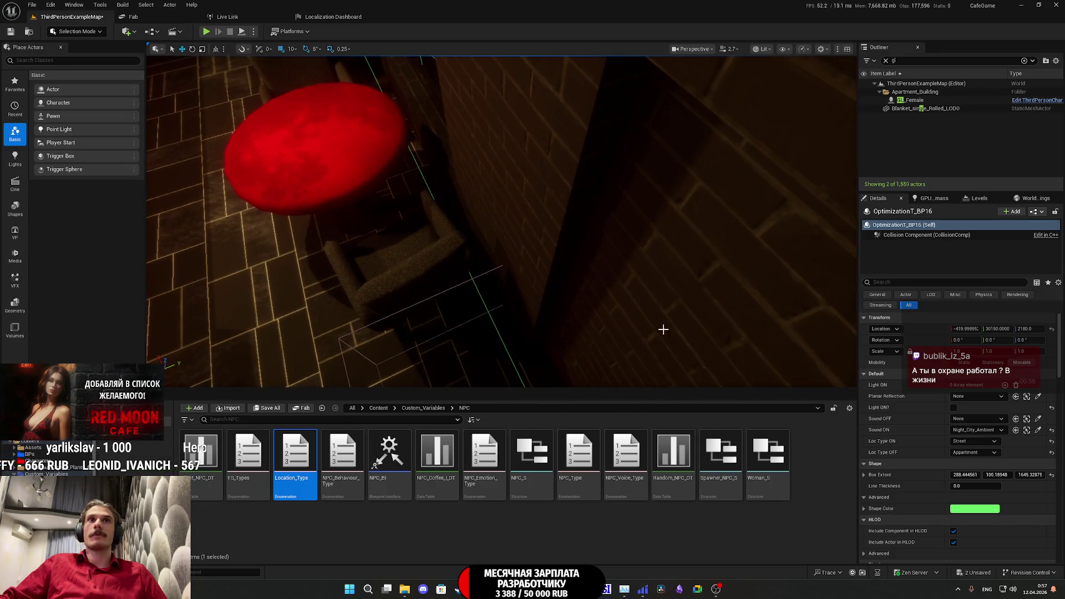
pyautogui.click(508, 354)
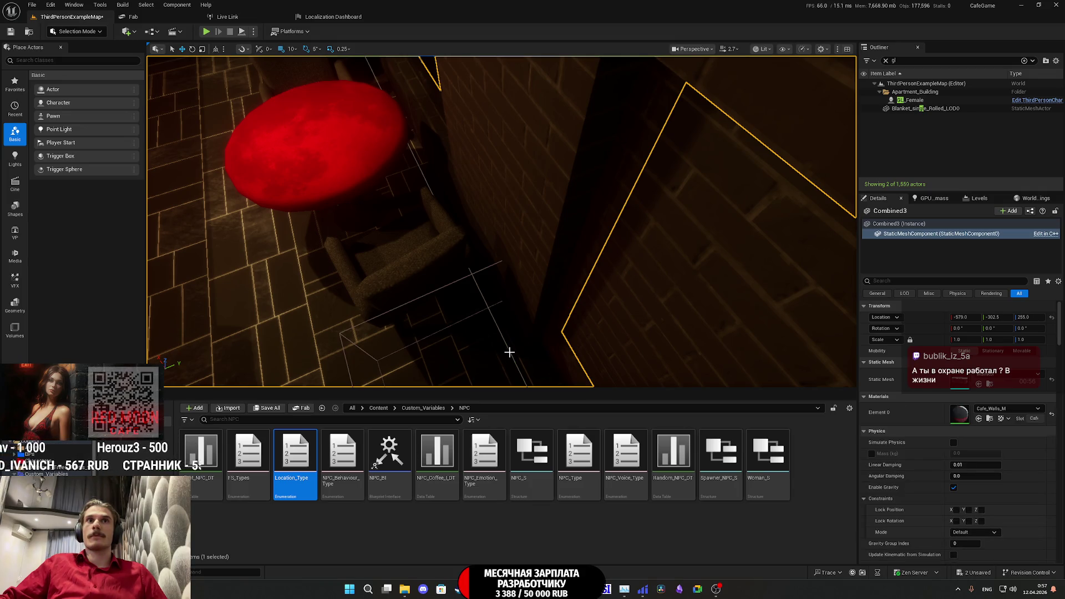
pyautogui.click(509, 352)
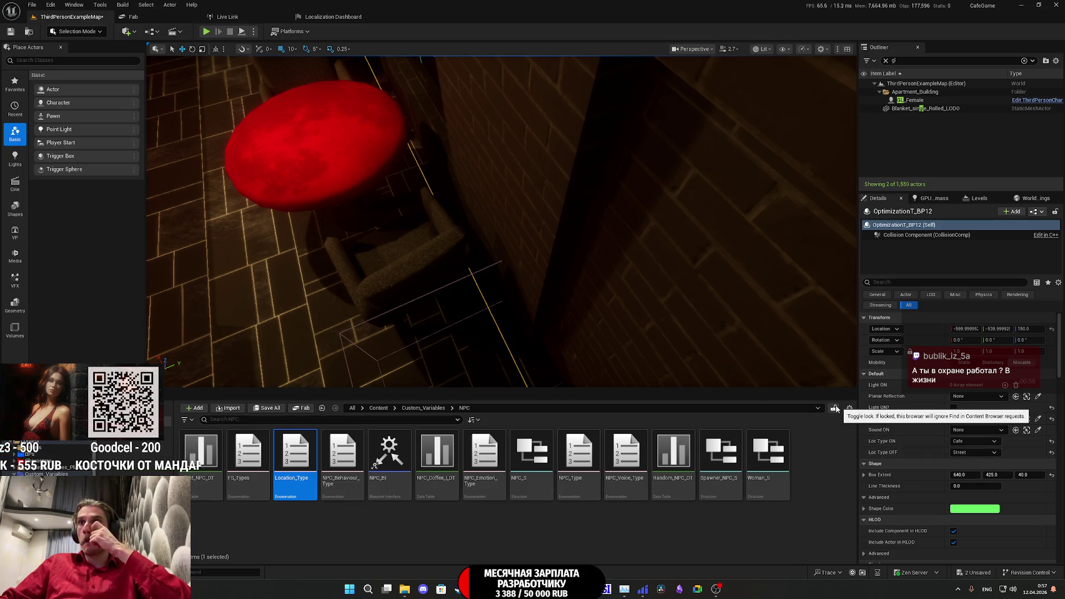
pyautogui.moveTo(627, 232)
pyautogui.mouseDown()
pyautogui.moveTo(533, 271)
pyautogui.moveTo(478, 244)
pyautogui.mouseUp()
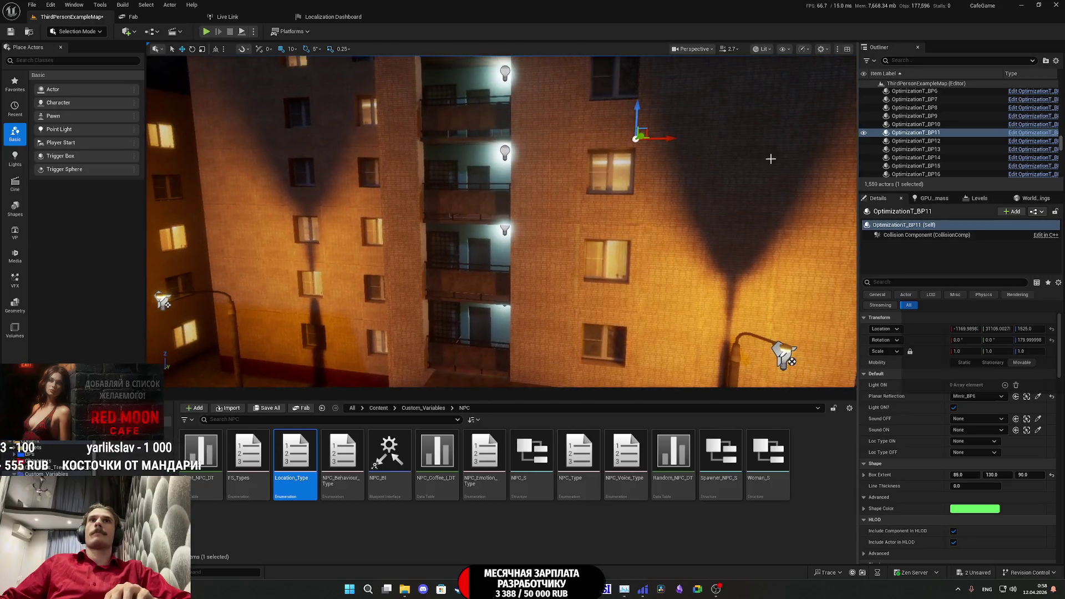
pyautogui.moveTo(771, 159); pyautogui.dragTo(771, 158)
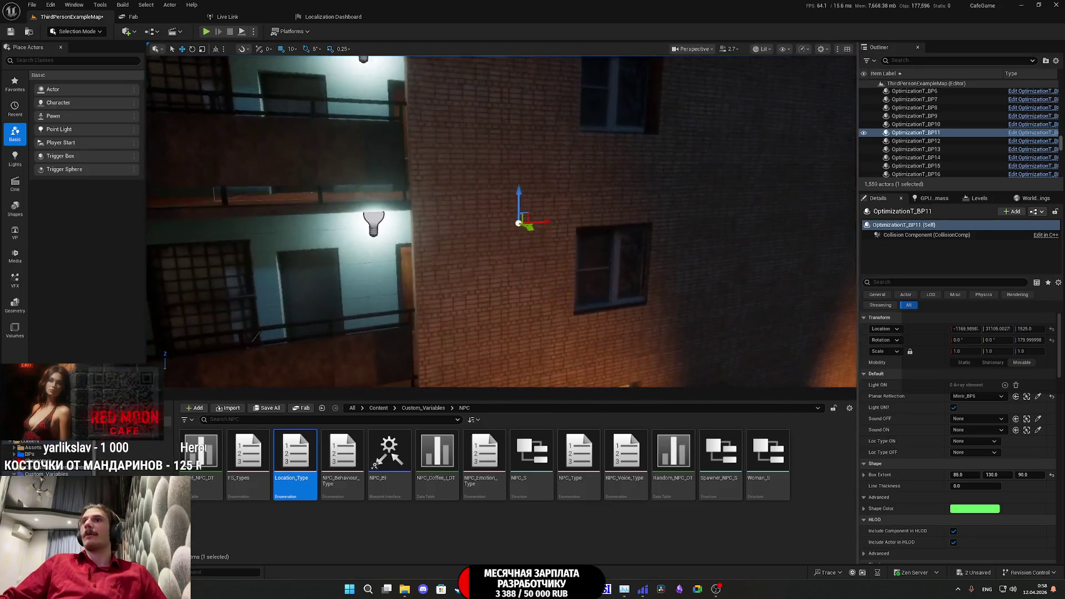
pyautogui.press('w')
pyautogui.moveTo(502, 222); pyautogui.dragTo(502, 222)
pyautogui.click(937, 124)
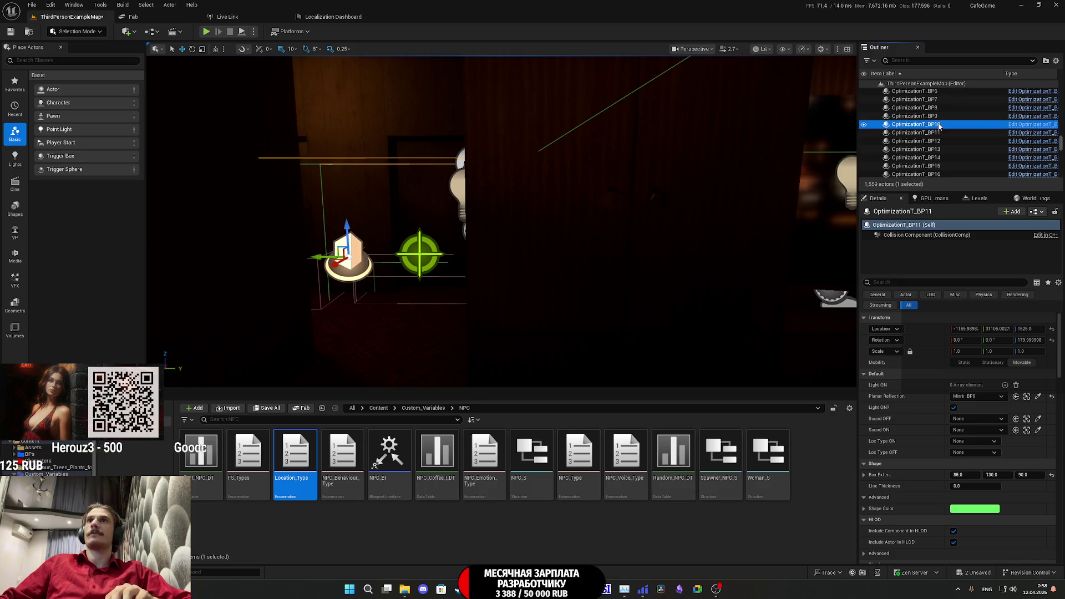
pyautogui.press('Up')
pyautogui.doubleClick(915, 124)
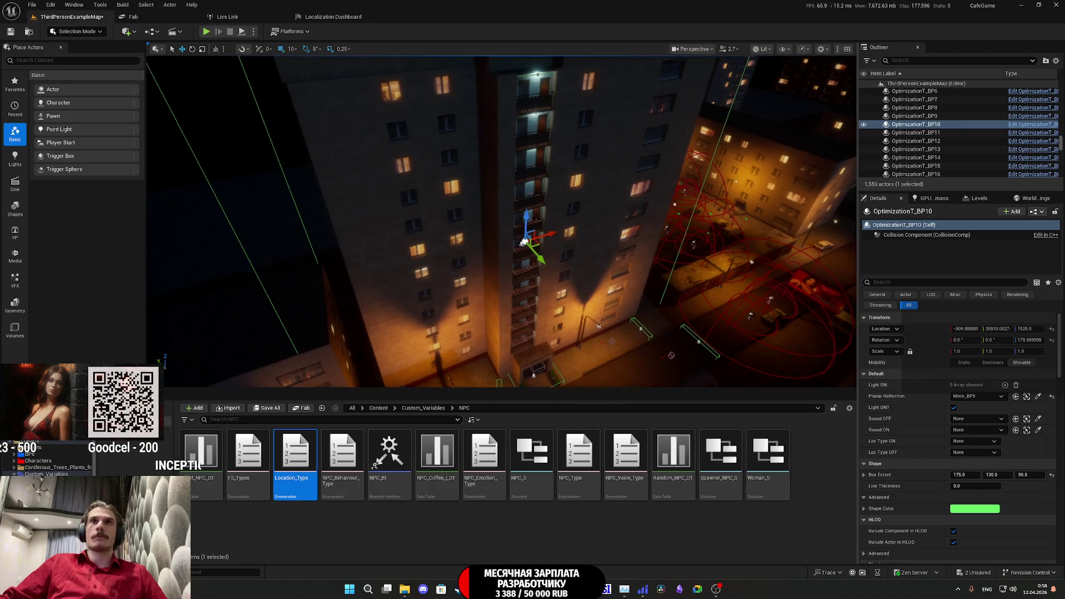
pyautogui.moveTo(777, 221)
pyautogui.mouseDown()
pyautogui.moveTo(832, 287)
pyautogui.moveTo(746, 311)
pyautogui.moveTo(768, 340)
pyautogui.moveTo(717, 333)
pyautogui.moveTo(714, 301)
pyautogui.mouseUp()
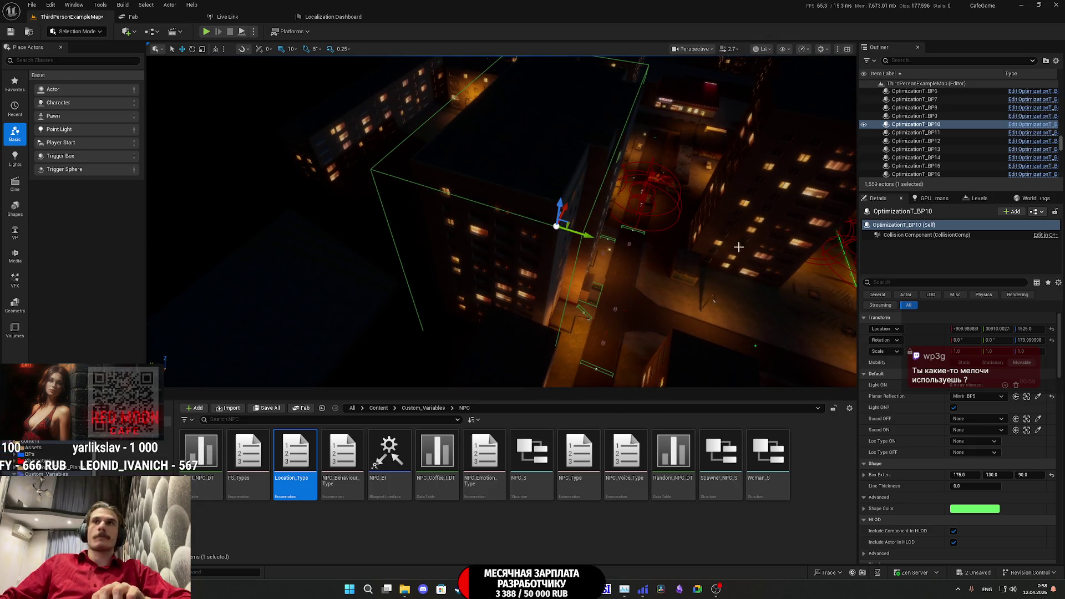
pyautogui.click(932, 125)
pyautogui.press('Down')
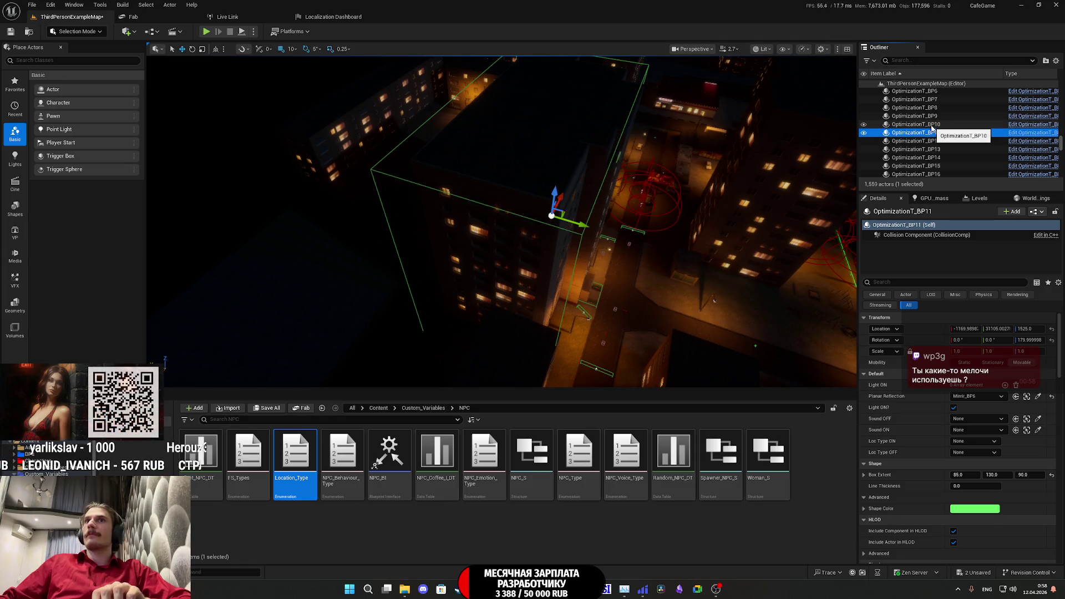
pyautogui.press('Up')
pyautogui.press('Up')
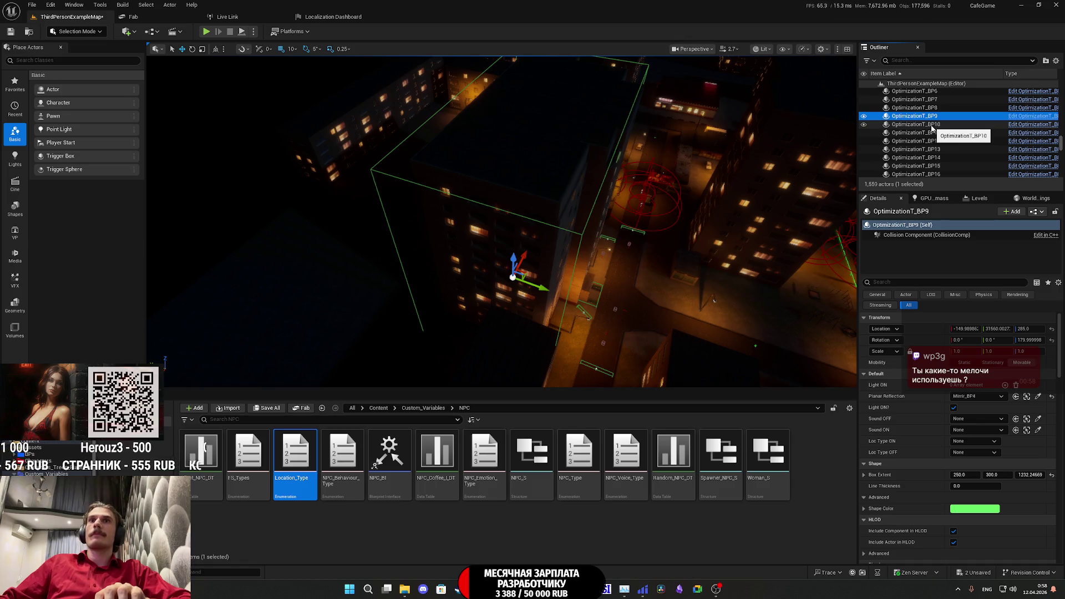
pyautogui.press('Up')
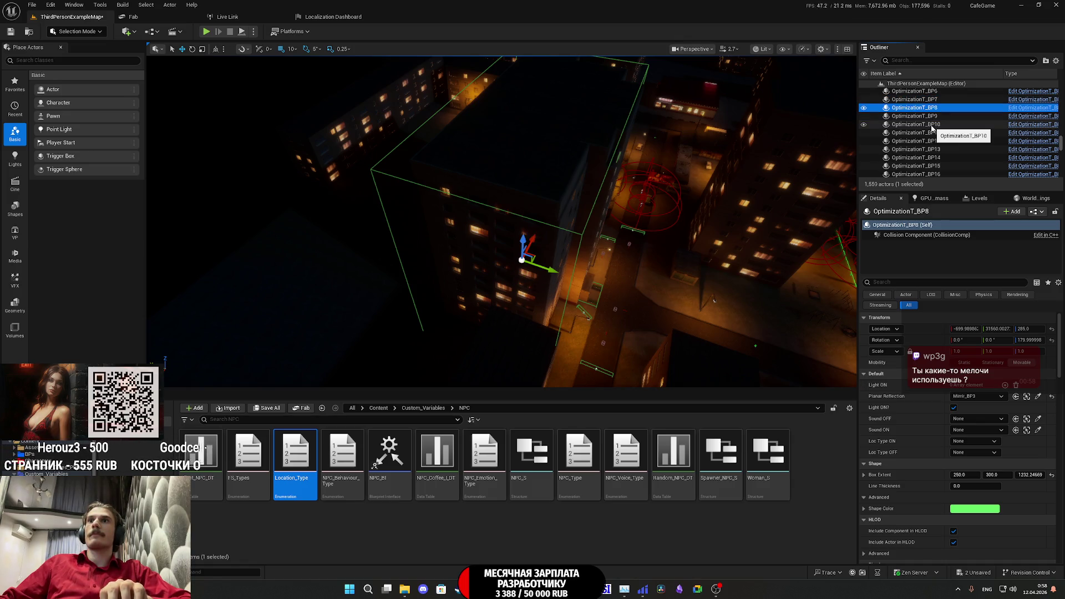
pyautogui.press('Up')
pyautogui.press('Up')
pyautogui.press('Up')
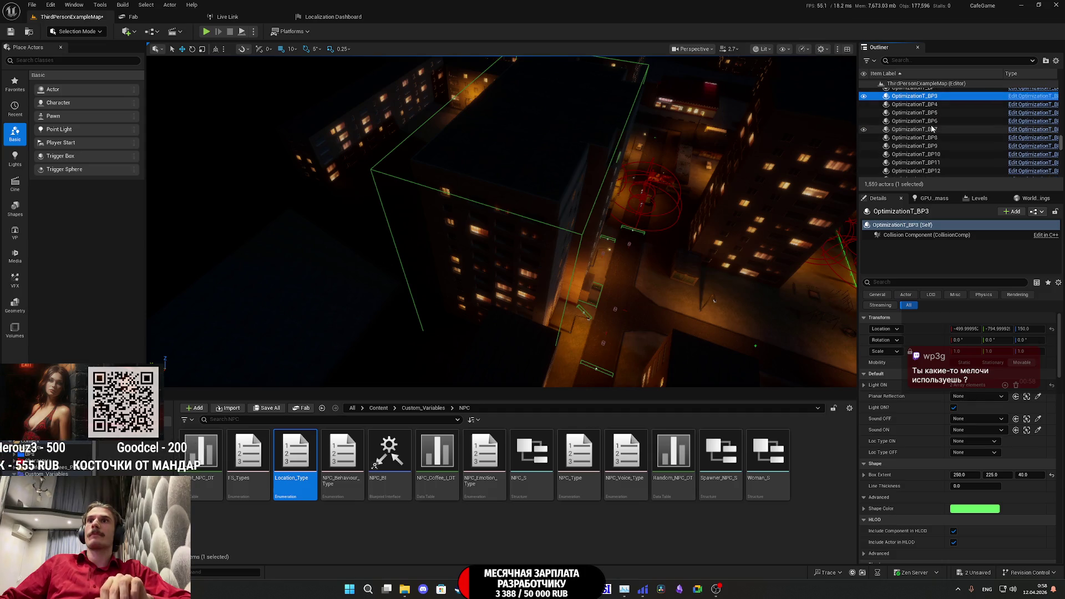
pyautogui.press('Up')
pyautogui.press('Up')
pyautogui.press('Up')
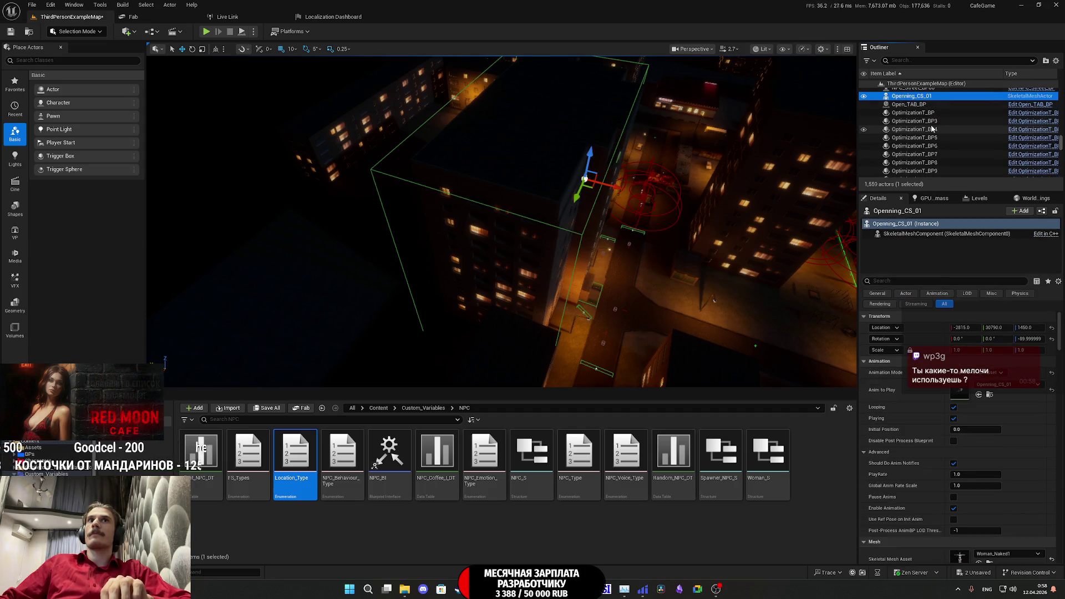
pyautogui.press('Up')
pyautogui.press('Down')
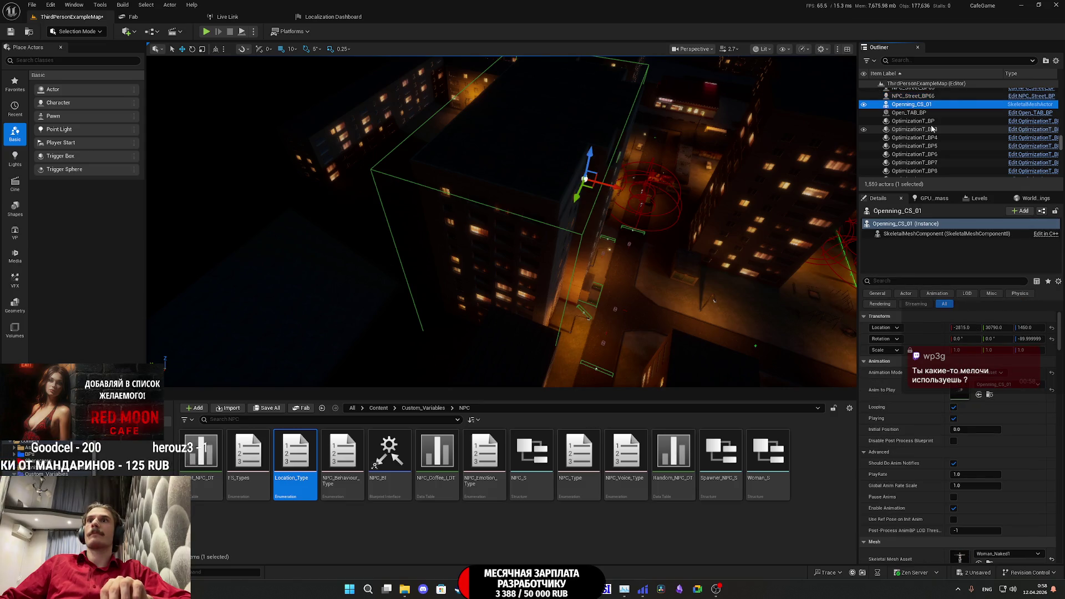
pyautogui.press('Down')
pyautogui.press('Down')
pyautogui.press('Down')
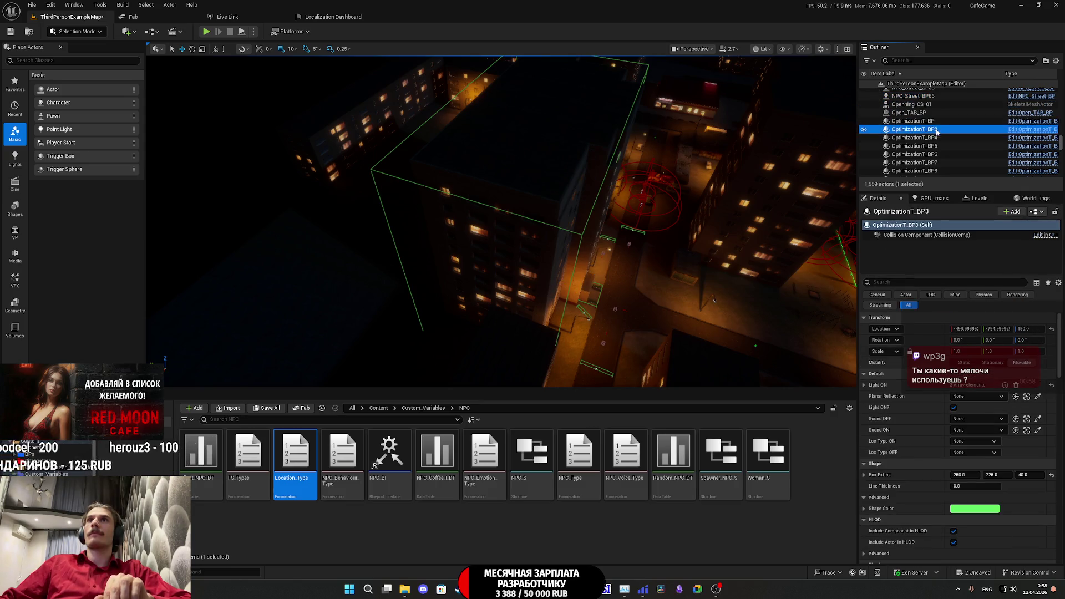
pyautogui.press('Down')
pyautogui.press('Down')
pyautogui.press('Down')
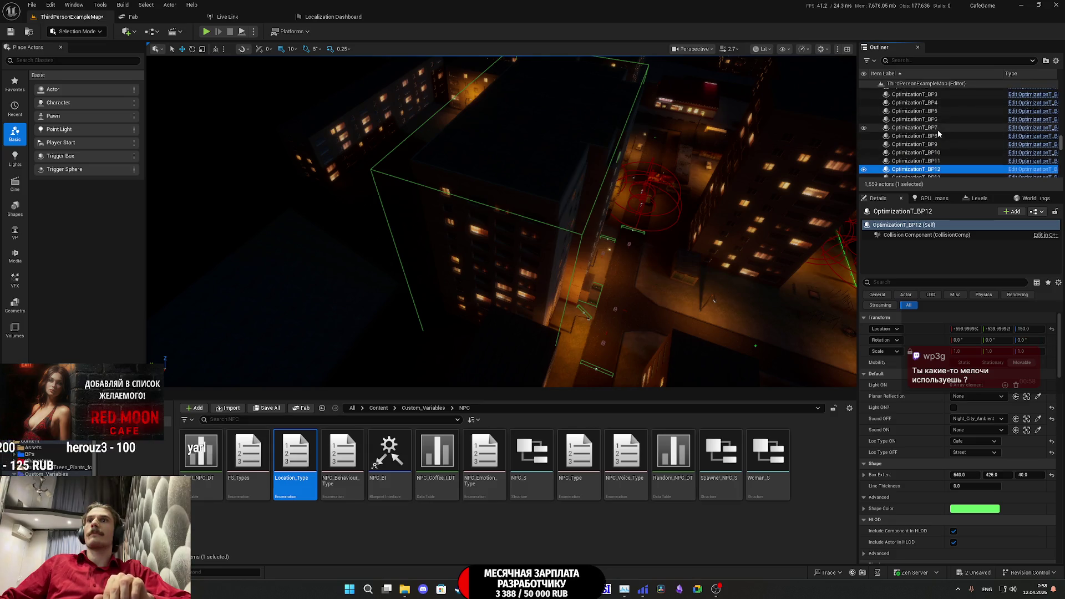
pyautogui.press('Down')
pyautogui.press('Up')
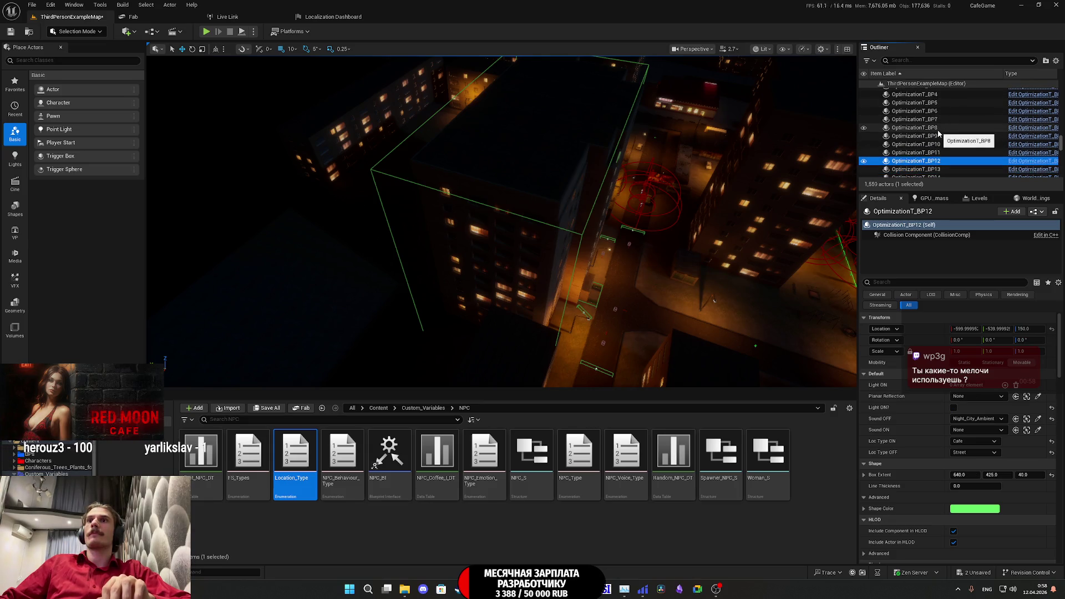
pyautogui.moveTo(499, 222); pyautogui.dragTo(477, 267)
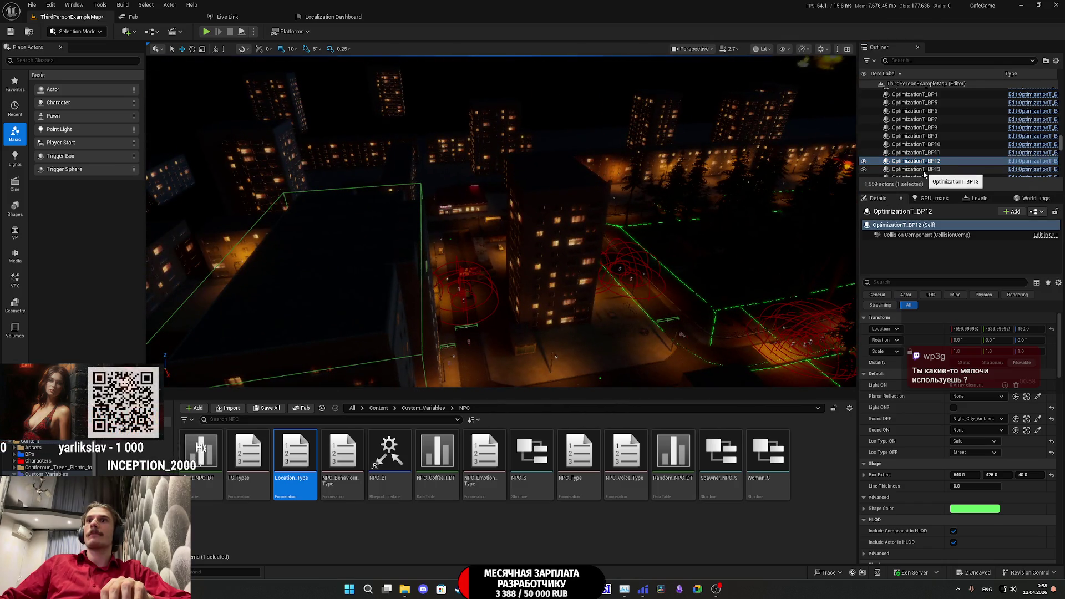
# - Select OptimizationT_BP15 and set Loc Type ON to Appartment and Loc Type OFF to Street
pyautogui.click(916, 170)
pyautogui.press('Down')
pyautogui.press('Down')
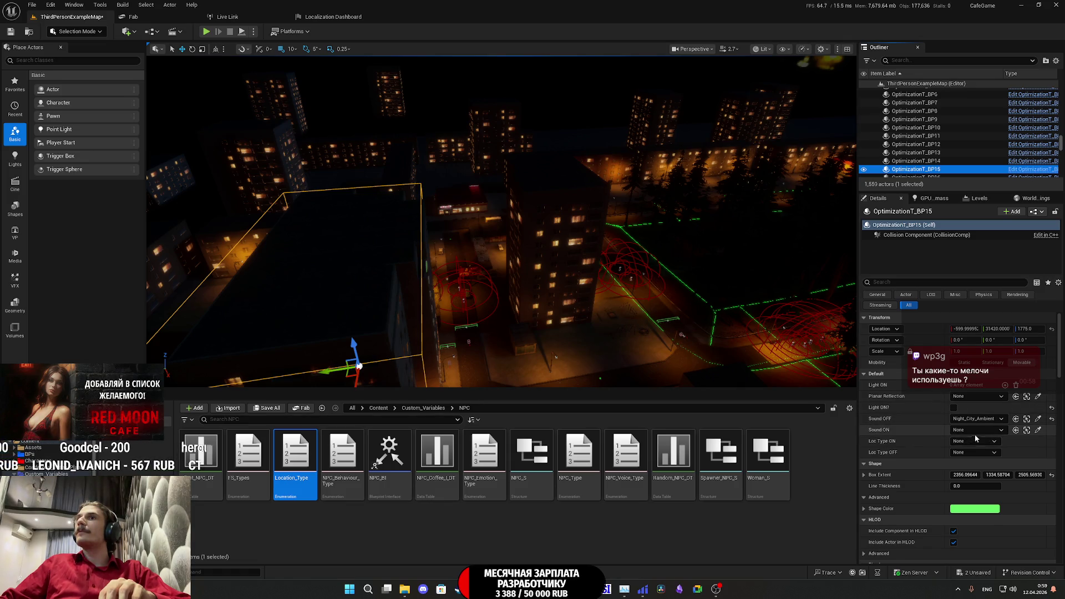
pyautogui.click(963, 445)
pyautogui.click(963, 447)
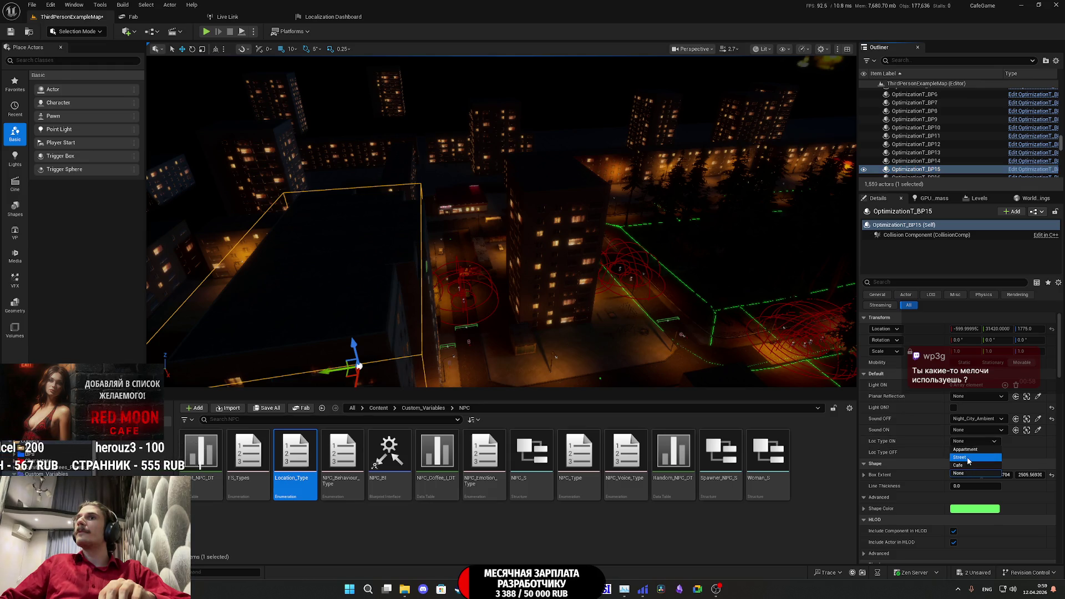
pyautogui.click(968, 459)
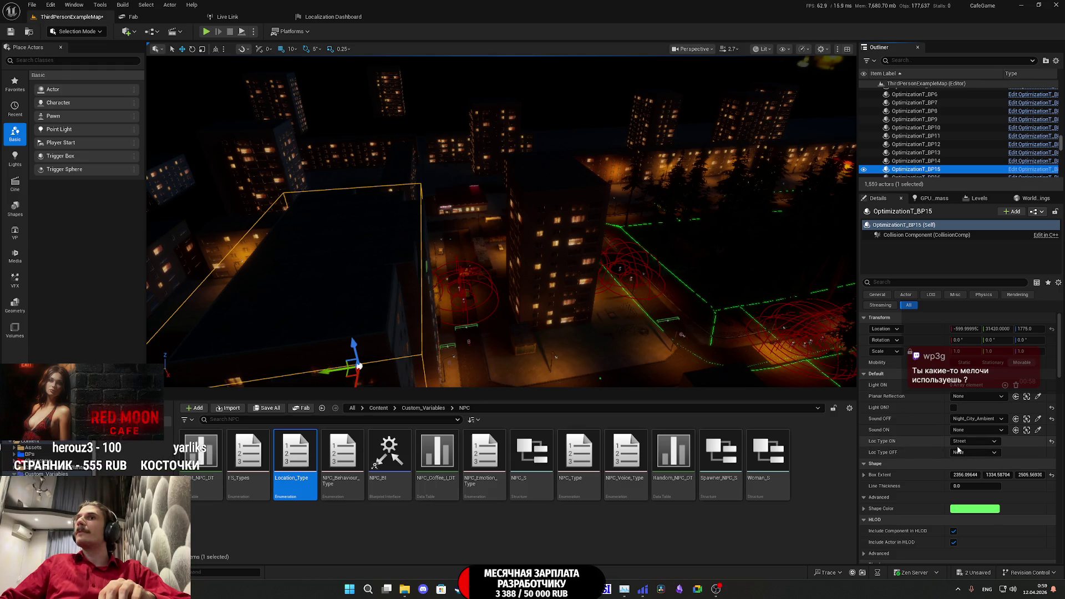
pyautogui.click(961, 451)
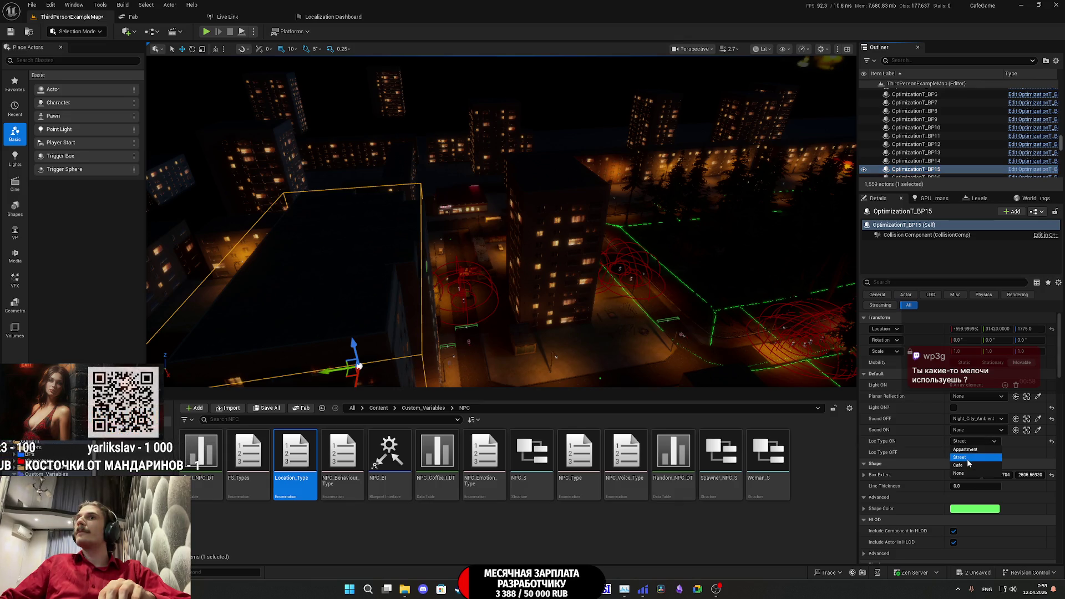
pyautogui.press('Escape')
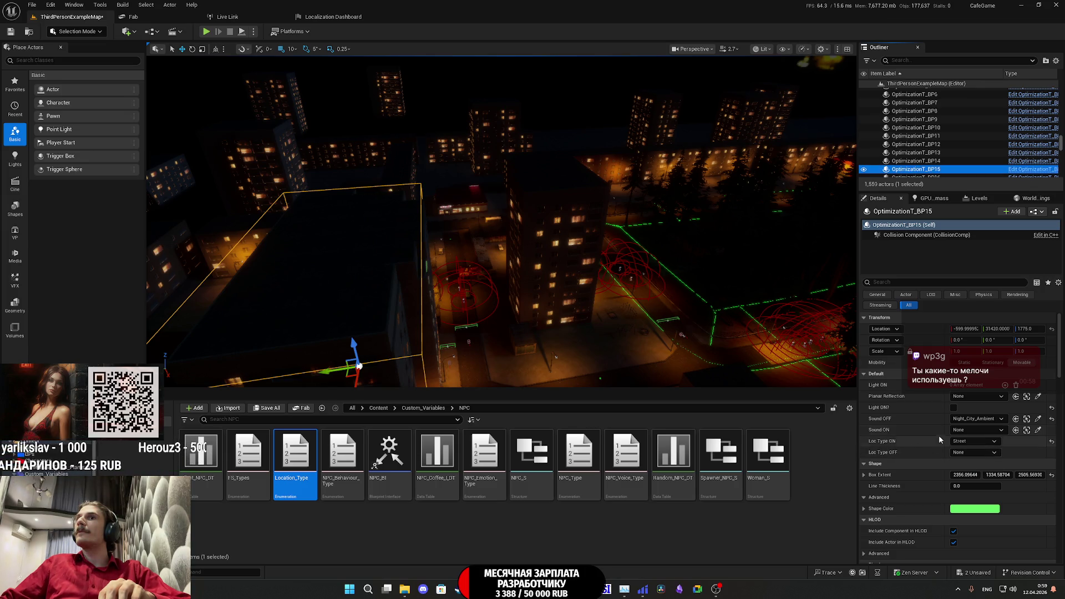
pyautogui.click(968, 441)
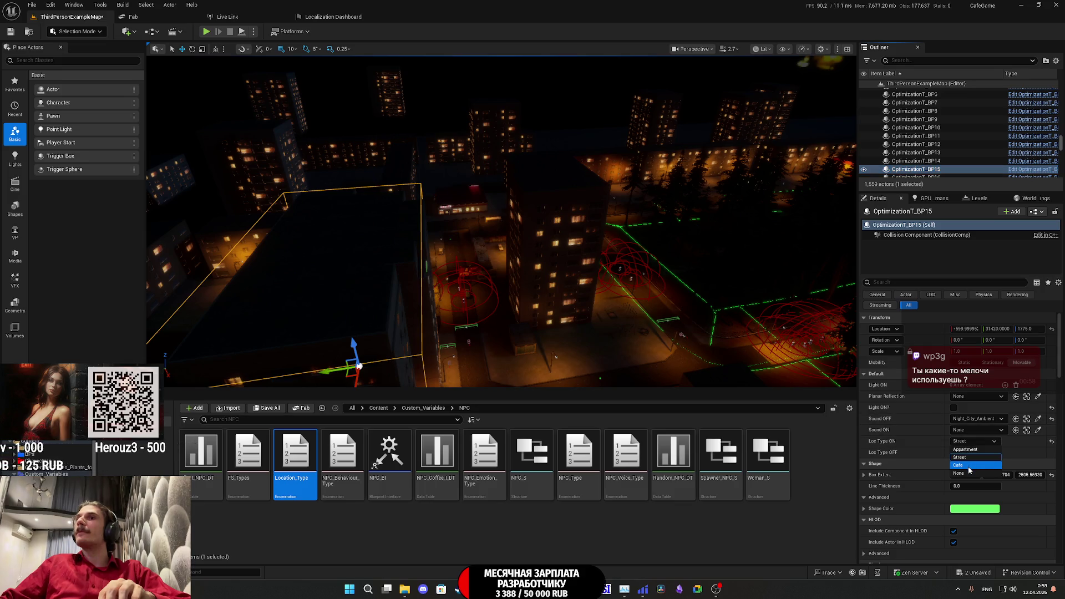
pyautogui.click(968, 450)
pyautogui.click(971, 452)
pyautogui.click(963, 468)
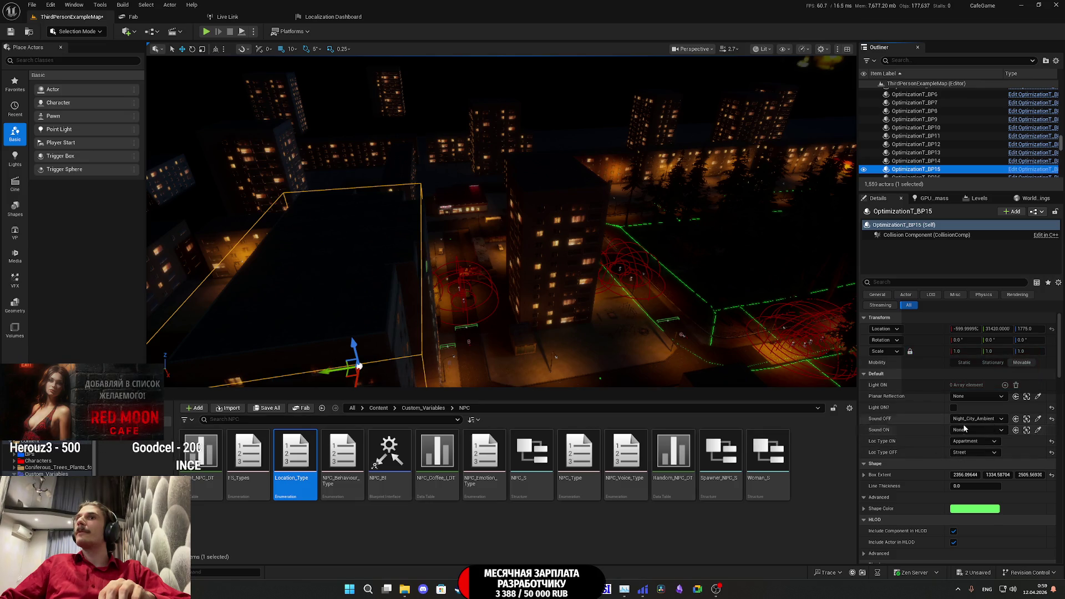
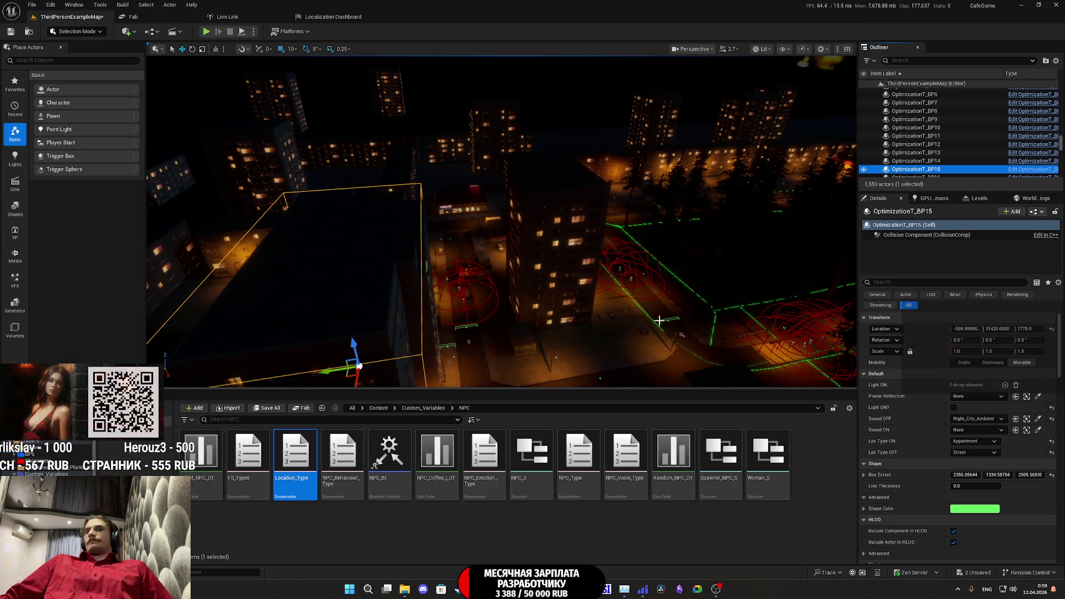
# - Save the pending changes to the ThirdPersonExampleMap and TestL levels with Save All
pyautogui.hotkey('ctrl', 'shift', 's')
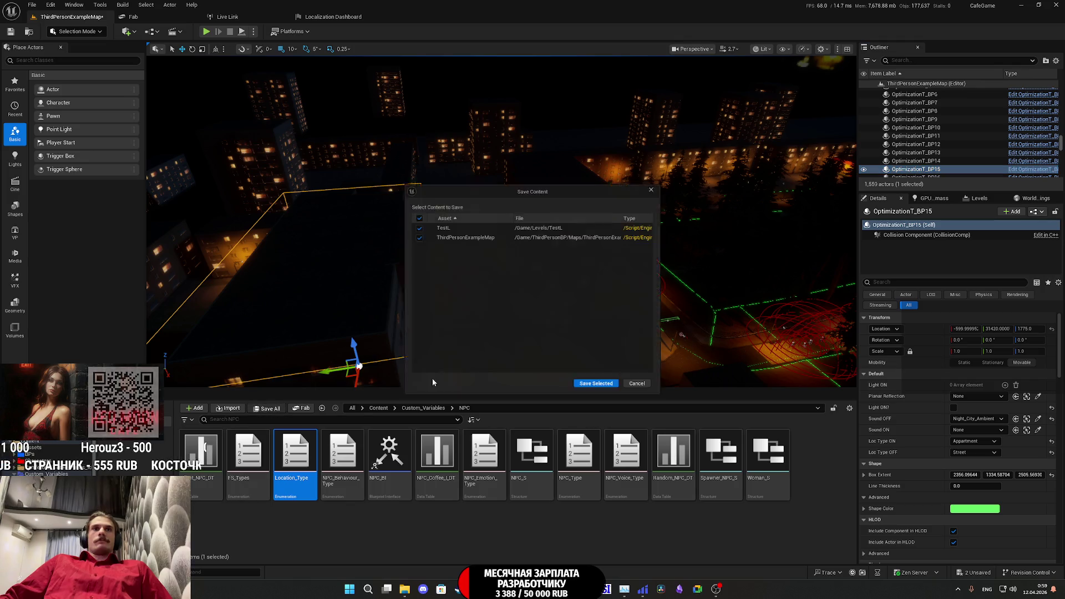
pyautogui.click(599, 388)
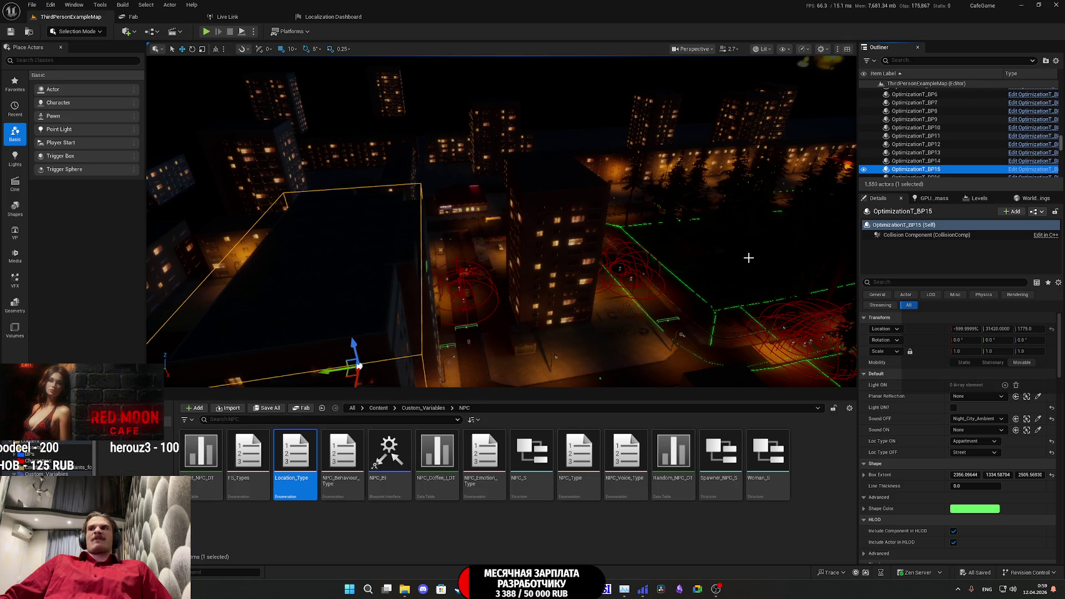
pyautogui.moveTo(748, 258); pyautogui.dragTo(748, 259)
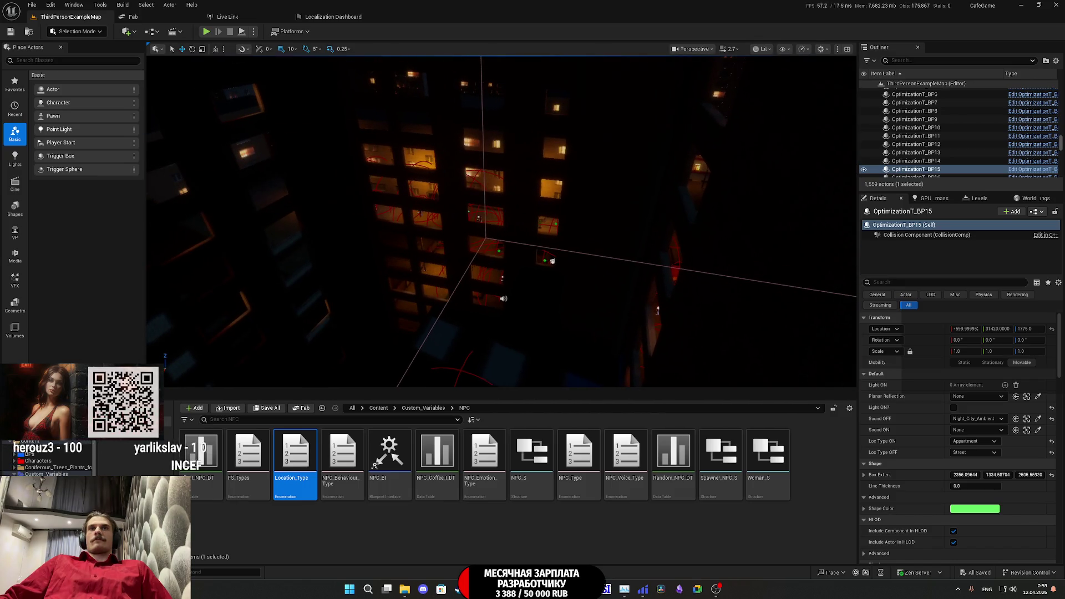
pyautogui.click(916, 62)
# - Filter the Outliner by 'gl', select GL_Female, and fly the camera down to her
pyautogui.write('gl')
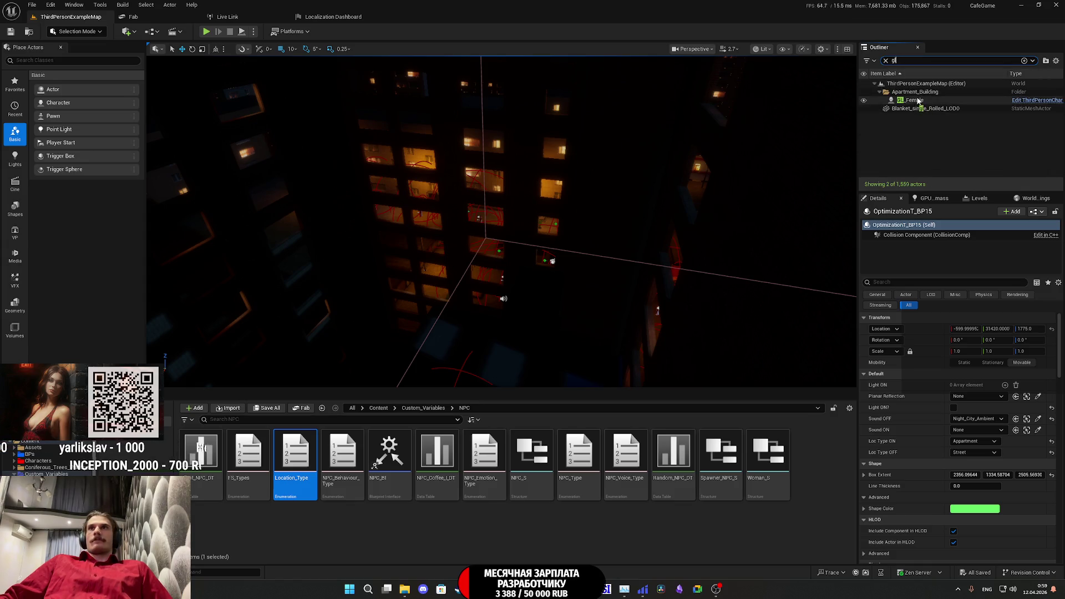
pyautogui.click(918, 100)
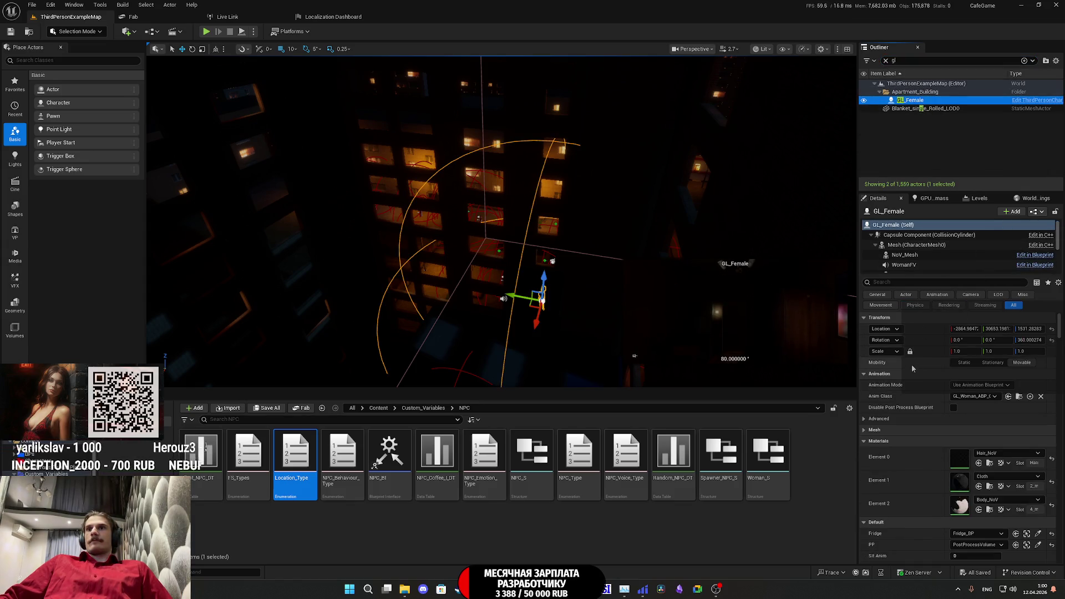
pyautogui.scroll(-3, 910, 395)
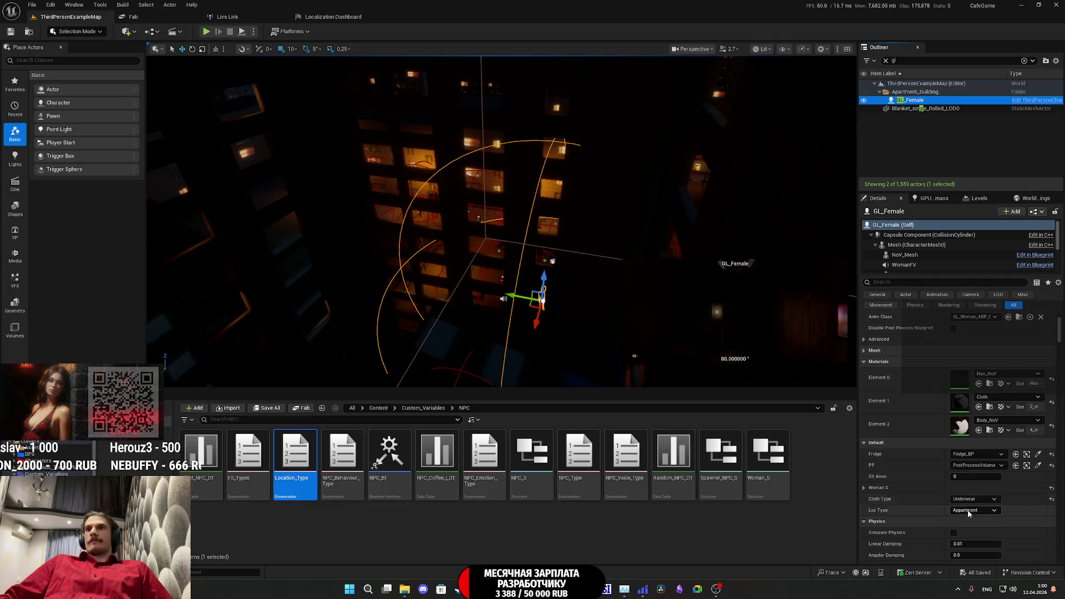
pyautogui.moveTo(657, 254); pyautogui.dragTo(621, 238)
pyautogui.moveTo(635, 355); pyautogui.dragTo(635, 356)
pyautogui.moveTo(568, 283); pyautogui.dragTo(568, 283)
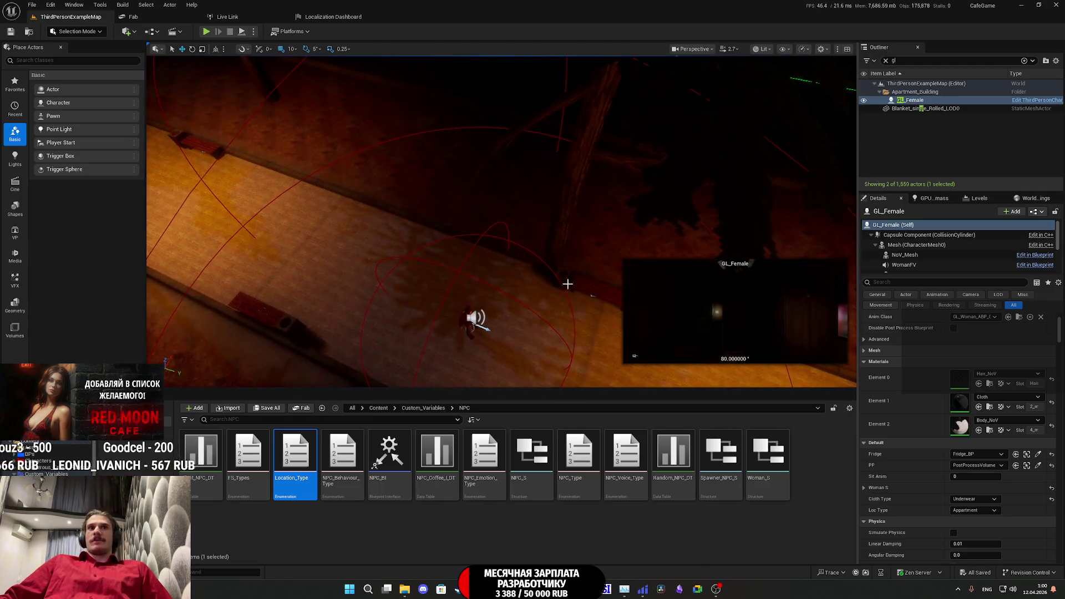
# - Open the street NPC's blueprint to check its Footstep logic, then close it
pyautogui.click(462, 317)
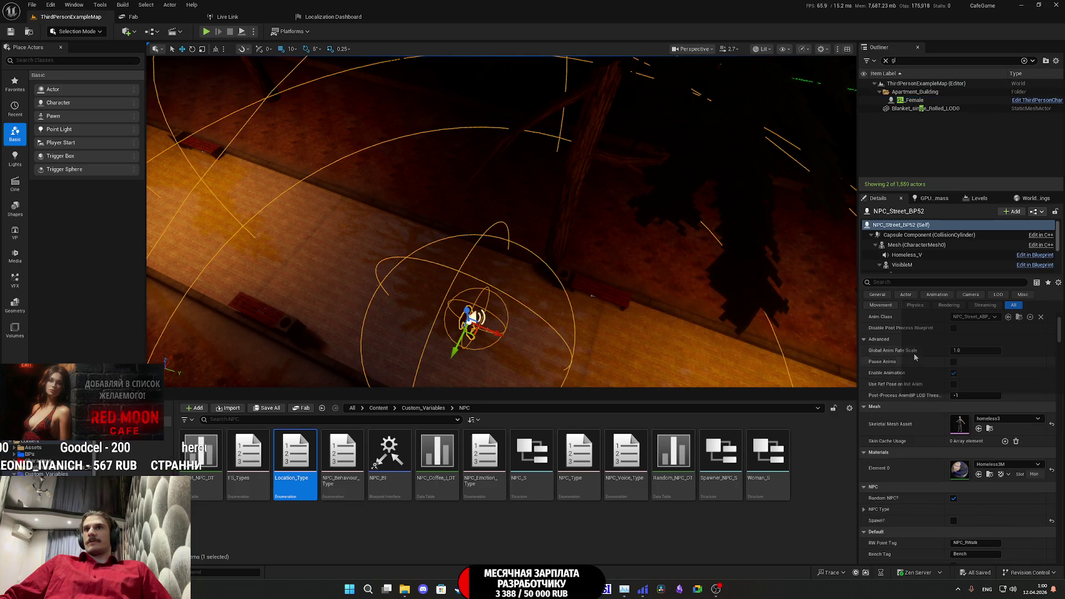
pyautogui.scroll(3, 917, 352)
pyautogui.click(1033, 266)
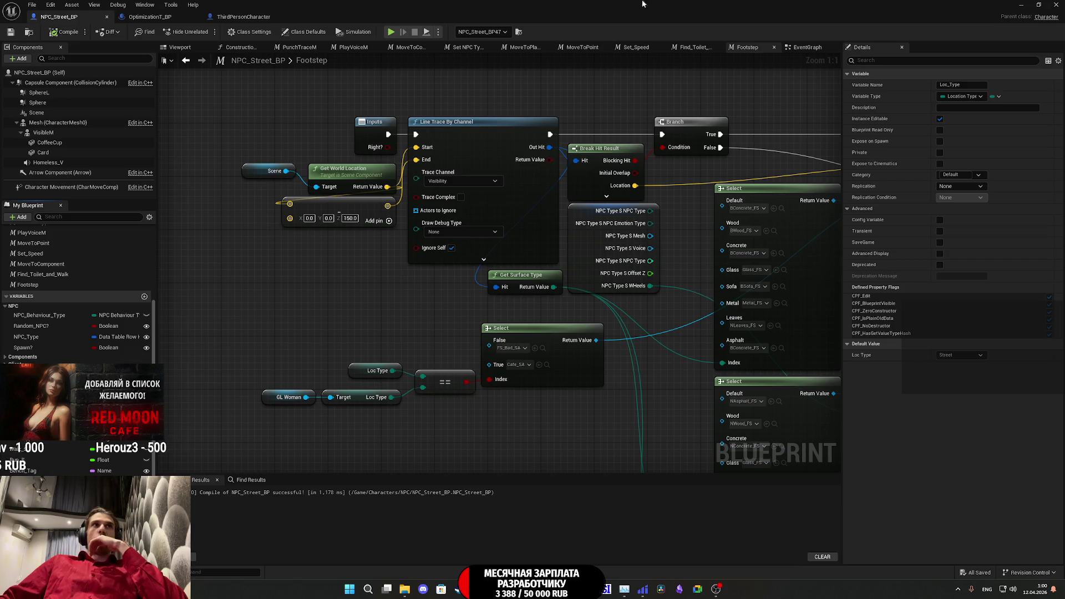
pyautogui.click(1056, 5)
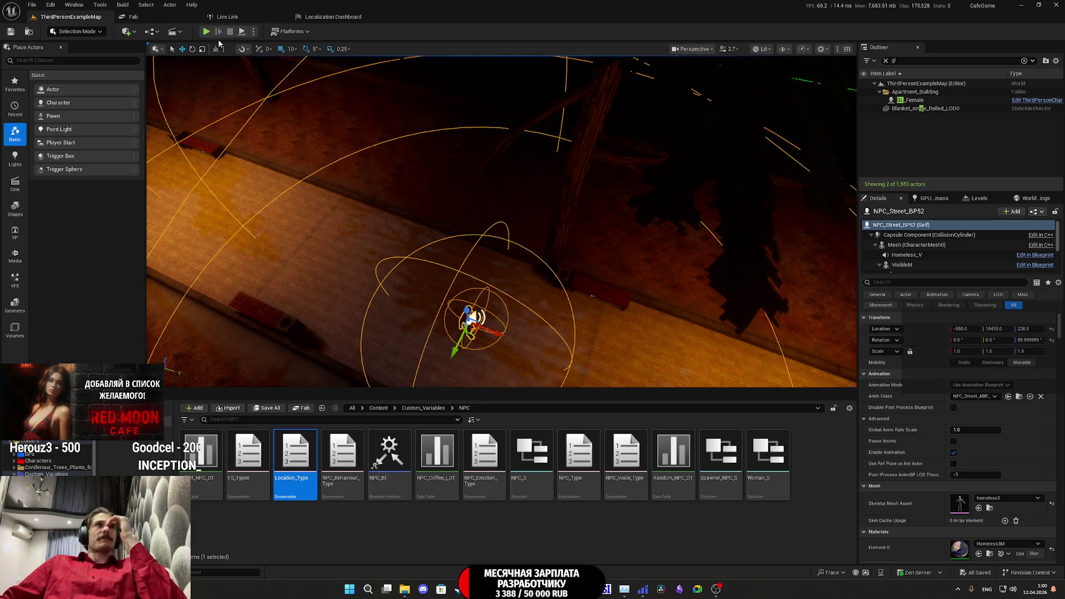
# - Start Play In Editor, walk into the apartment and switch on the room light
pyautogui.hotkey('alt', 'p')
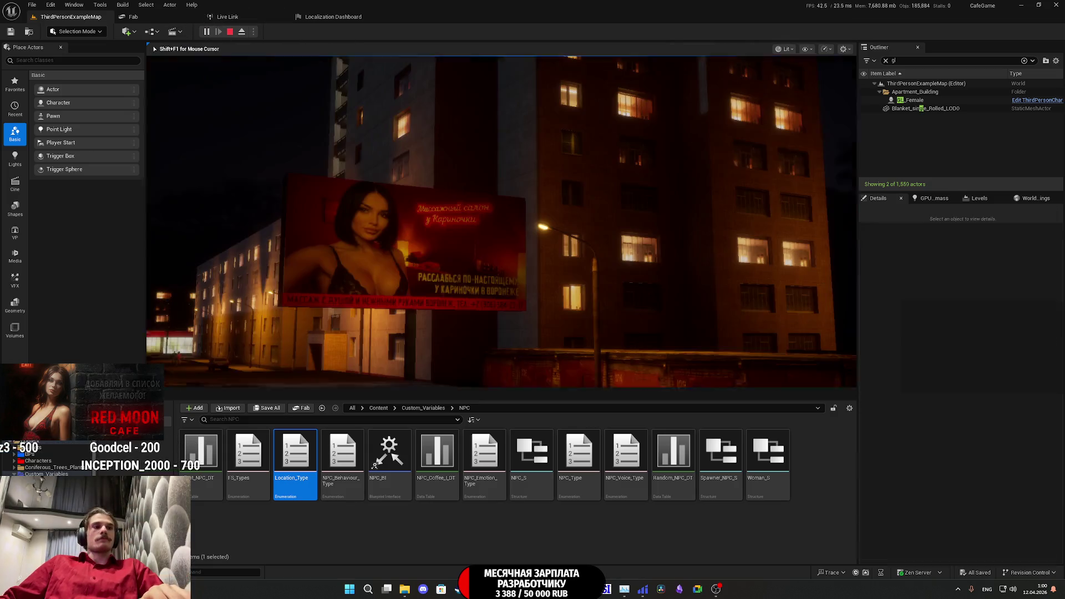
pyautogui.press('F11')
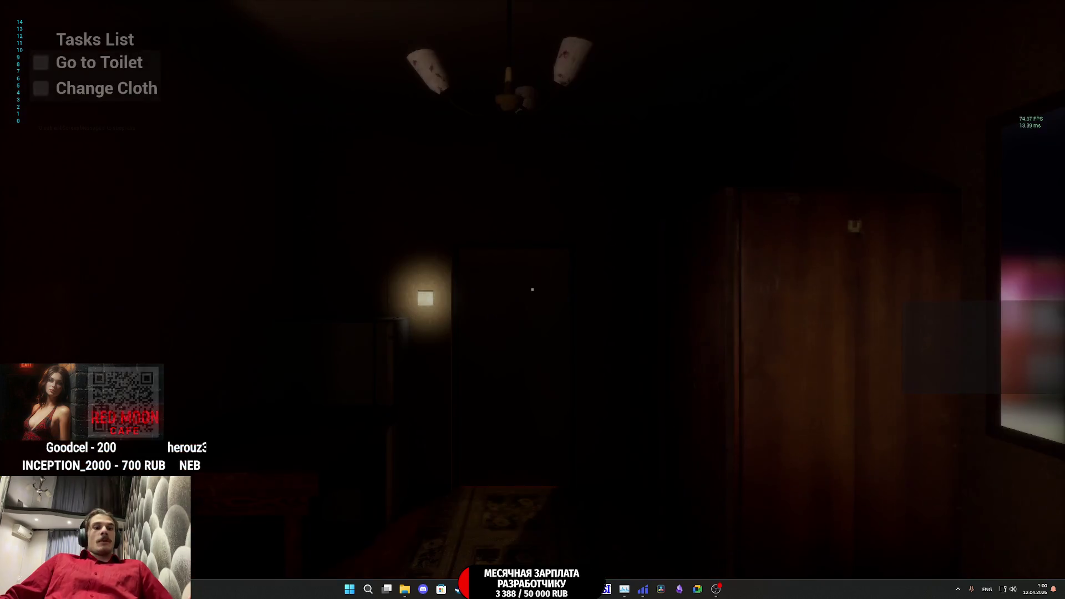
pyautogui.press('F11')
pyautogui.press('F11')
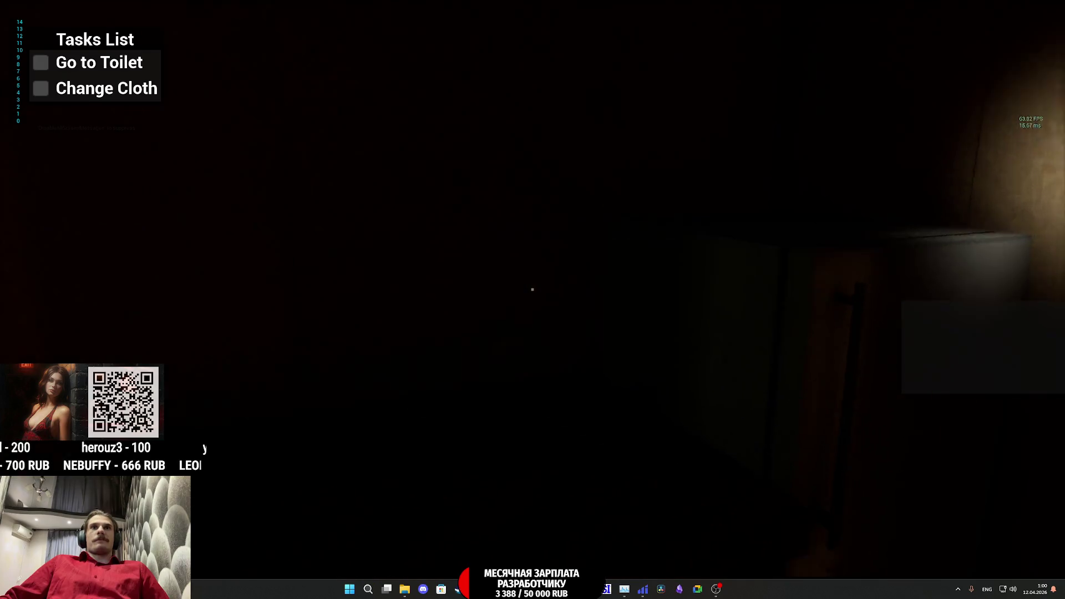
pyautogui.press('w')
pyautogui.press('e')
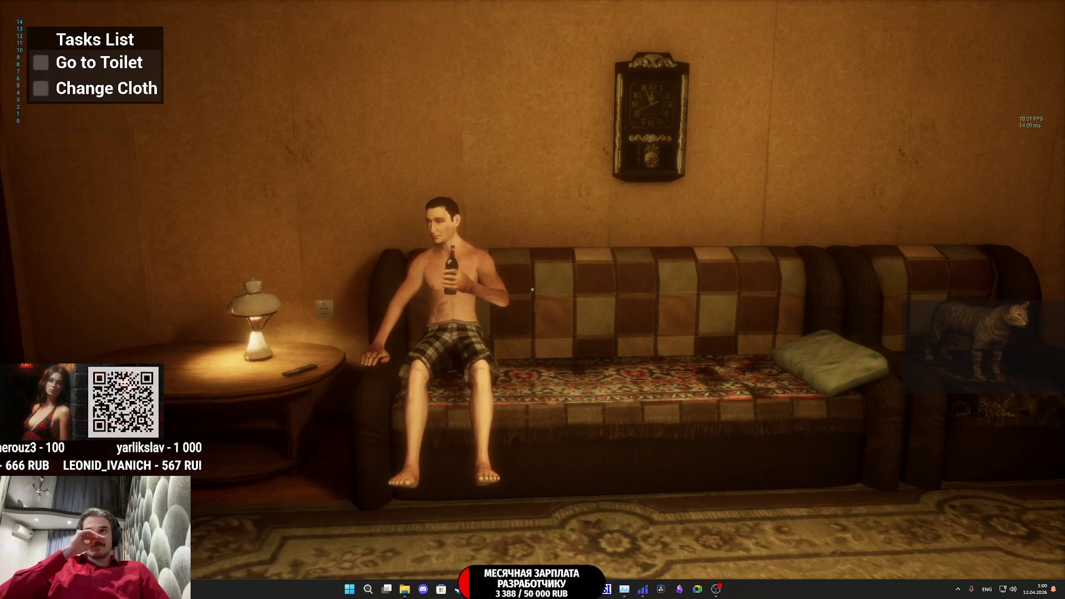
# - Walk to the cat on the armchair, past the sofa and window into the carpeted room
pyautogui.press('w')
pyautogui.press('w')
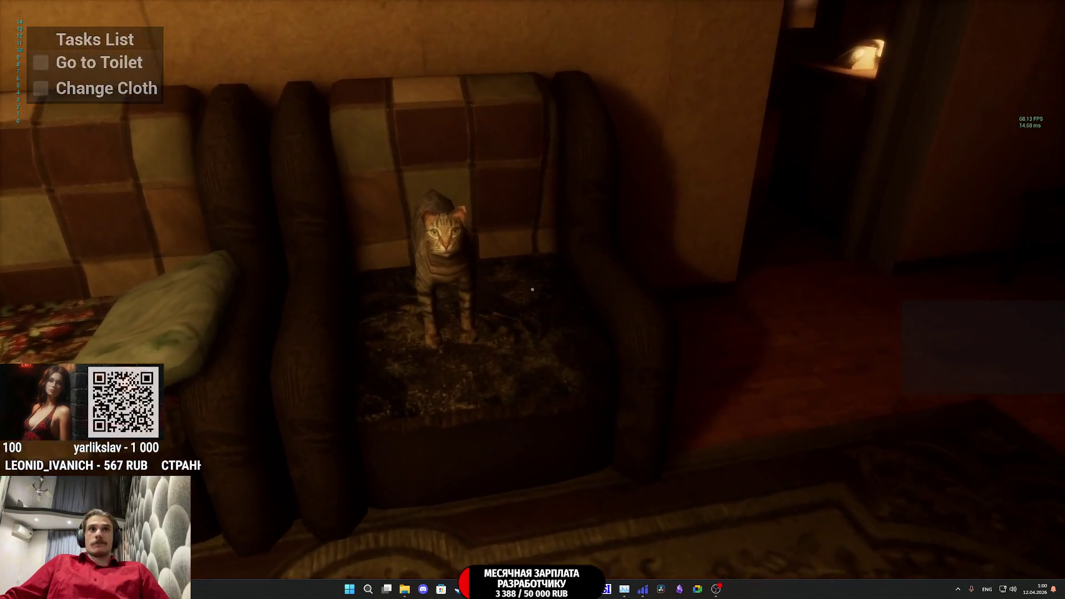
pyautogui.press('w')
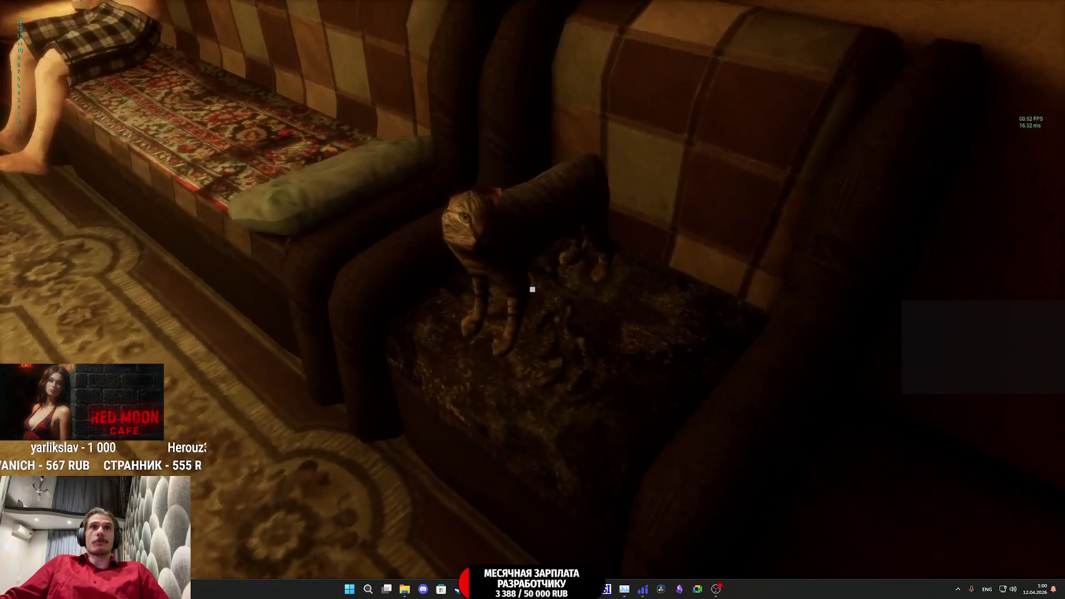
pyautogui.press('s')
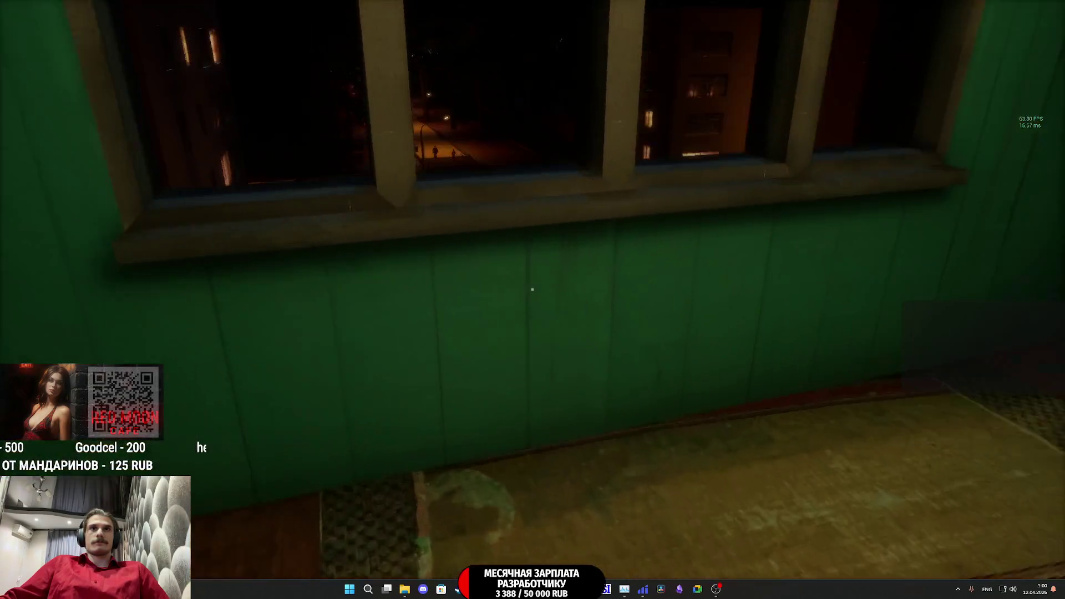
pyautogui.press('w')
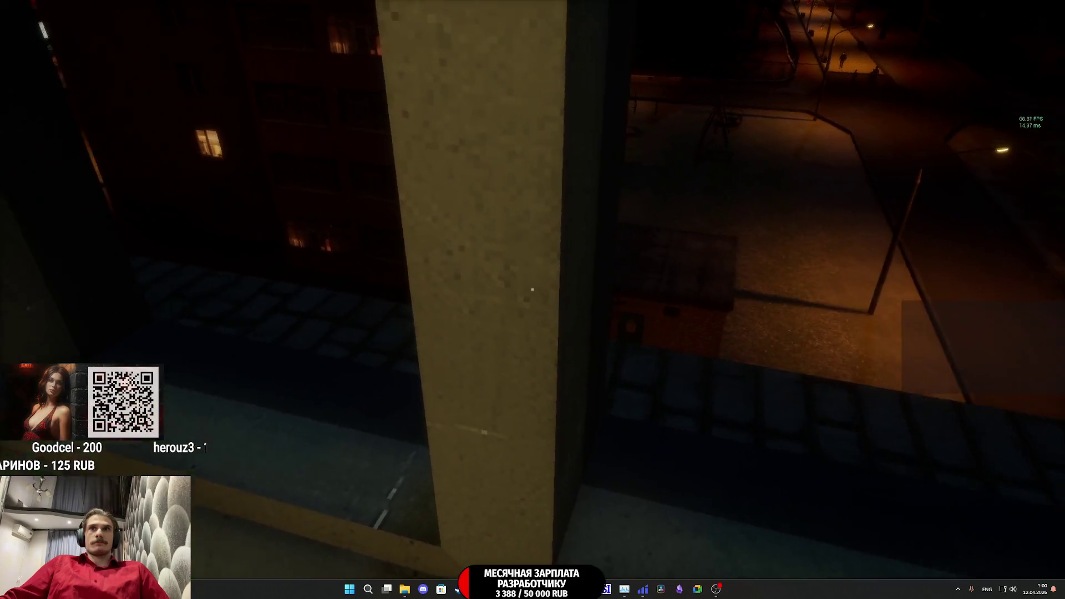
pyautogui.moveTo(532, 289)
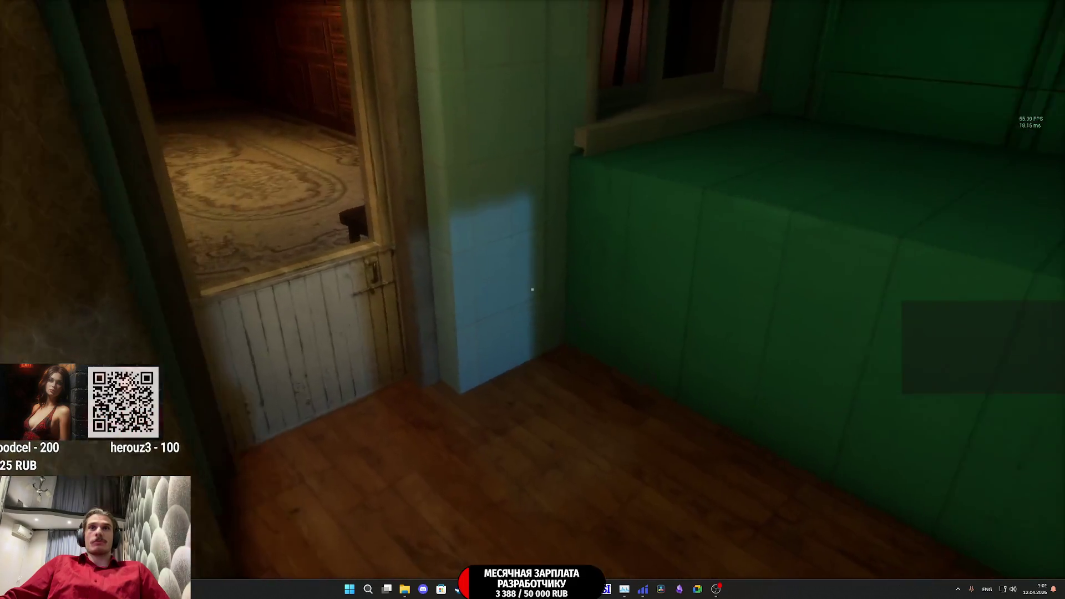
pyautogui.press('w')
# - Briefly switch to the Twitch dashboard and YouTube music tab, then return to the game
pyautogui.press('super')
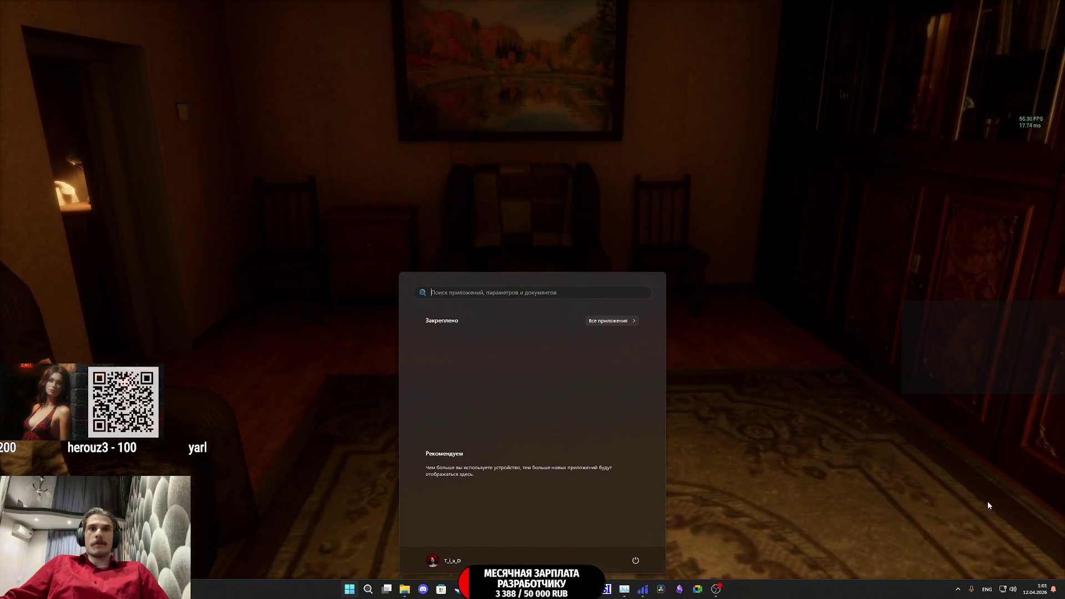
pyautogui.press('super')
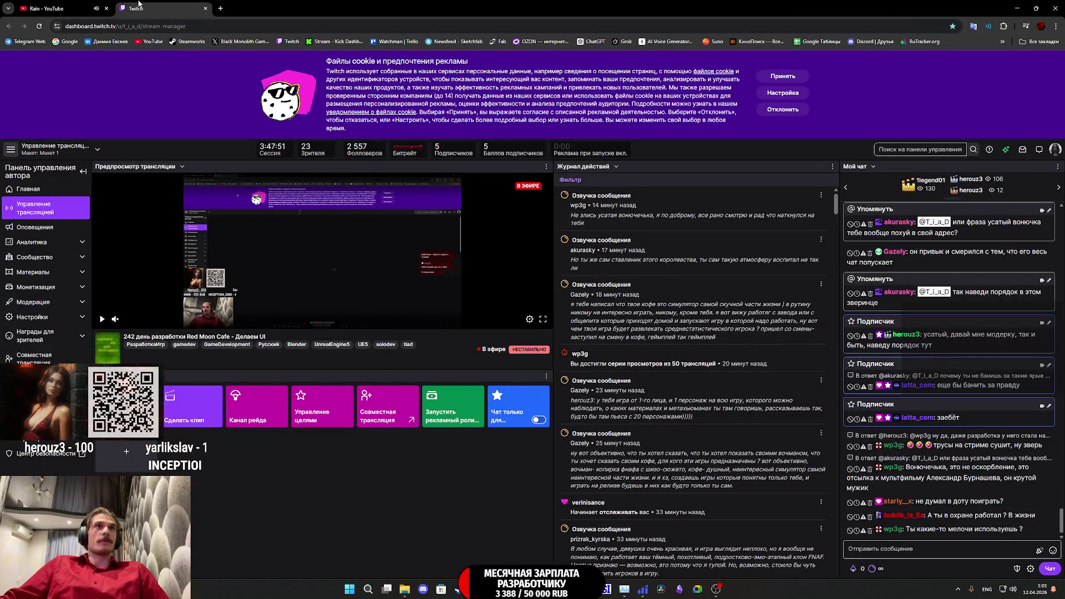
pyautogui.hotkey('ctrl', 'shift', 'Tab')
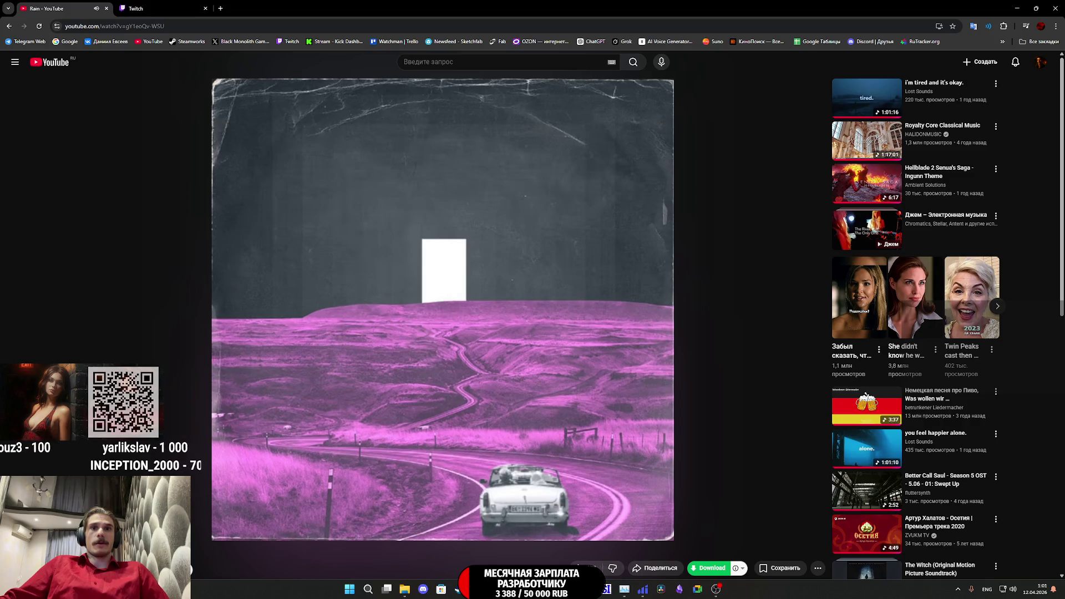
pyautogui.click(518, 555)
# - Walk from the apartment through the kitchen and across the plaza into Red Moon Cafe
pyautogui.press('w')
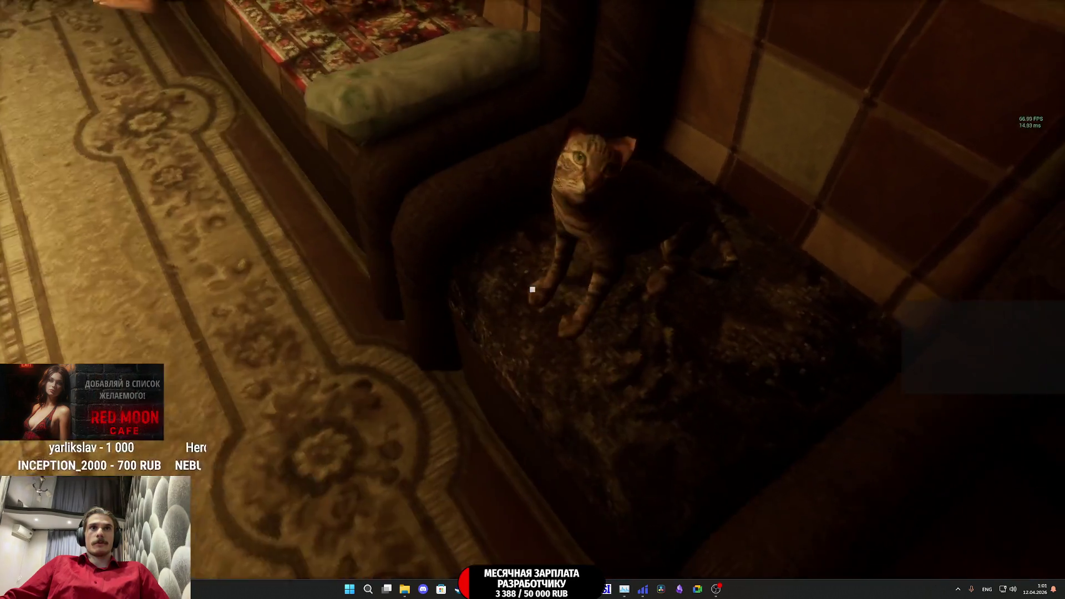
pyautogui.click(532, 289)
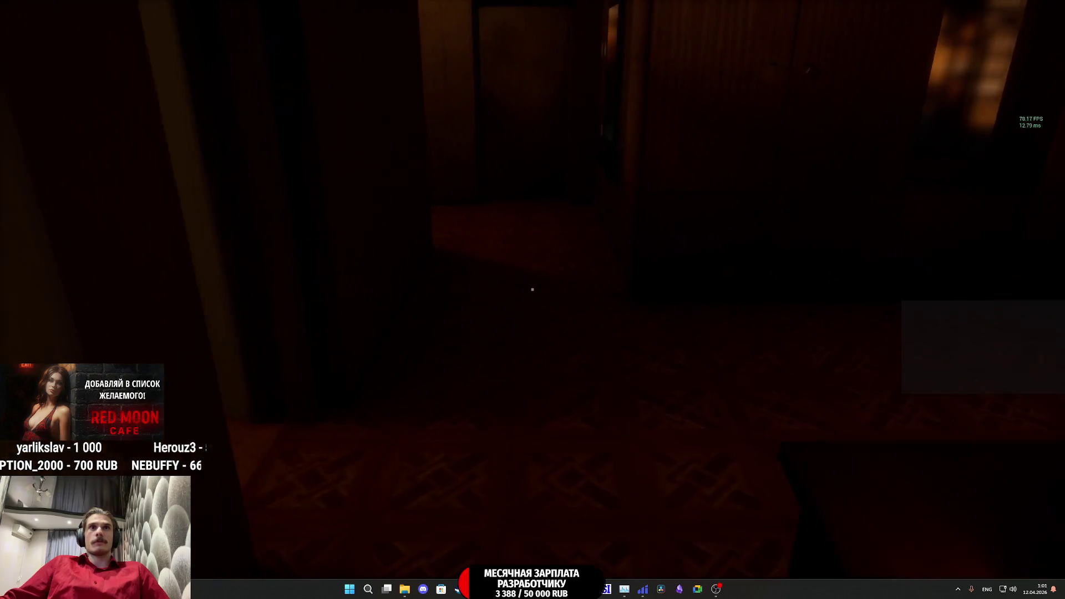
pyautogui.press('w')
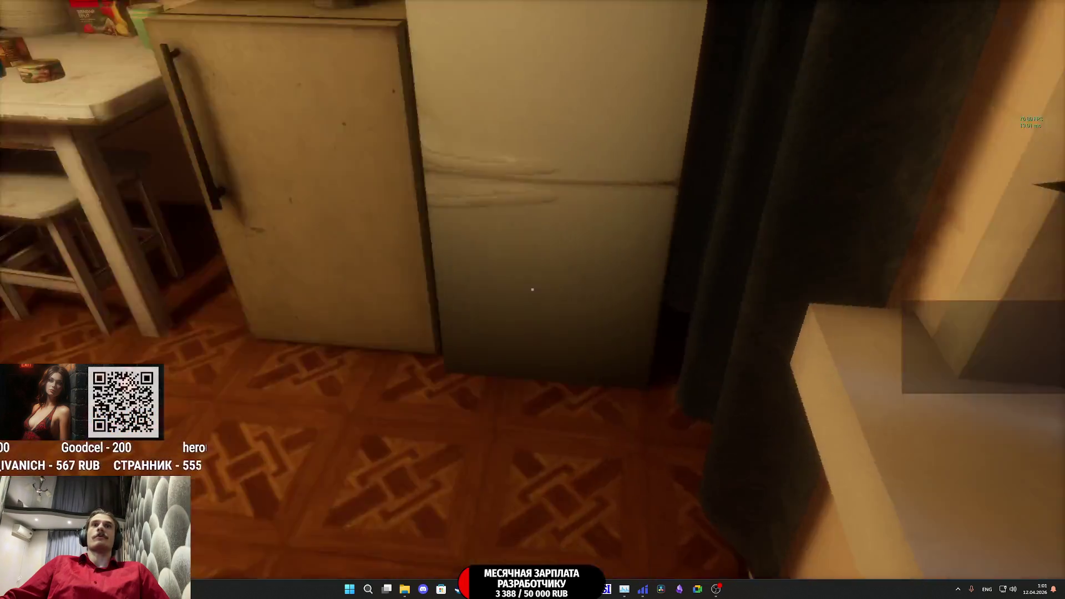
pyautogui.press('w')
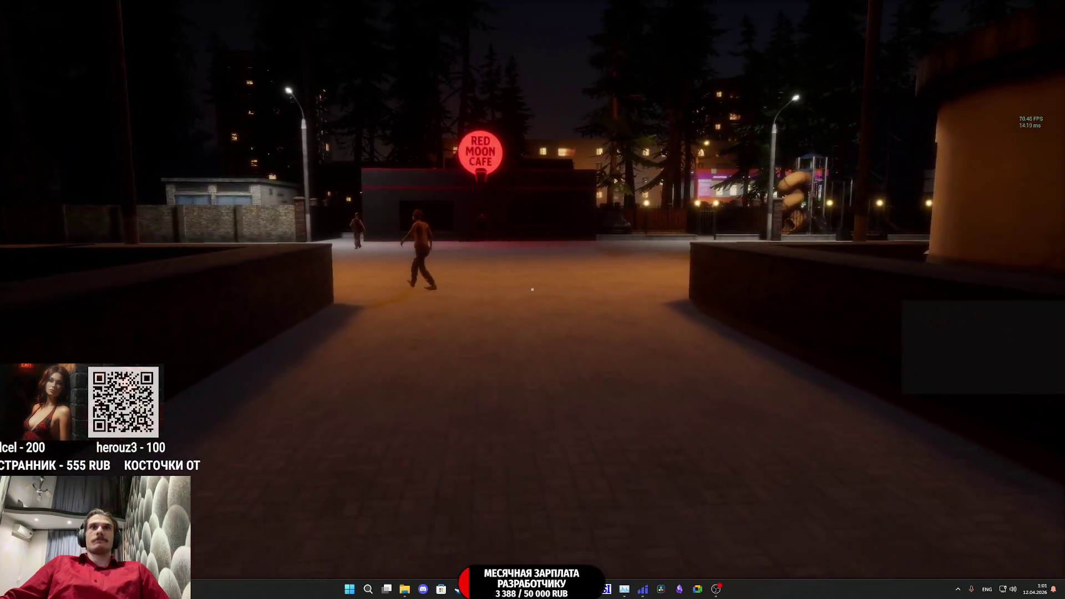
pyautogui.press('w')
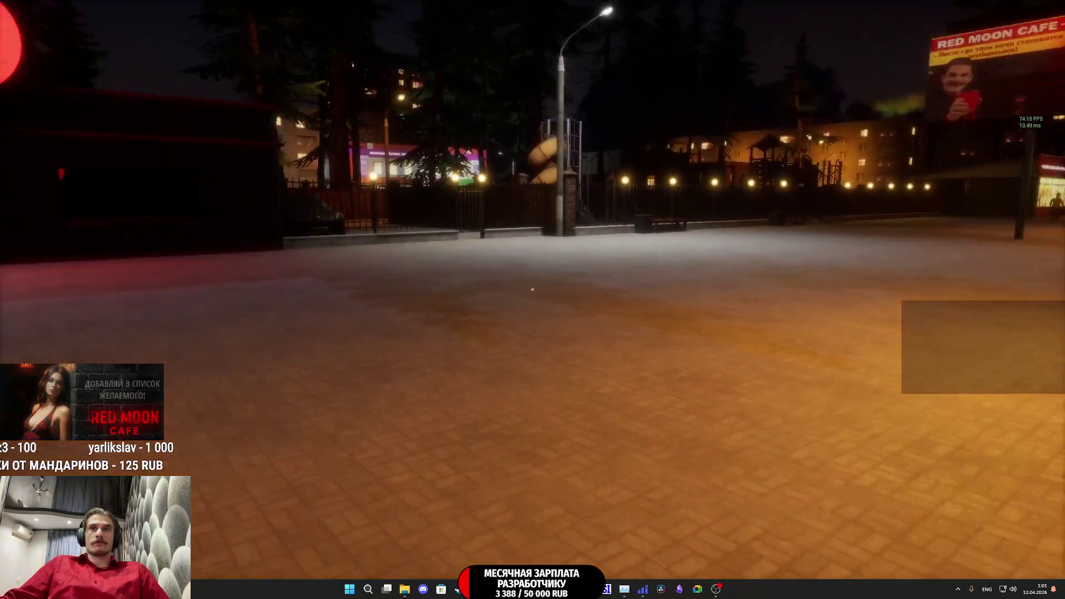
pyautogui.press('w')
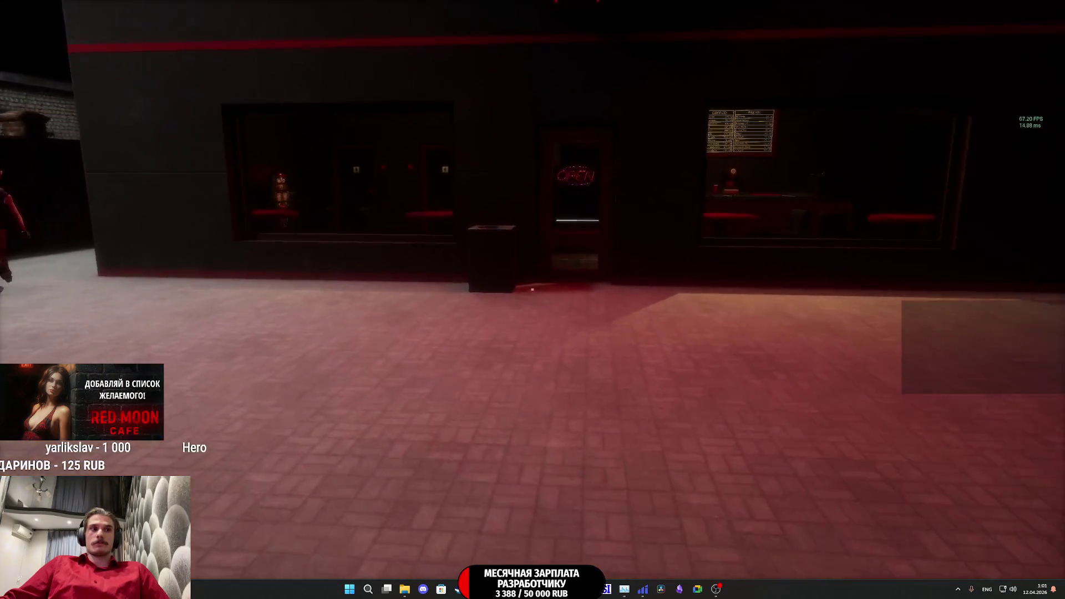
pyautogui.press('w')
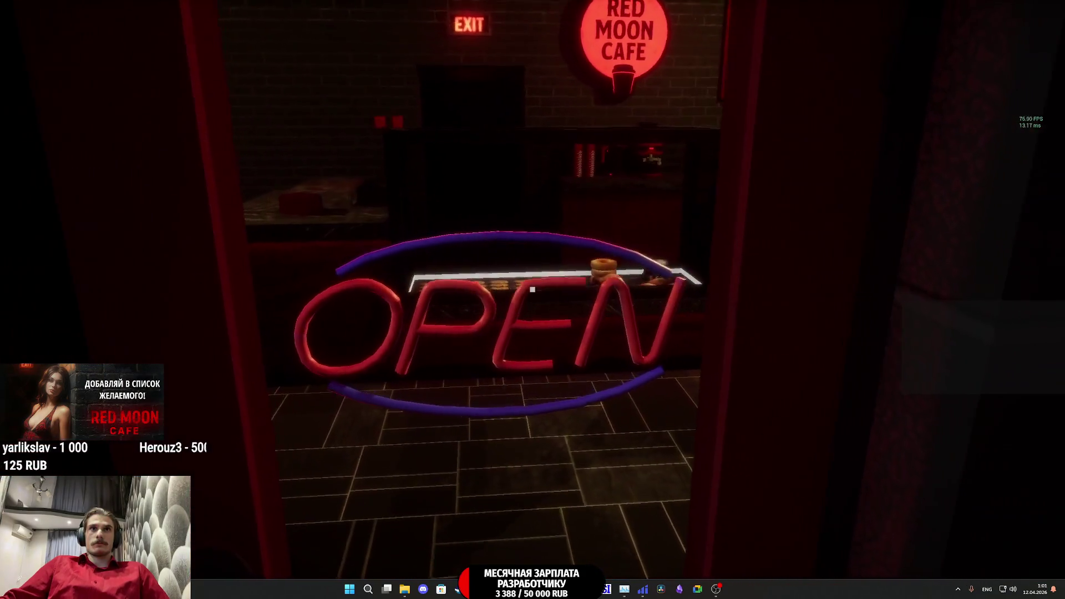
pyautogui.scroll(-2, 533, 289)
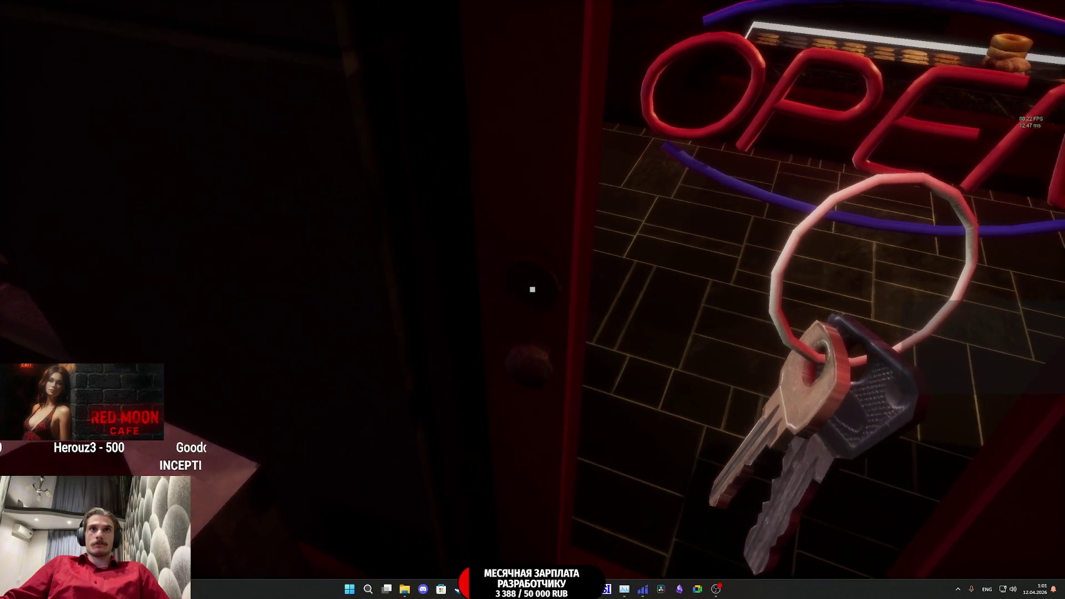
pyautogui.scroll(-1, 532, 289)
pyautogui.press('w')
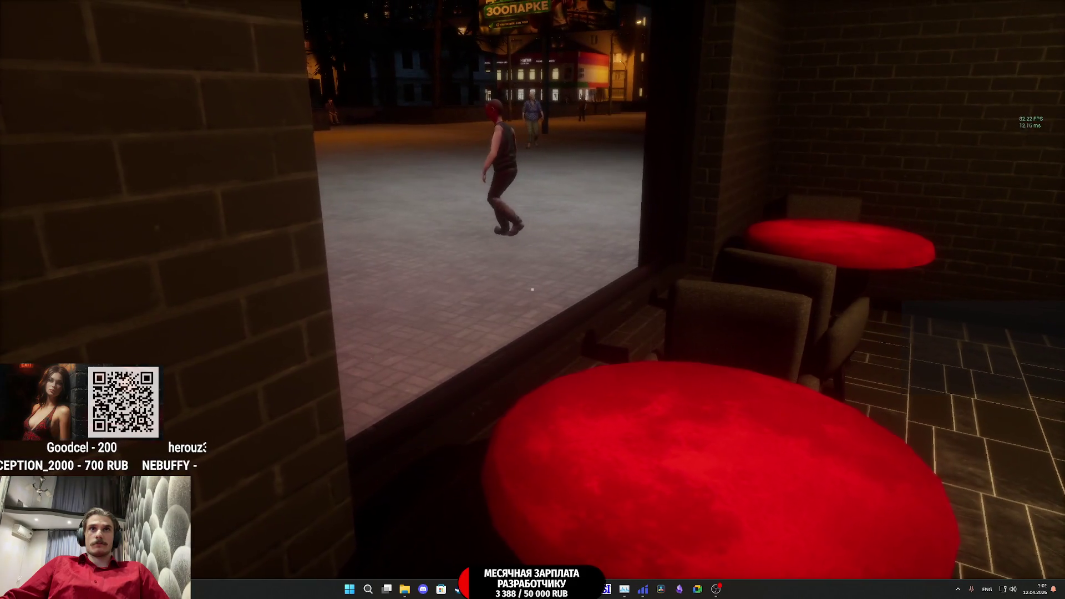
# - Go out through the café door to the plaza, come back inside, and stop playing
pyautogui.press('w')
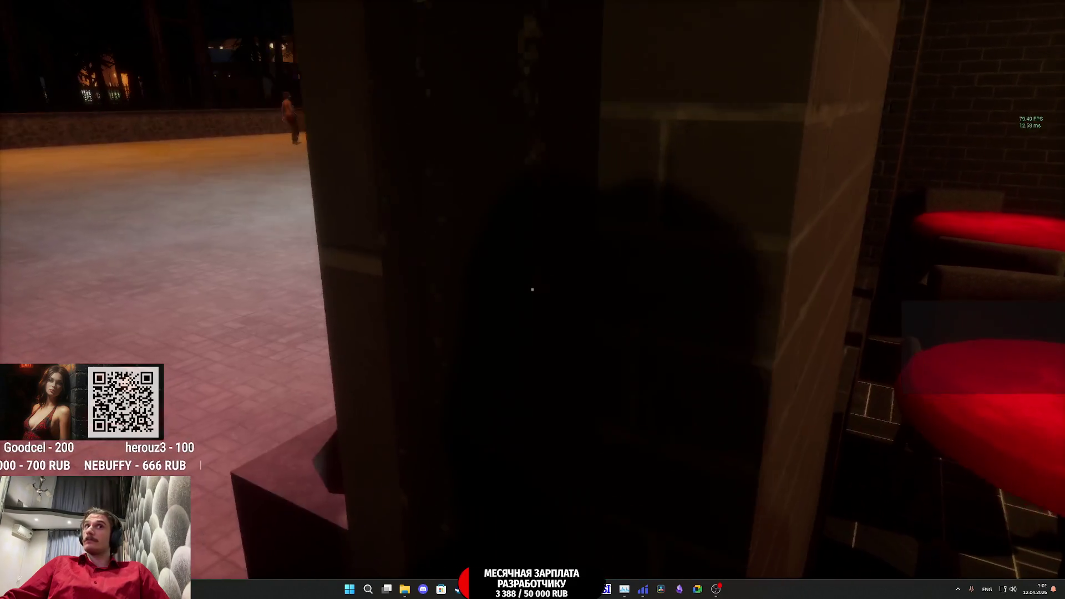
pyautogui.press('w')
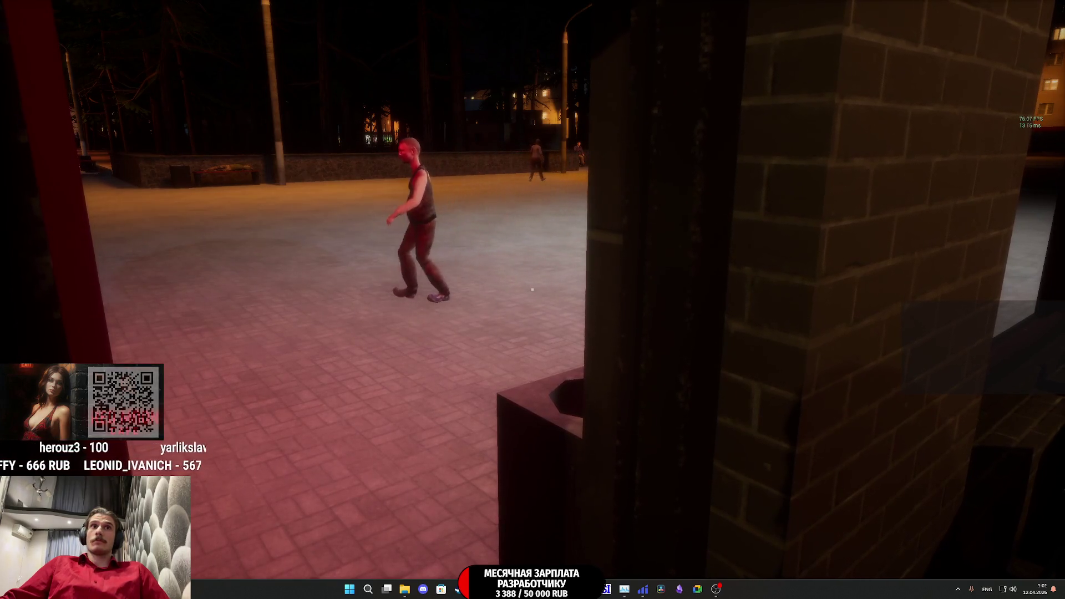
pyautogui.moveTo(532, 289)
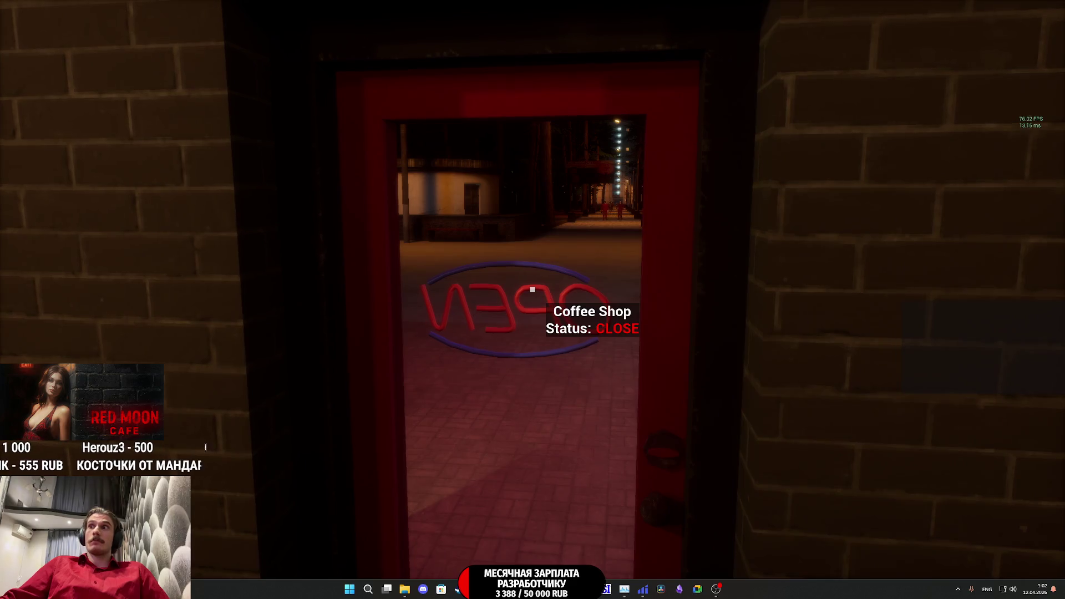
pyautogui.press('s')
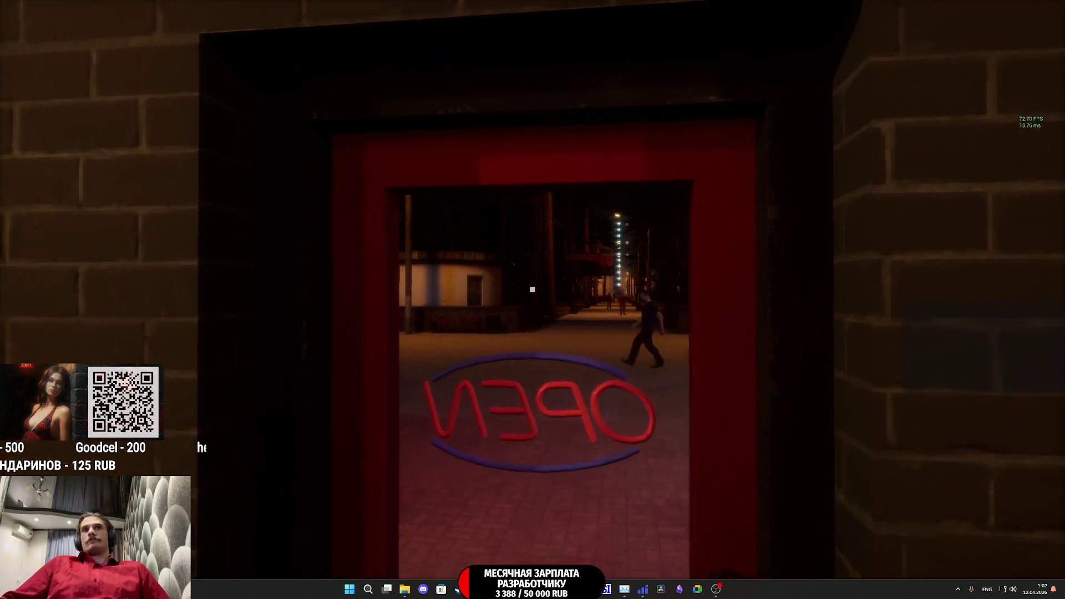
pyautogui.press('e')
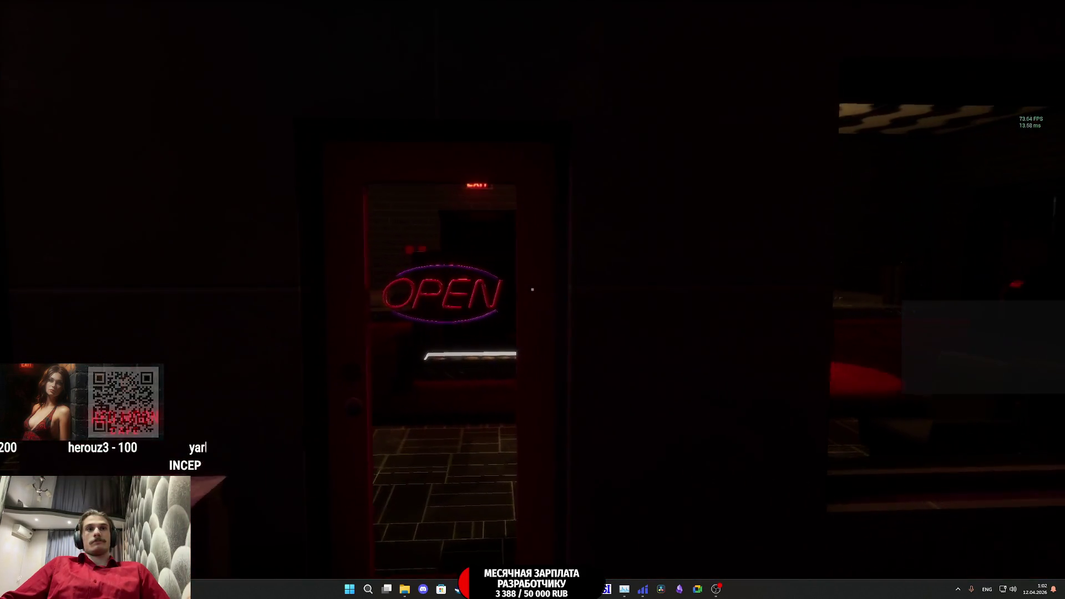
pyautogui.press('e')
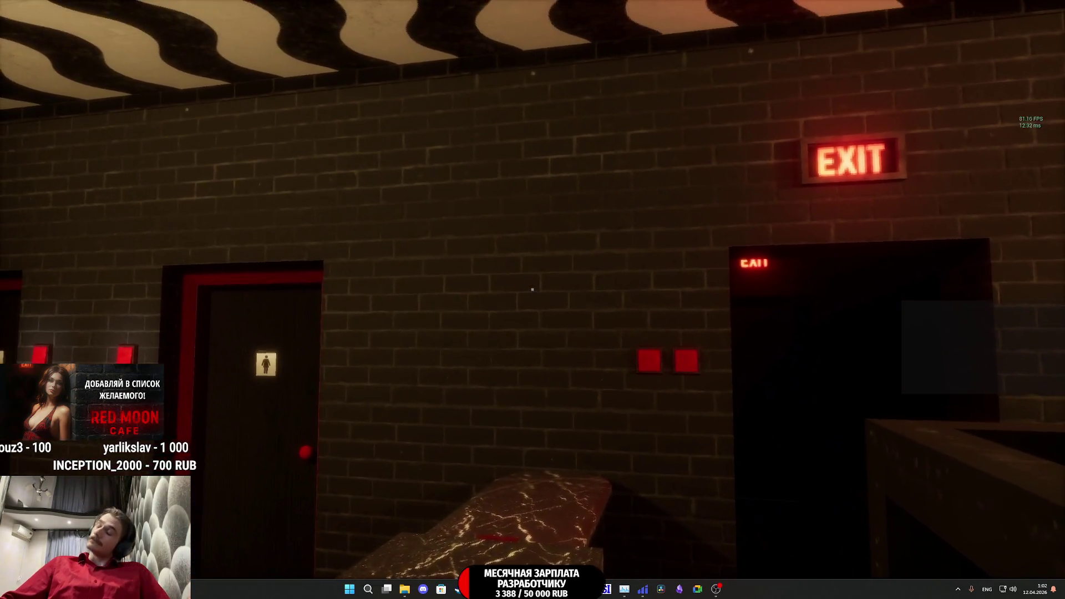
pyautogui.press('Escape')
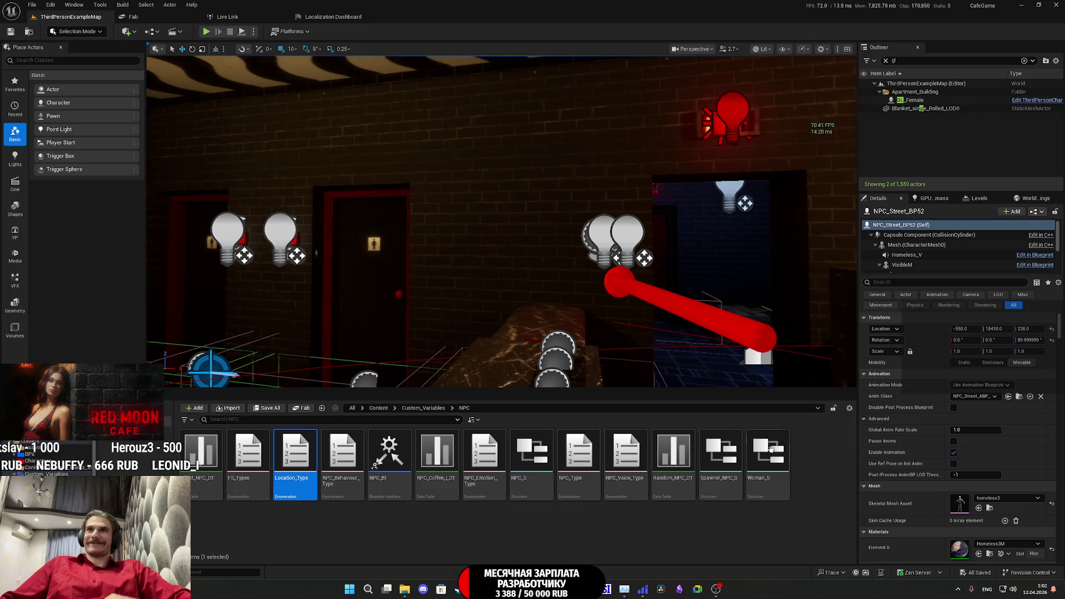
# - Select the Pillower_BPC character and open its blueprint in a floating editor window
pyautogui.press('f')
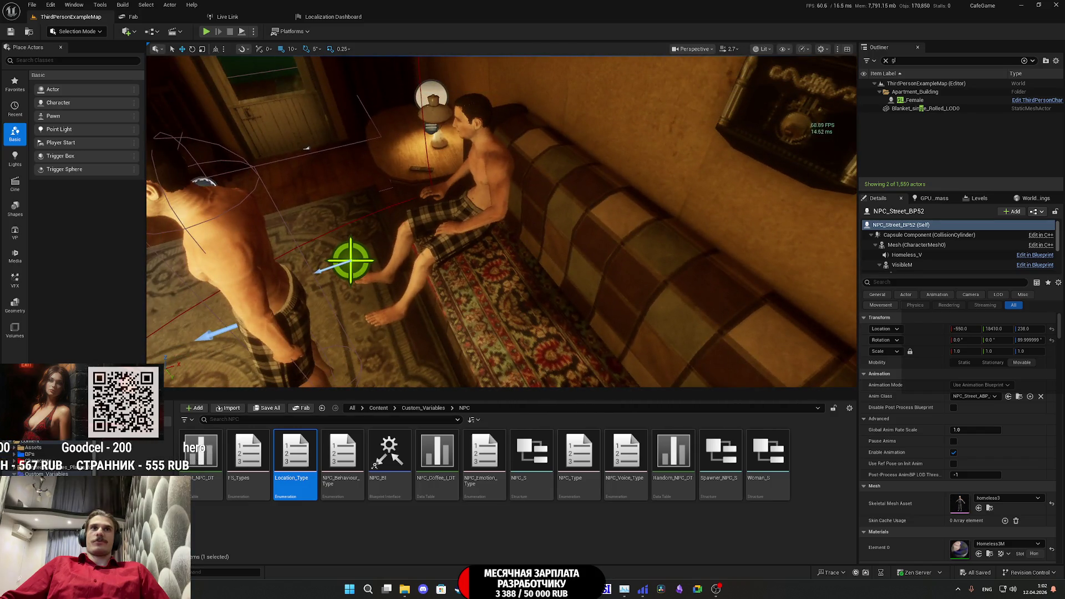
pyautogui.click(478, 212)
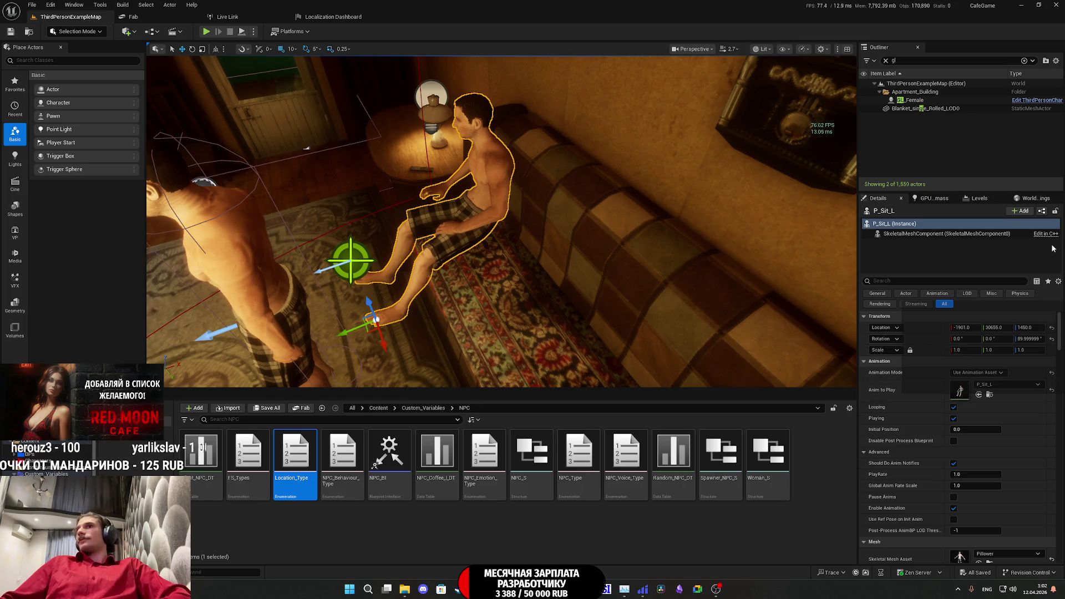
pyautogui.click(259, 283)
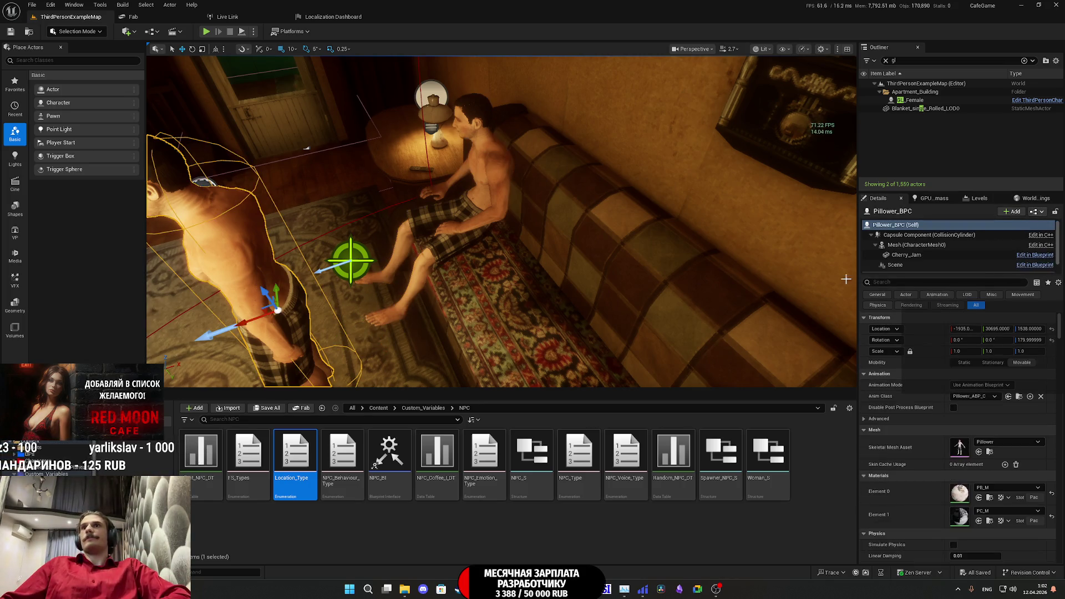
pyautogui.click(1033, 212)
pyautogui.click(993, 232)
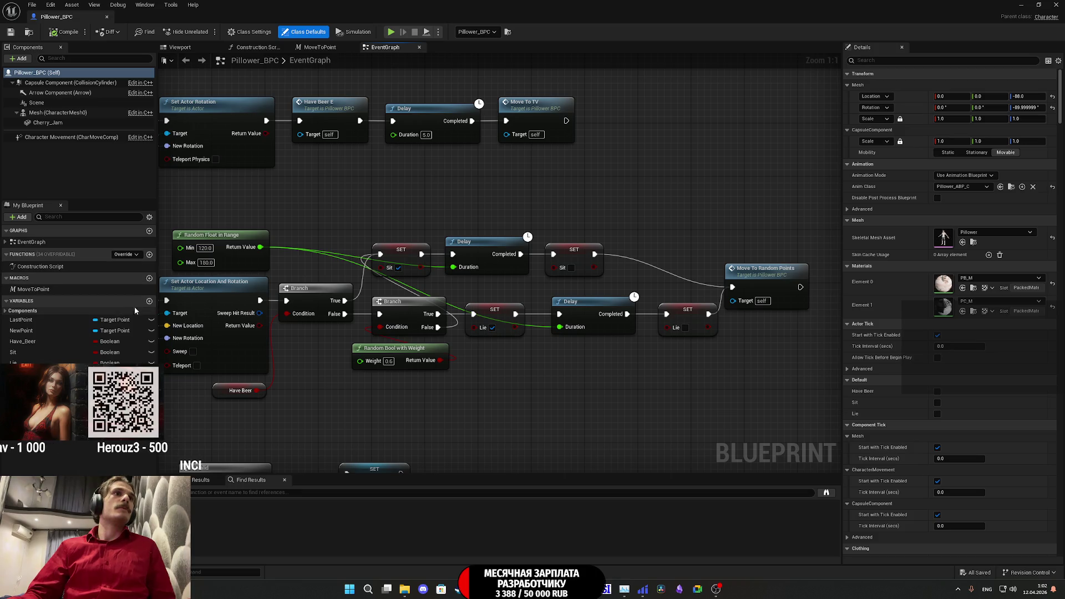
pyautogui.click(1035, 5)
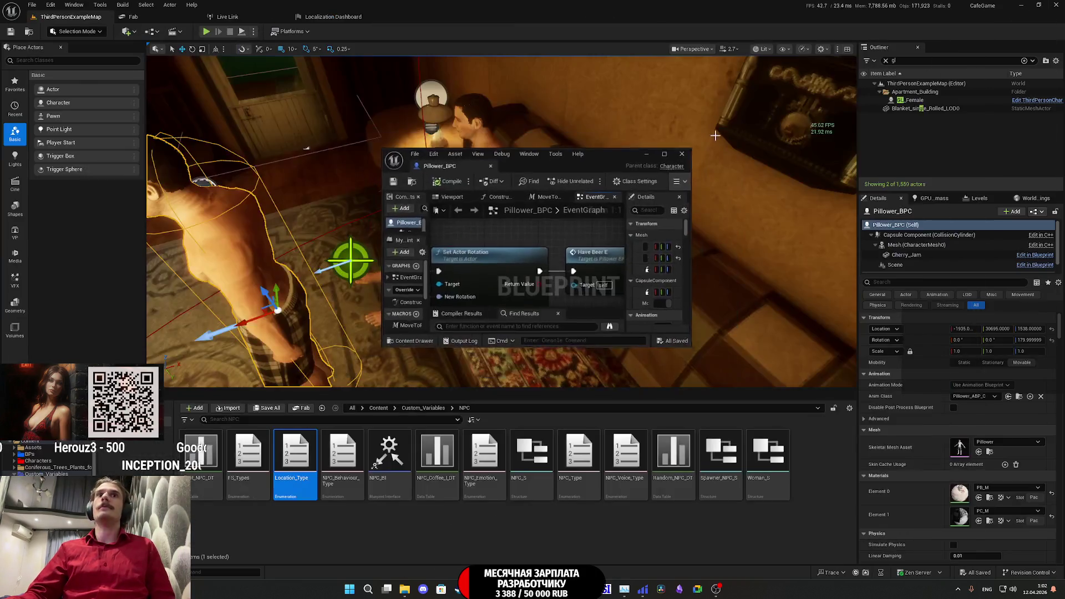
# - Open GL_Female's ThirdPersonCharacter blueprint and start the YouTube video playing
pyautogui.doubleClick(915, 100)
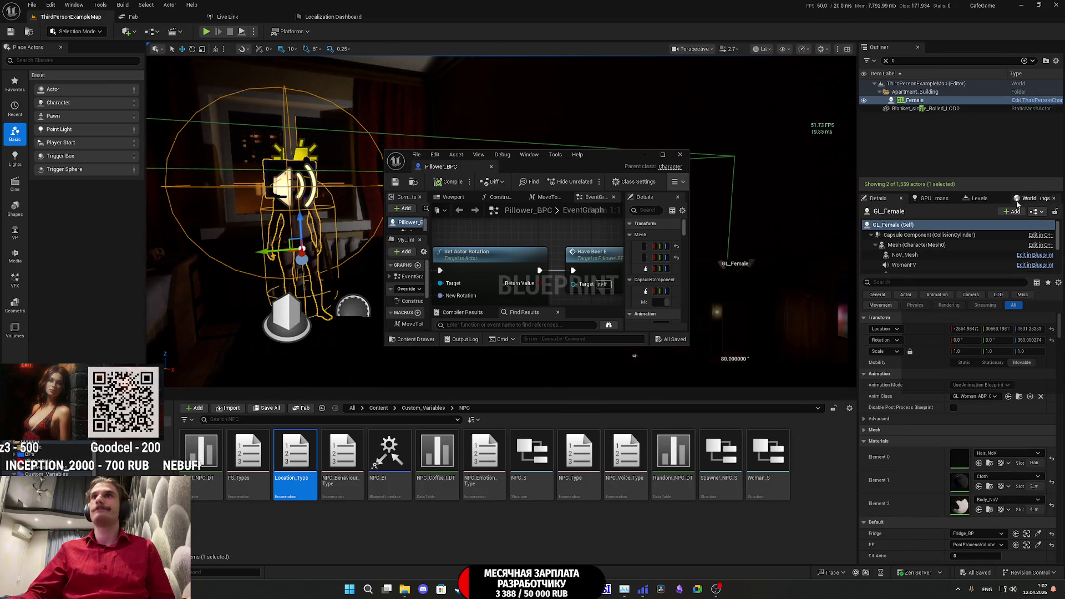
pyautogui.click(441, 590)
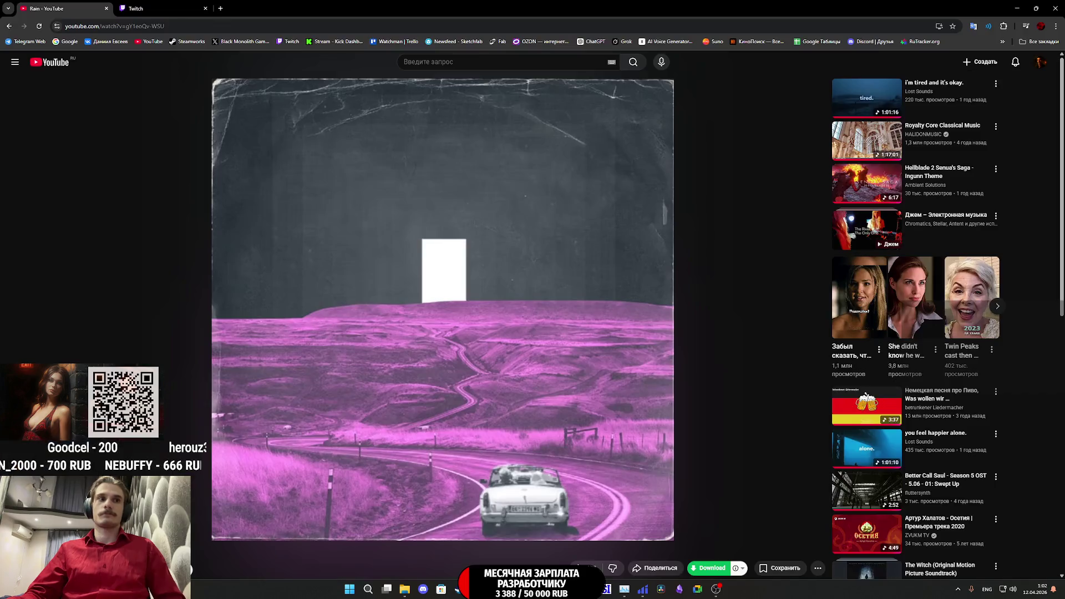
pyautogui.click(460, 532)
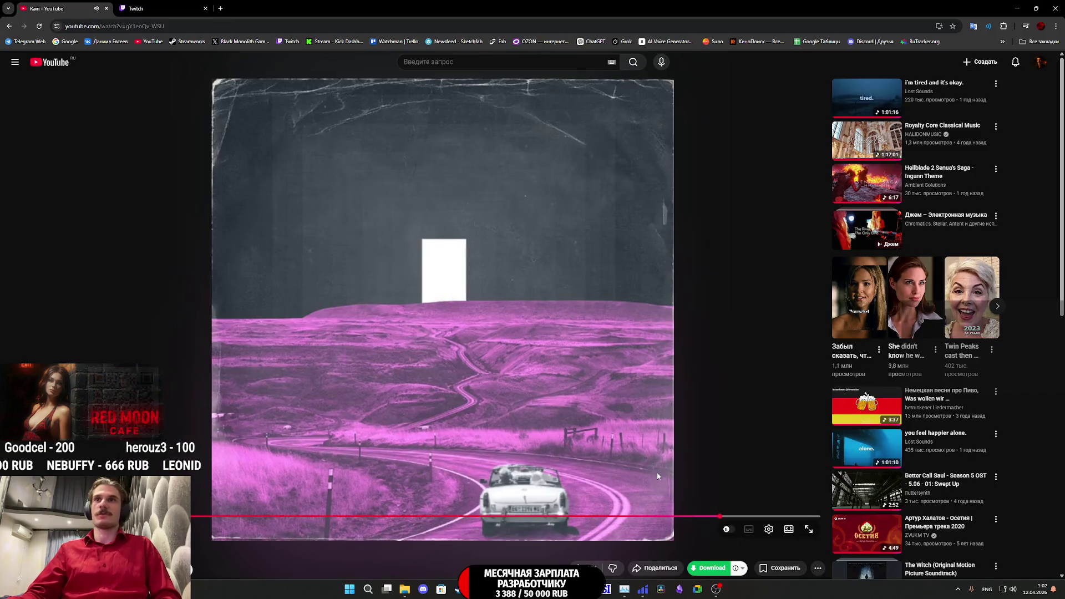
pyautogui.click(636, 591)
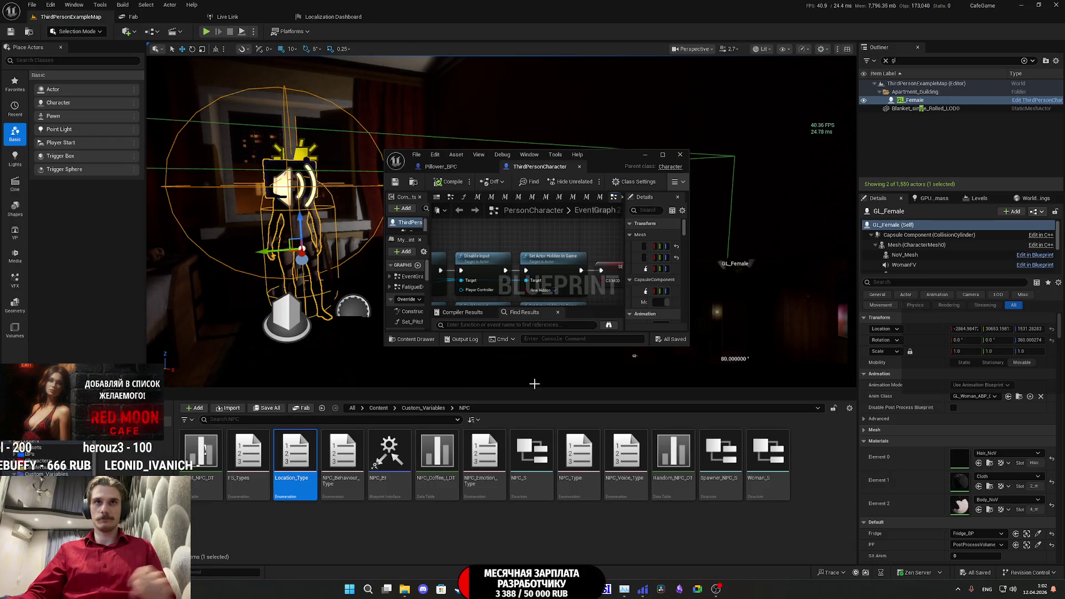
# - Maximize the blueprint editor and view Pillower_BPC's Loc_Type variable, defaulting to Appartment
pyautogui.doubleClick(612, 162)
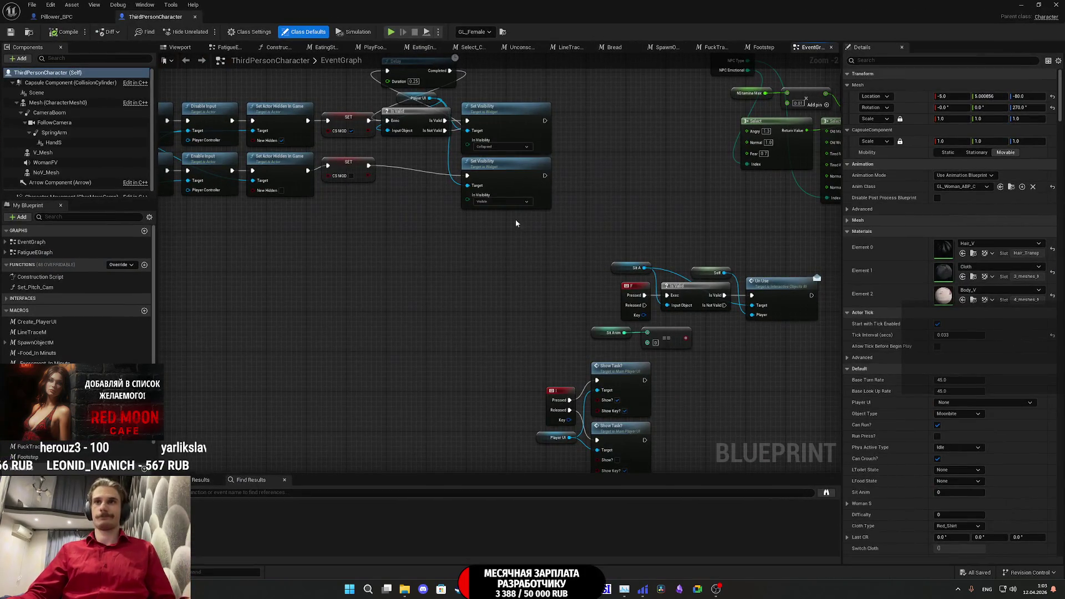
pyautogui.scroll(-6, 78, 311)
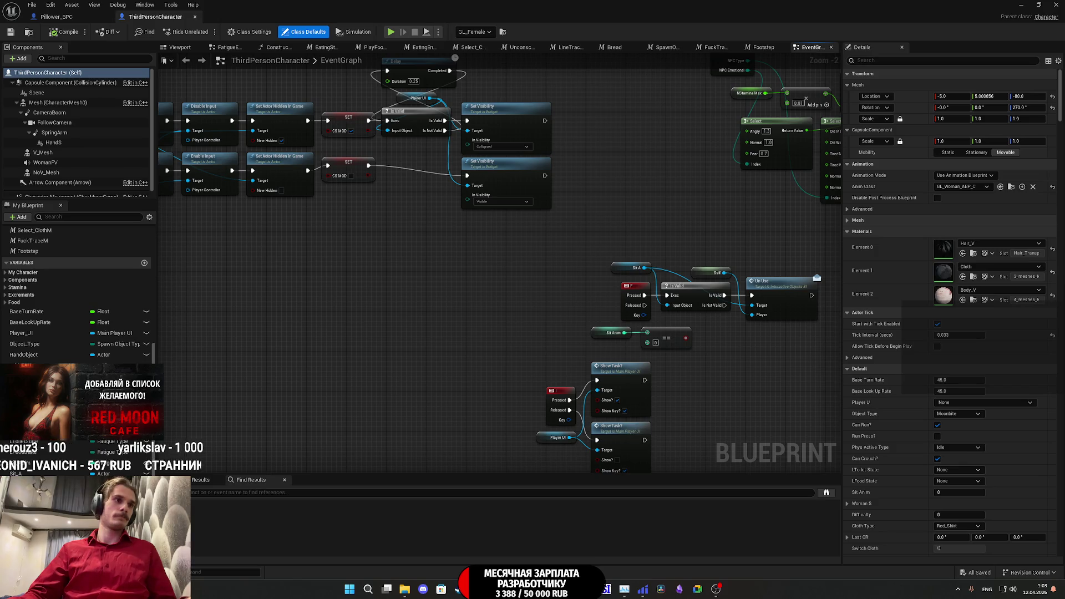
pyautogui.click(27, 389)
pyautogui.click(64, 17)
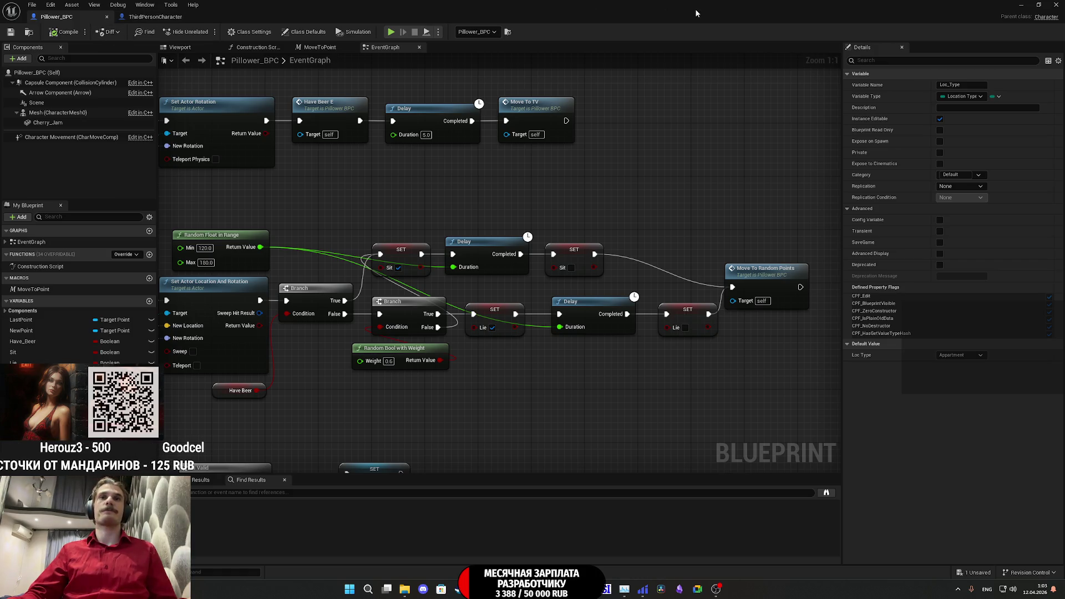
# - Pan and zoom across the Pillower_BPC event graph, including the BeginPlay and Move To nodes
pyautogui.scroll(-5, 661, 144)
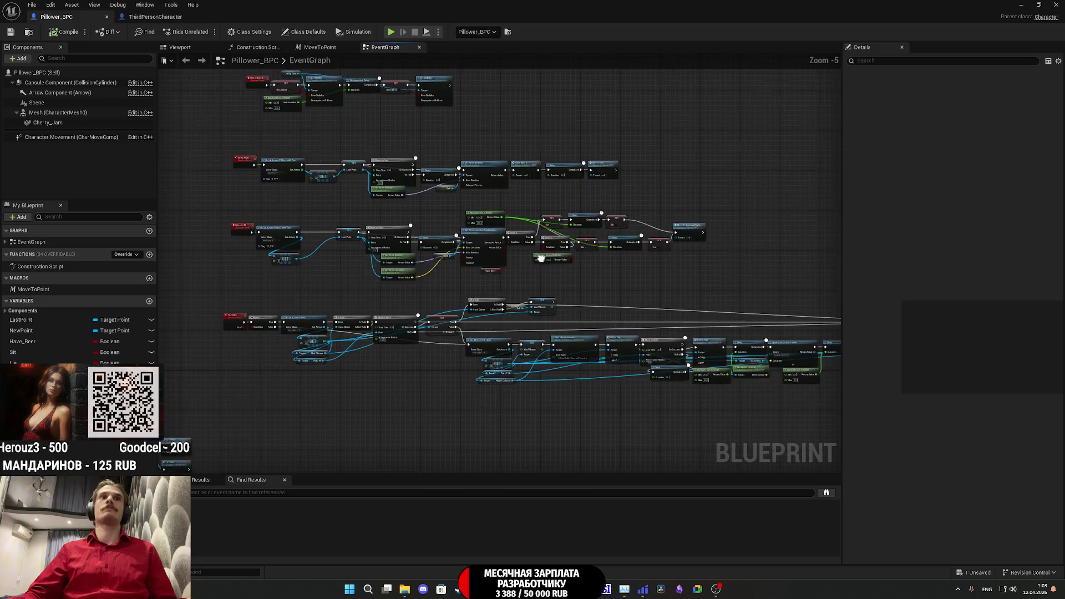
pyautogui.moveTo(532, 162)
pyautogui.mouseDown()
pyautogui.moveTo(405, 247)
pyautogui.moveTo(424, 214)
pyautogui.moveTo(336, 210)
pyautogui.moveTo(414, 263)
pyautogui.mouseUp()
pyautogui.scroll(4, 430, 329)
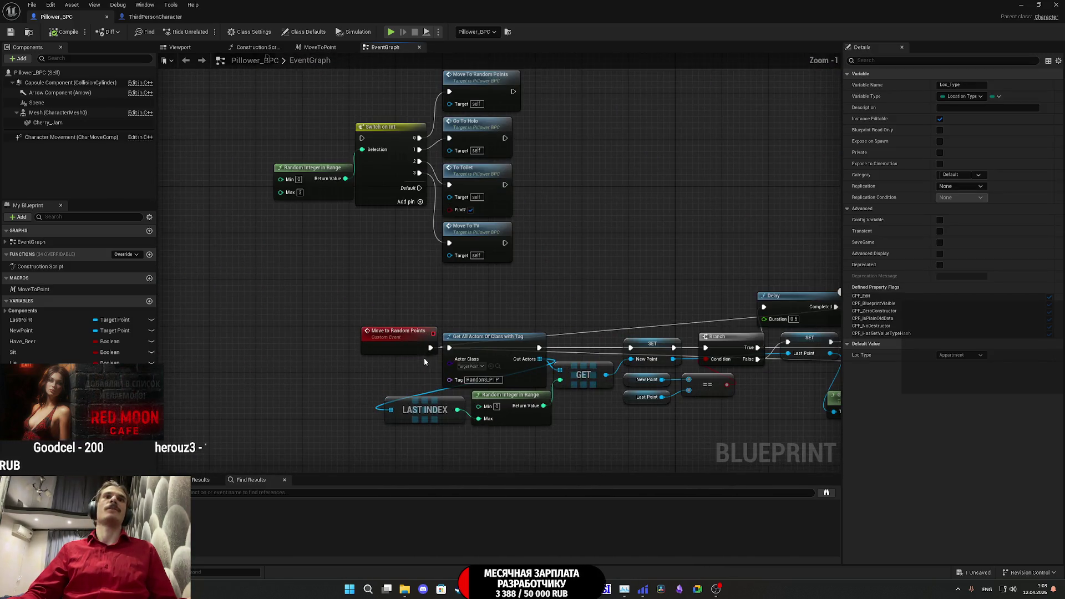
pyautogui.scroll(-4, 476, 315)
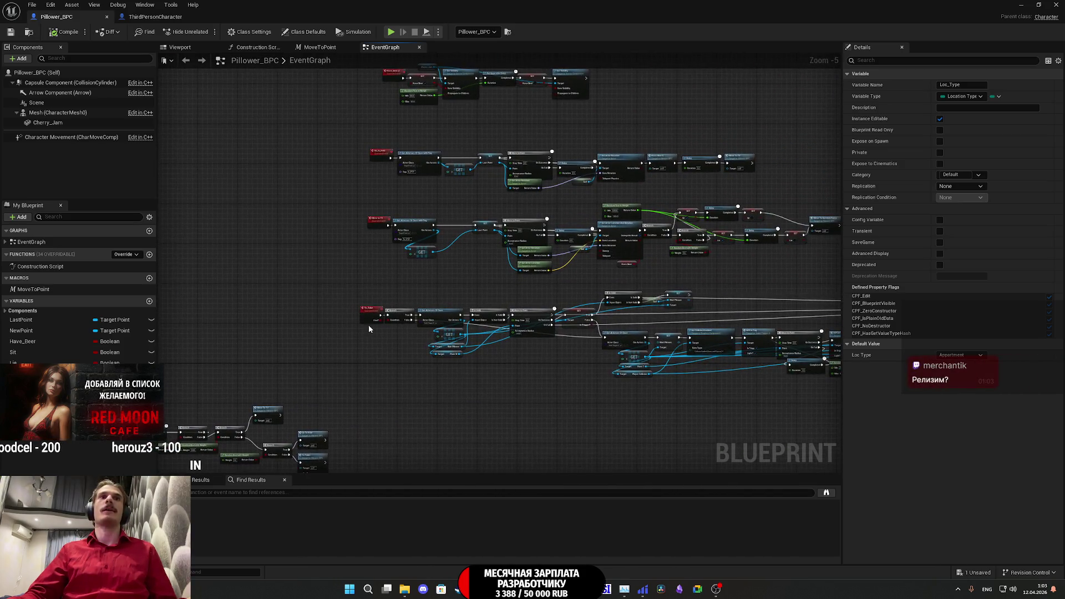
pyautogui.moveTo(434, 287)
pyautogui.mouseDown()
pyautogui.moveTo(304, 347)
pyautogui.moveTo(343, 231)
pyautogui.mouseUp()
pyautogui.scroll(-5, 343, 231)
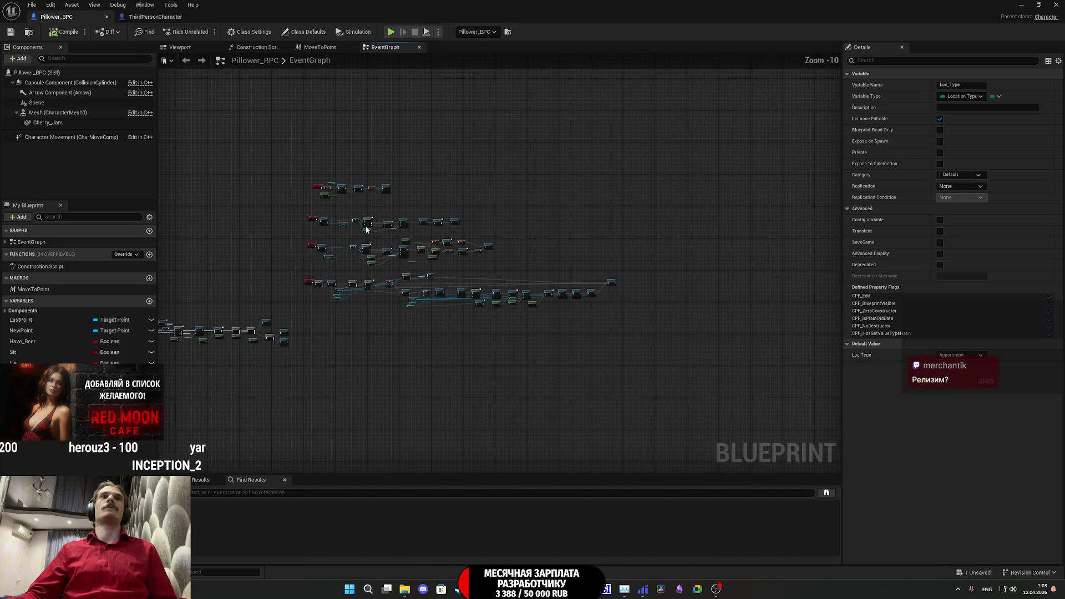
pyautogui.moveTo(360, 309); pyautogui.dragTo(388, 318)
pyautogui.scroll(8, 388, 318)
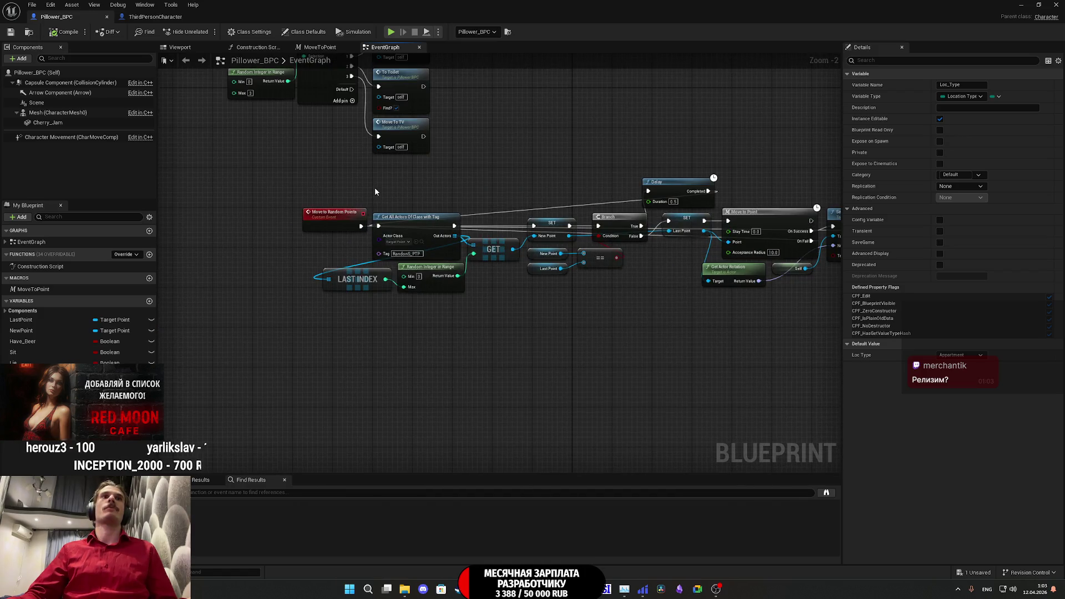
pyautogui.moveTo(375, 188); pyautogui.dragTo(510, 405)
pyautogui.moveTo(551, 279); pyautogui.dragTo(261, 328)
pyautogui.scroll(-5, 625, 333)
pyautogui.moveTo(626, 333); pyautogui.dragTo(434, 383)
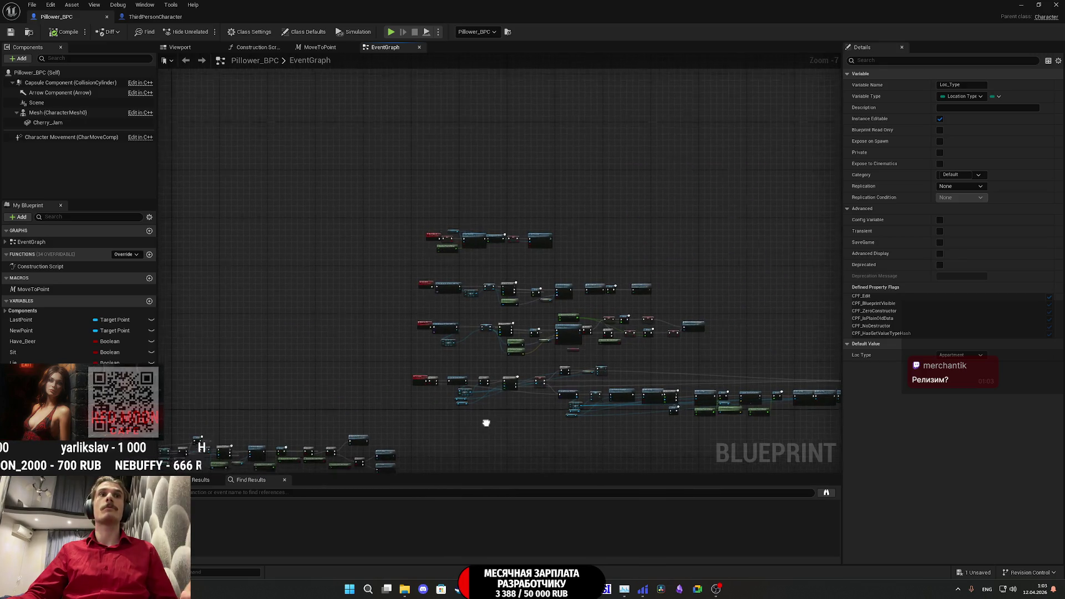
pyautogui.moveTo(484, 423); pyautogui.dragTo(598, 287)
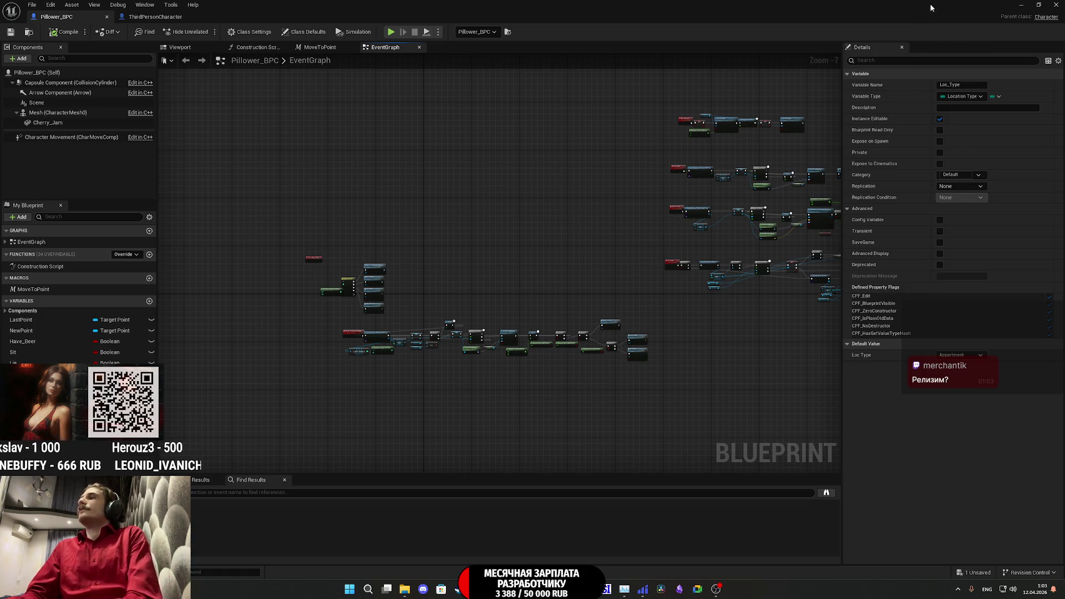
# - Inspect the Mesh component's Pillower_ABP animation class, then open Pillower_ABP from the level editor
pyautogui.click(46, 112)
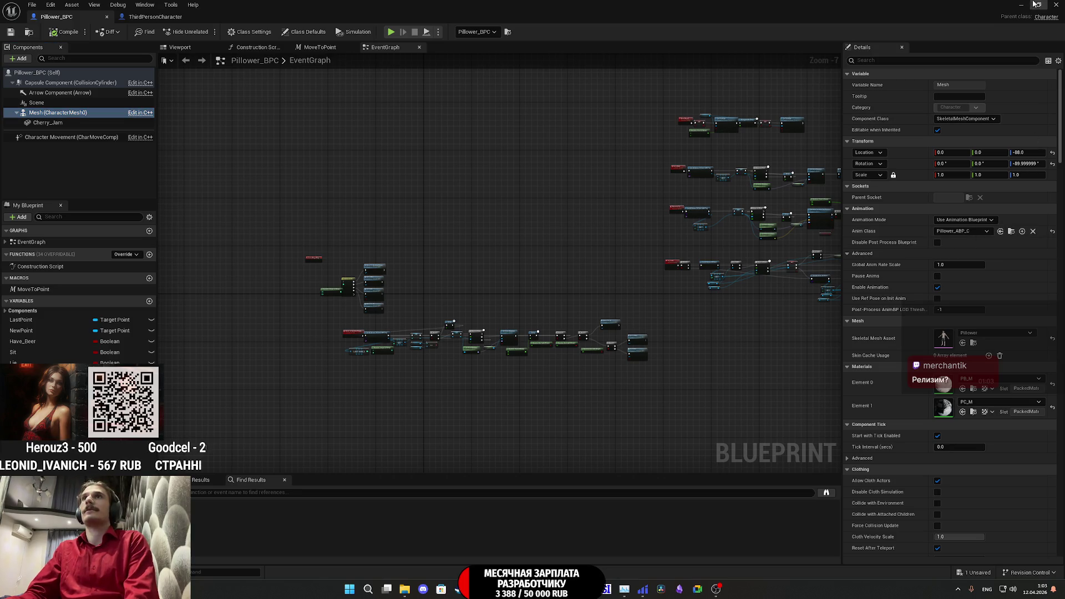
pyautogui.click(1035, 4)
pyautogui.doubleClick(626, 454)
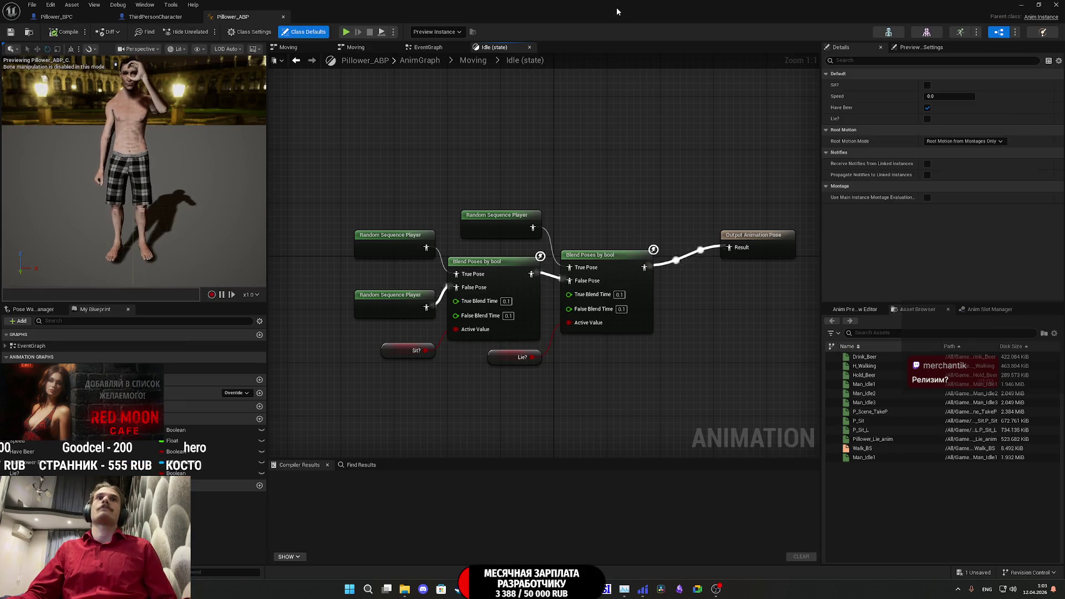
# - In Pillower_ABP's EventGraph, move the As Pillower BPC and Target/Scene nodes to the left
pyautogui.click(428, 47)
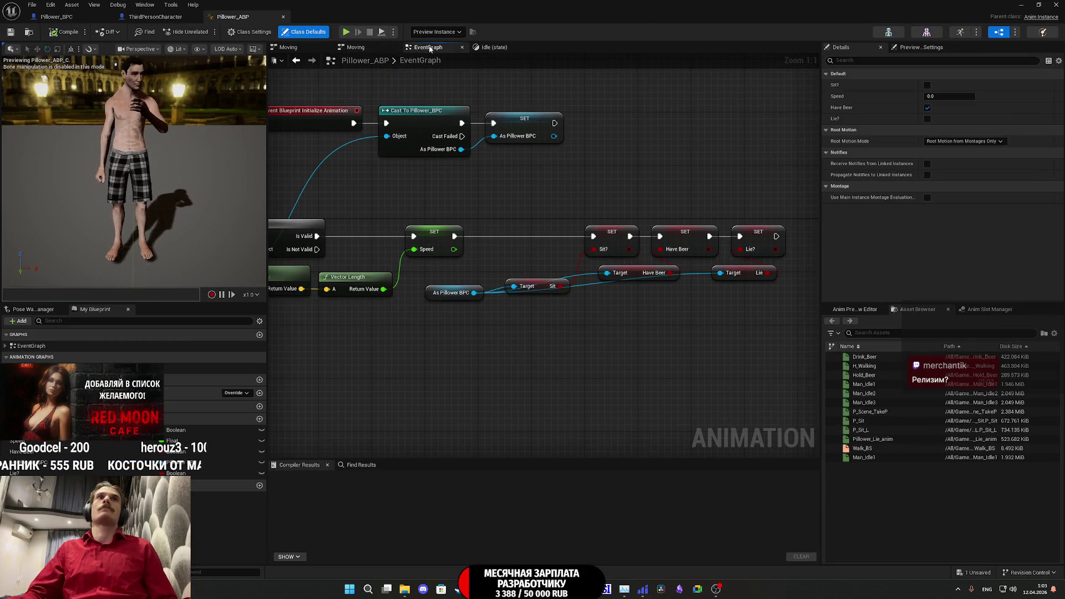
pyautogui.scroll(-5, 641, 248)
pyautogui.scroll(8, 584, 320)
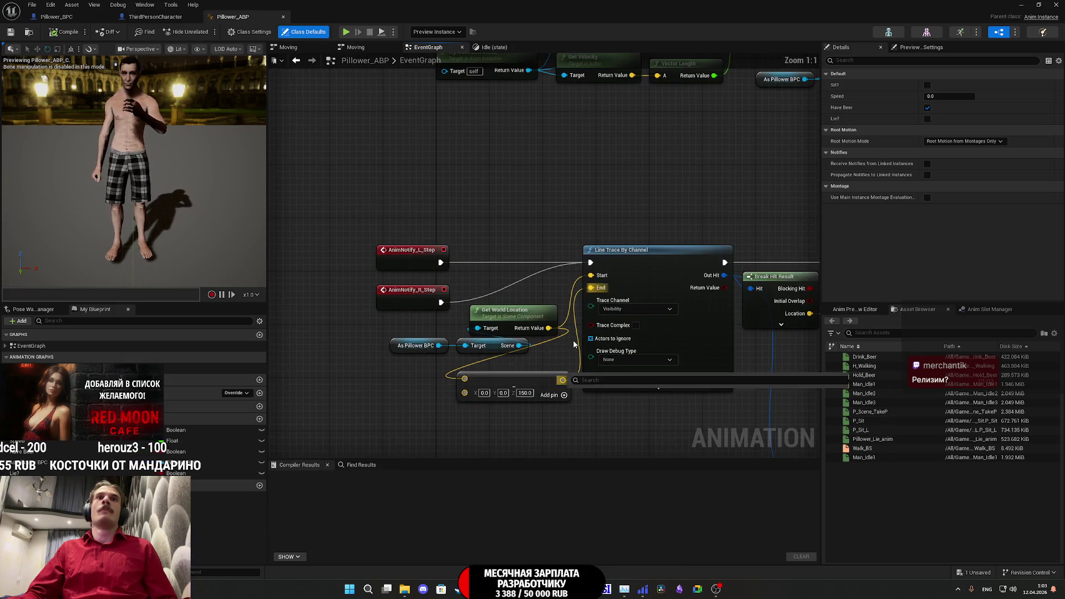
pyautogui.moveTo(629, 161)
pyautogui.mouseDown()
pyautogui.moveTo(673, 159)
pyautogui.moveTo(587, 159)
pyautogui.mouseUp()
pyautogui.moveTo(504, 149)
pyautogui.mouseDown()
pyautogui.moveTo(626, 147)
pyautogui.moveTo(663, 102)
pyautogui.moveTo(691, 101)
pyautogui.mouseUp()
pyautogui.moveTo(425, 271); pyautogui.dragTo(360, 265)
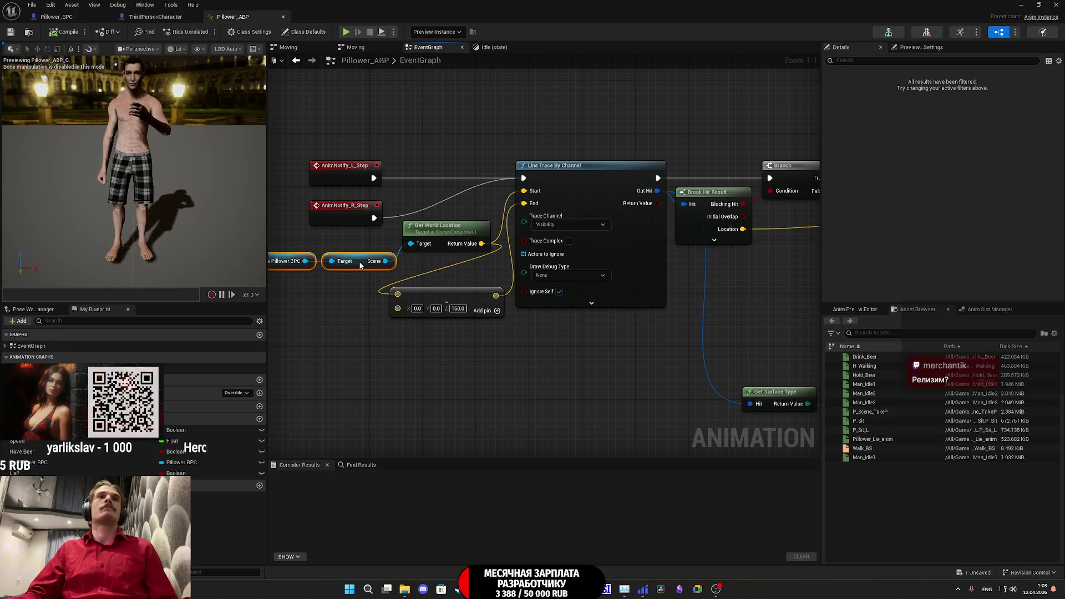
pyautogui.scroll(-5, 360, 240)
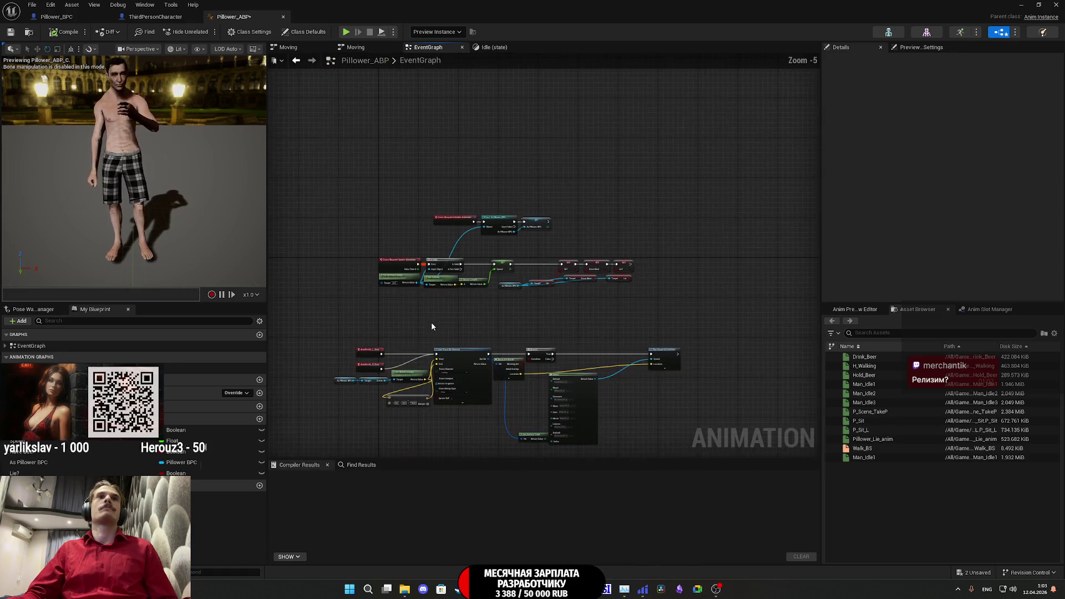
pyautogui.scroll(3, 471, 263)
pyautogui.moveTo(485, 316)
pyautogui.mouseDown()
pyautogui.moveTo(526, 241)
pyautogui.moveTo(602, 208)
pyautogui.mouseUp()
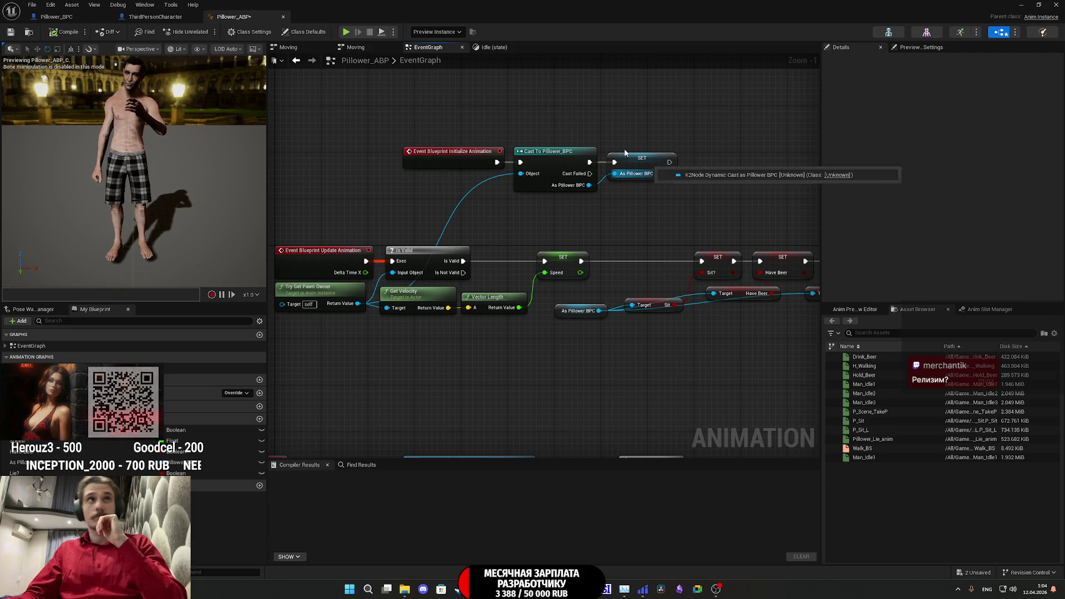
# - Save, then add Get Player Character feeding a Cast To ThirdPersonCharacter after the SET node
pyautogui.click(11, 31)
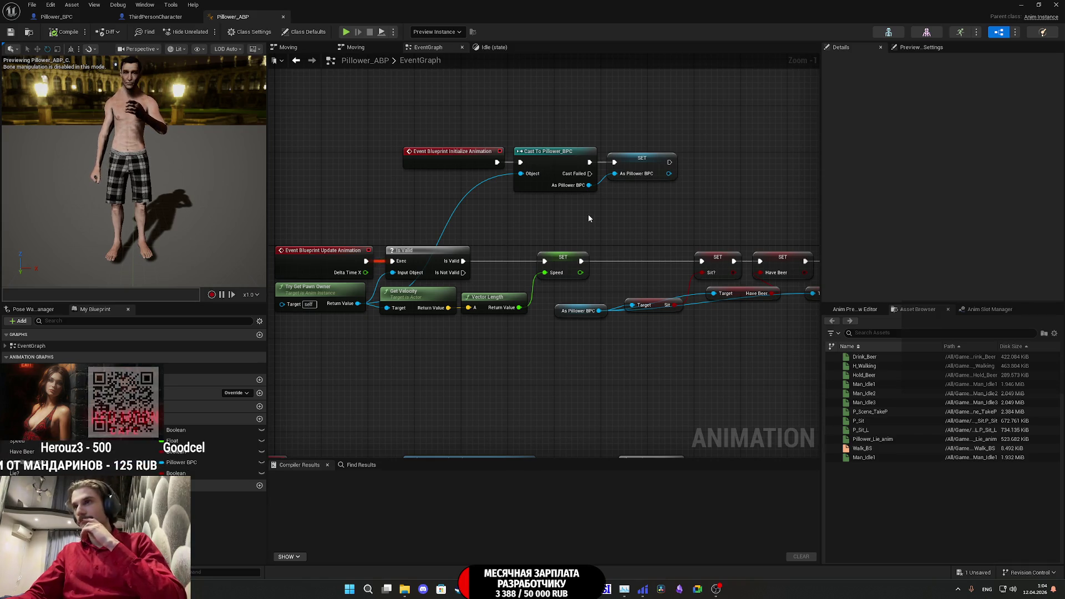
pyautogui.moveTo(589, 220); pyautogui.dragTo(499, 238)
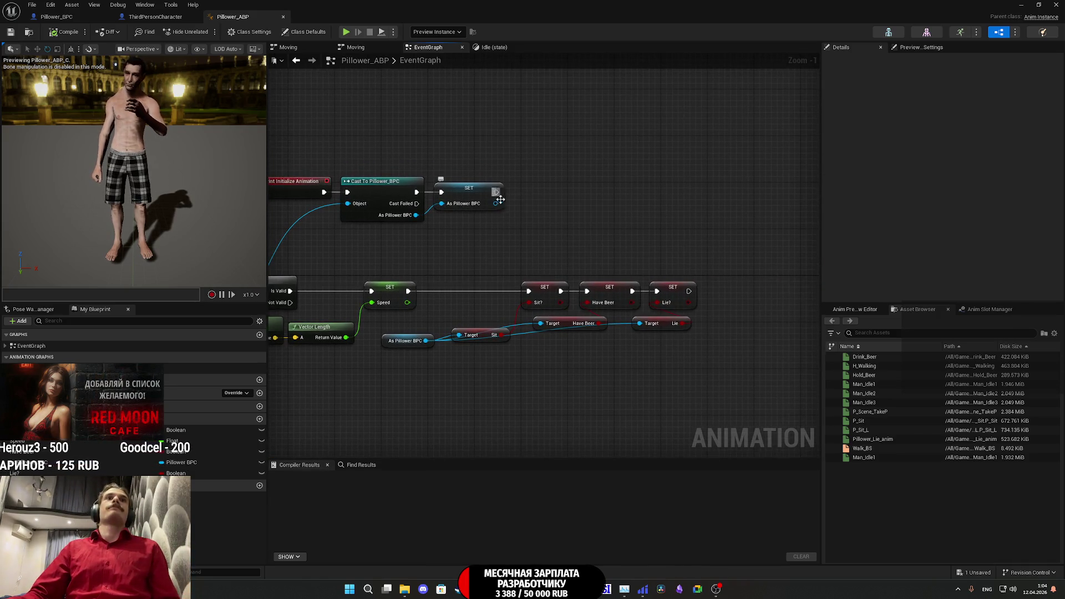
pyautogui.rightClick(489, 236)
pyautogui.write('get')
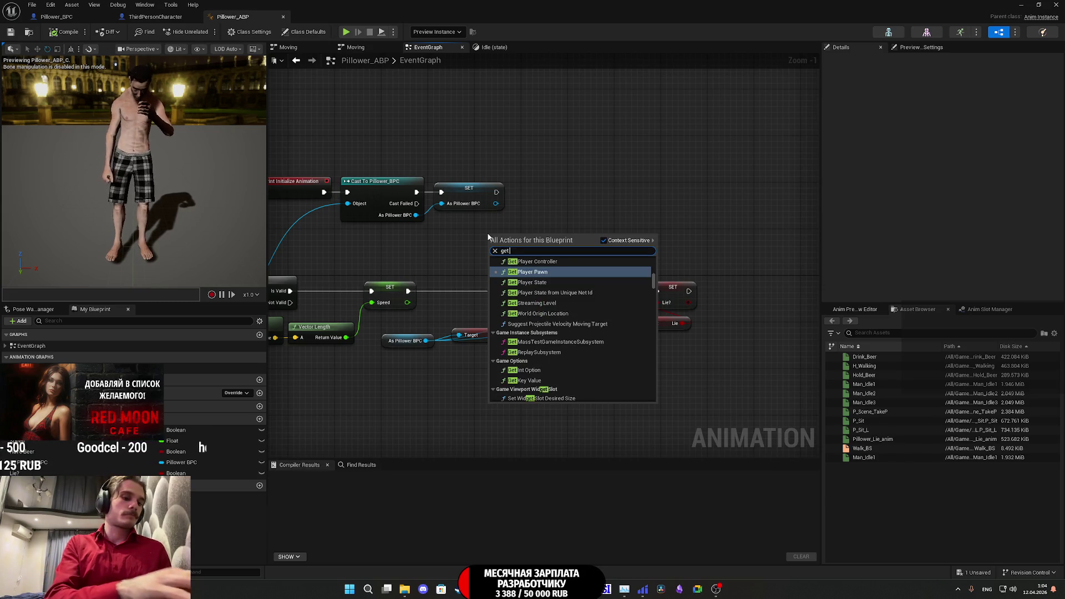
pyautogui.write(' player')
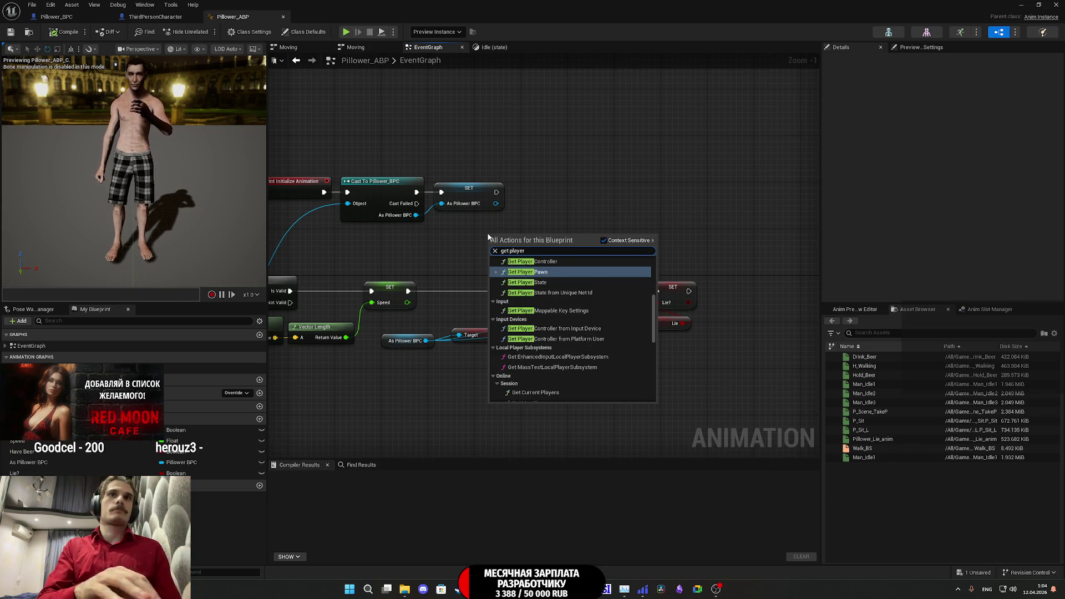
pyautogui.scroll(2, 559, 296)
pyautogui.click(561, 295)
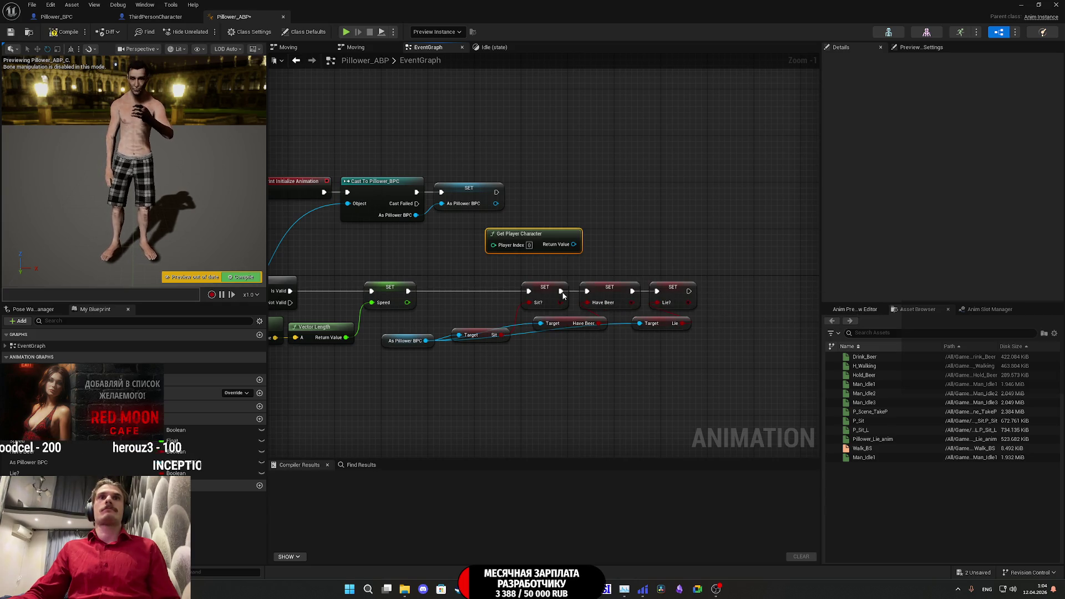
pyautogui.moveTo(616, 229); pyautogui.dragTo(620, 225)
pyautogui.write('cast third')
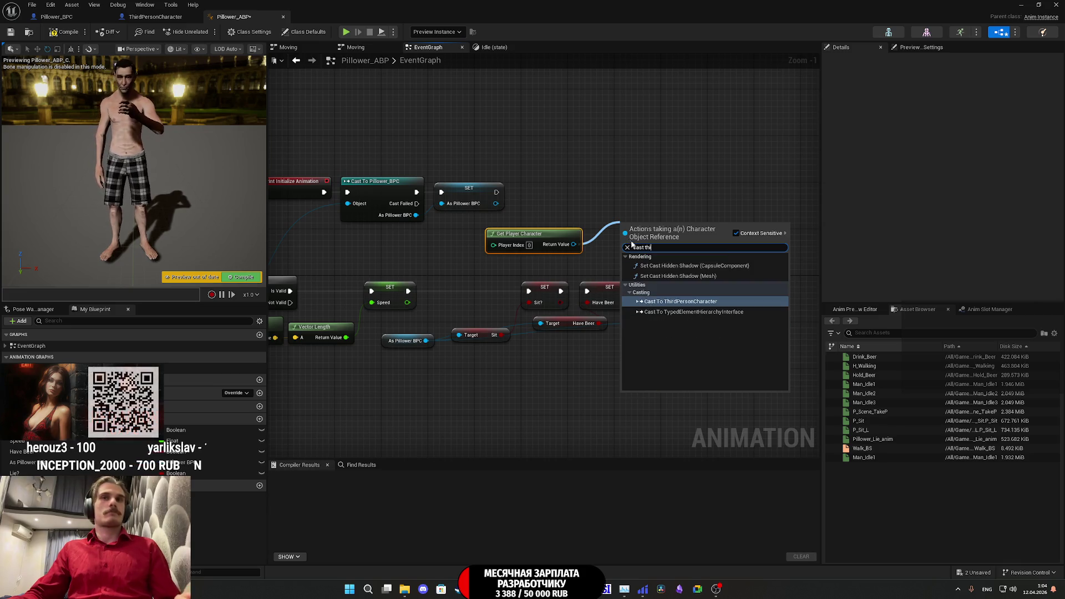
pyautogui.click(694, 304)
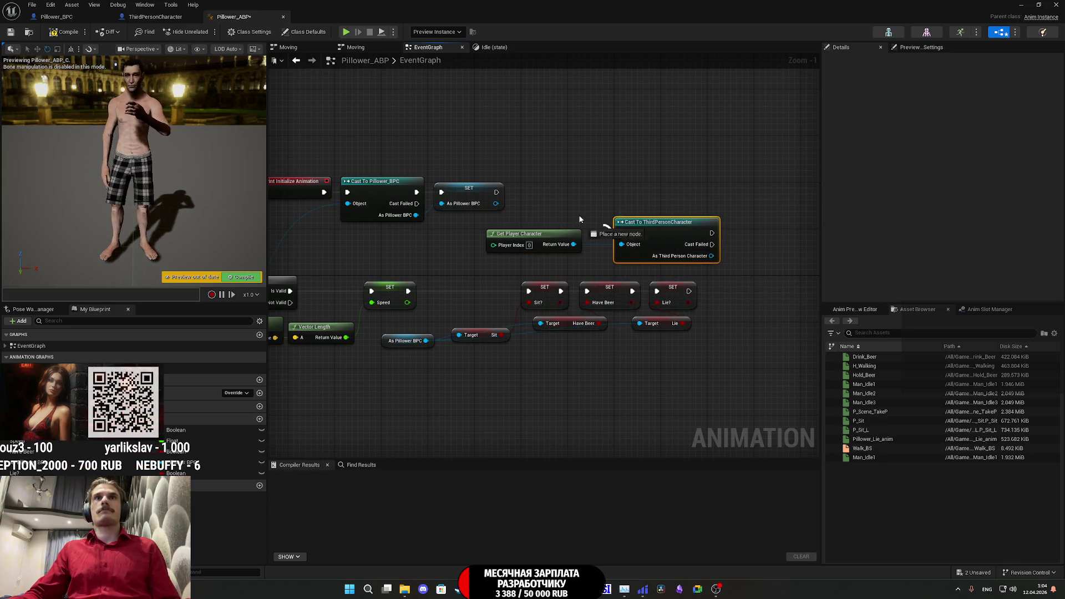
pyautogui.moveTo(663, 244)
pyautogui.mouseDown()
pyautogui.moveTo(642, 207)
pyautogui.moveTo(587, 190)
pyautogui.mouseUp()
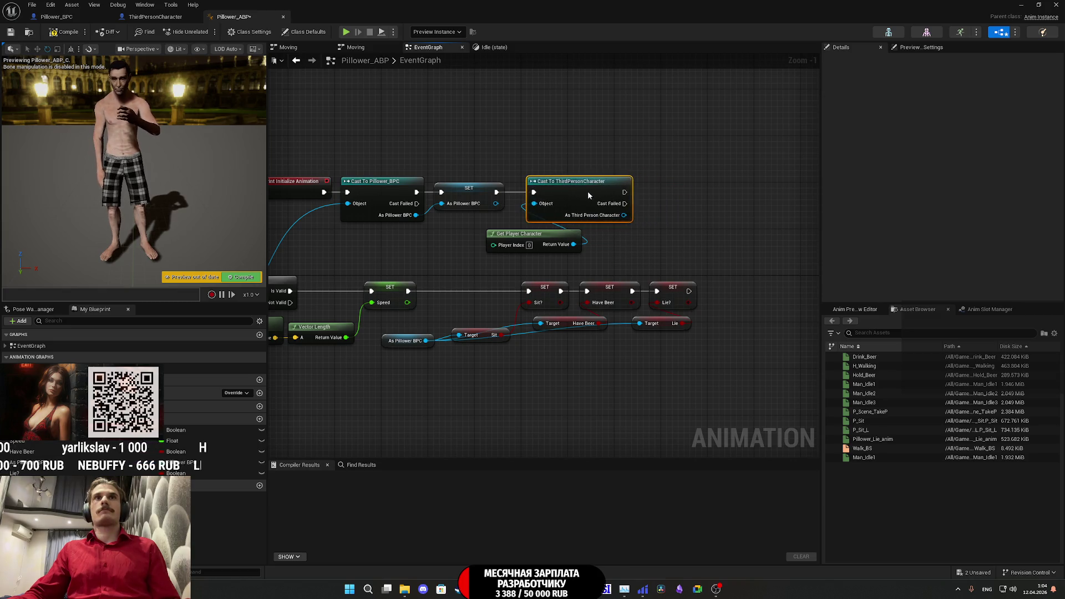
pyautogui.moveTo(492, 237); pyautogui.dragTo(435, 237)
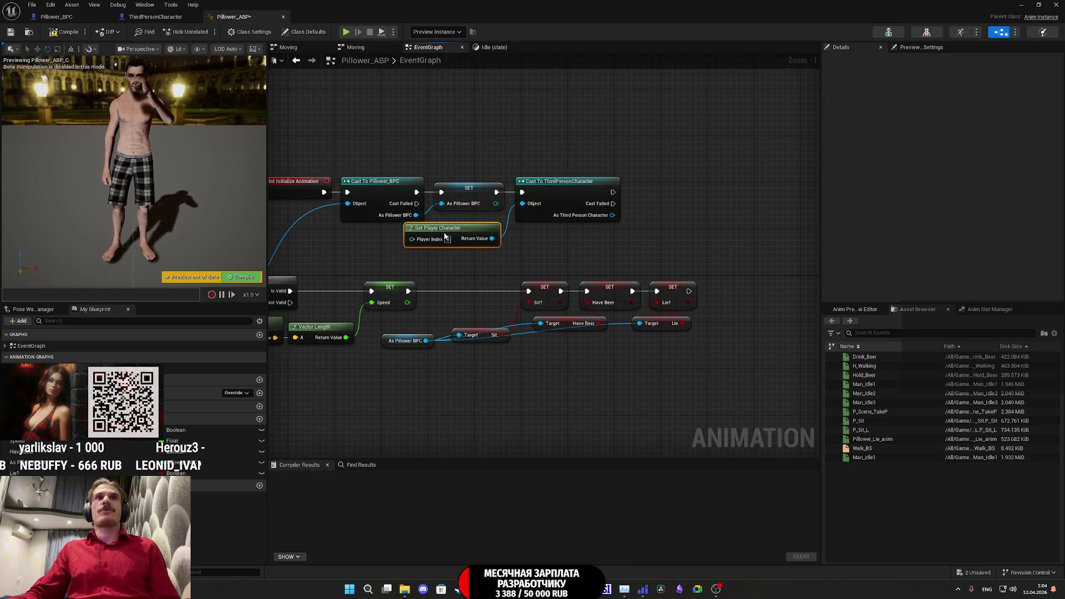
# - Promote the cast result to an As Third Person Character variable
pyautogui.moveTo(612, 215)
pyautogui.mouseDown()
pyautogui.moveTo(651, 218)
pyautogui.moveTo(668, 191)
pyautogui.mouseUp()
pyautogui.click(697, 250)
pyautogui.click(694, 229)
pyautogui.moveTo(694, 229)
pyautogui.mouseDown()
pyautogui.moveTo(589, 221)
pyautogui.moveTo(645, 209)
pyautogui.mouseUp()
# - Add an Is Valid check with a Delay on Is Not Valid, and compile
pyautogui.click(567, 181)
pyautogui.click(605, 206)
pyautogui.write('is va')
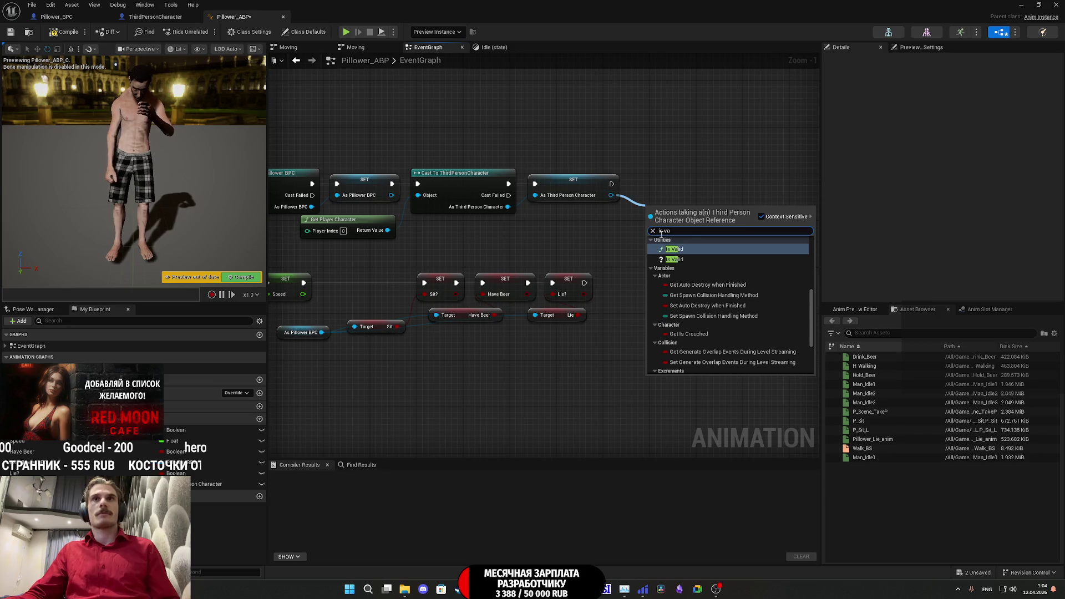
pyautogui.click(675, 260)
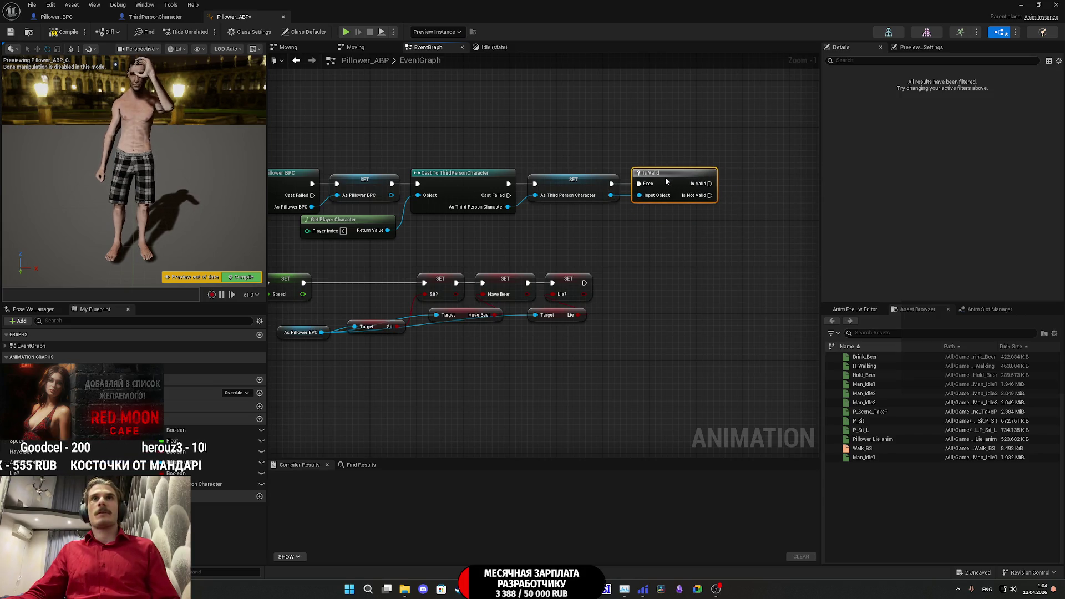
pyautogui.moveTo(456, 159)
pyautogui.mouseDown()
pyautogui.moveTo(784, 182)
pyautogui.moveTo(749, 162)
pyautogui.mouseUp()
pyautogui.write('dela')
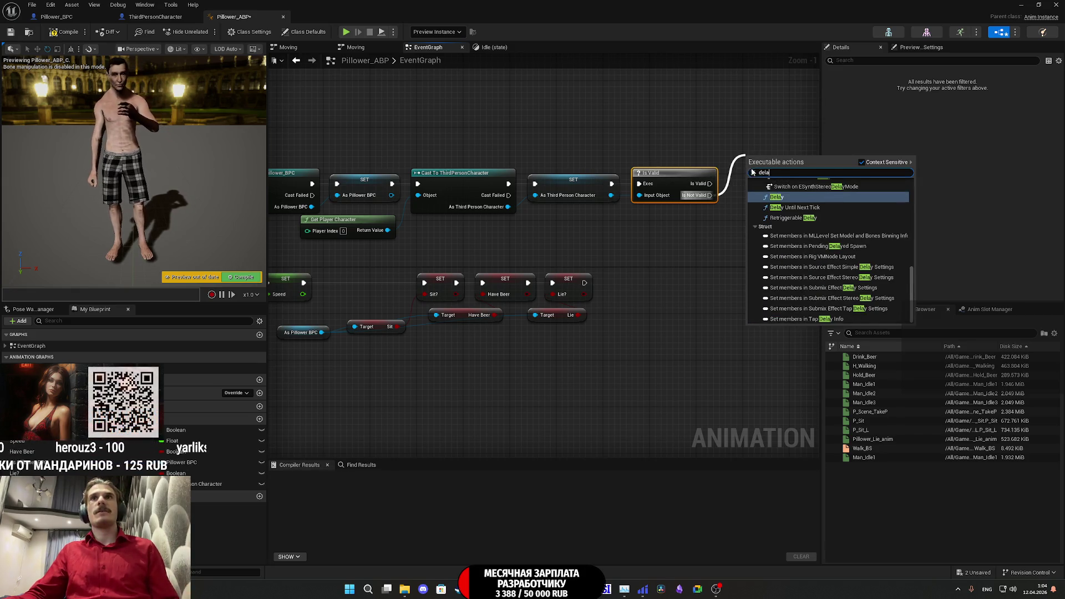
pyautogui.click(777, 197)
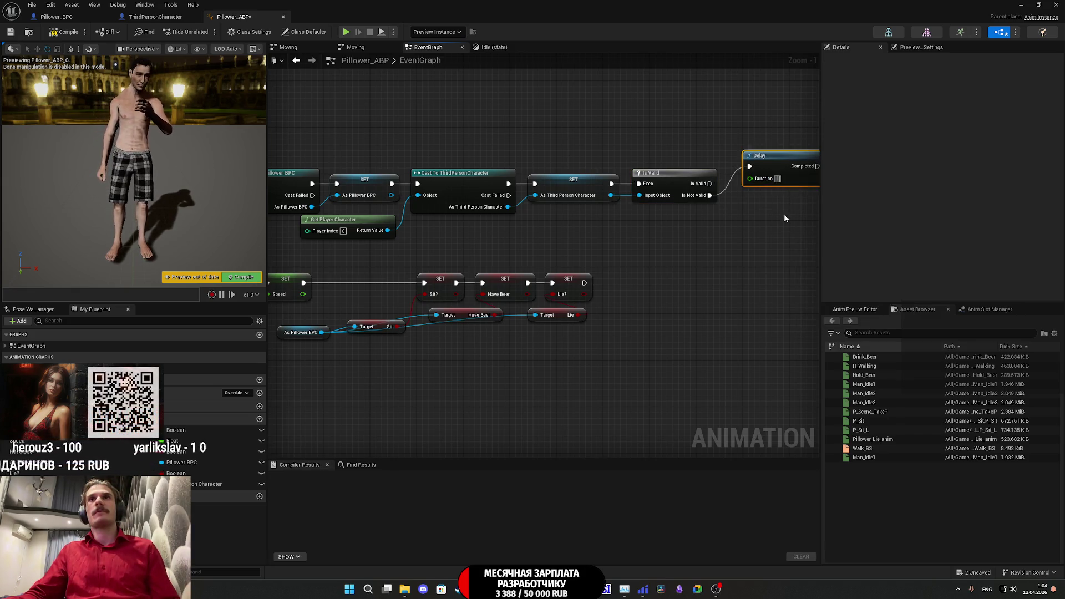
pyautogui.moveTo(775, 161)
pyautogui.mouseDown()
pyautogui.moveTo(757, 178)
pyautogui.moveTo(513, 147)
pyautogui.moveTo(434, 185)
pyautogui.mouseUp()
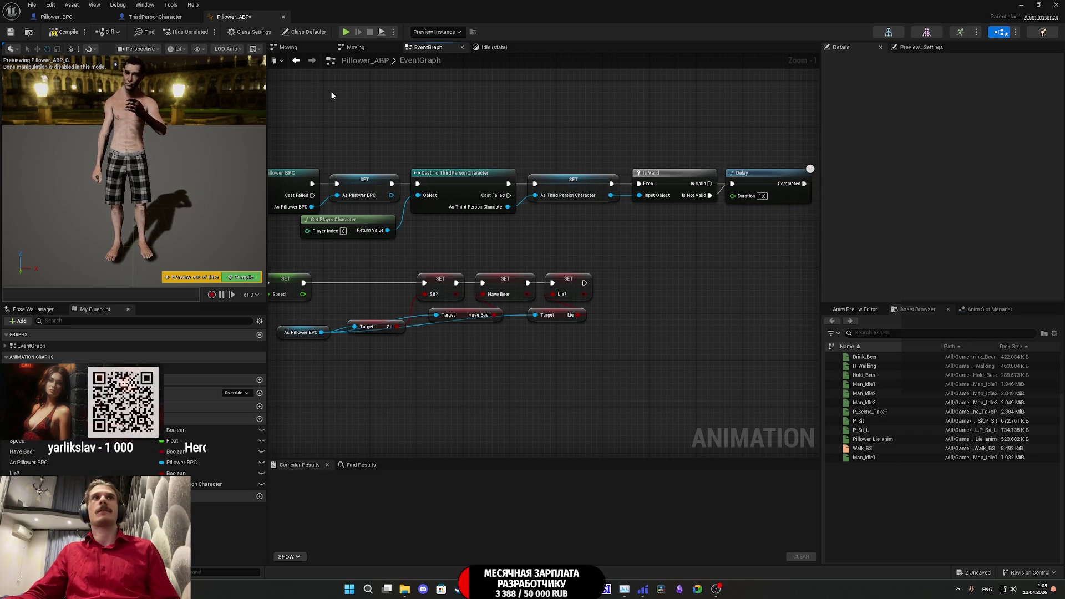
pyautogui.click(60, 35)
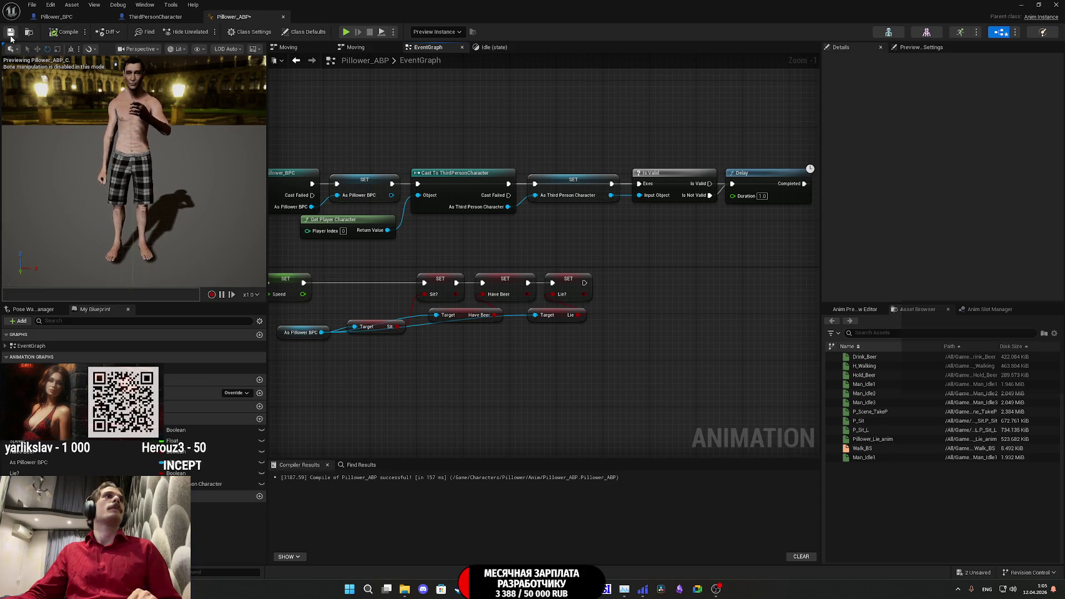
# - Reveal the footstep sound node's advanced inputs and add a getter for the stored third person character
pyautogui.moveTo(468, 156)
pyautogui.mouseDown()
pyautogui.moveTo(569, 119)
pyautogui.moveTo(550, 67)
pyautogui.mouseUp()
pyautogui.moveTo(621, 149)
pyautogui.mouseDown()
pyautogui.moveTo(542, 104)
pyautogui.moveTo(559, 110)
pyautogui.mouseUp()
pyautogui.moveTo(133, 484)
pyautogui.mouseDown()
pyautogui.moveTo(297, 311)
pyautogui.moveTo(296, 321)
pyautogui.mouseUp()
pyautogui.moveTo(476, 360)
pyautogui.mouseDown()
pyautogui.moveTo(303, 314)
pyautogui.moveTo(431, 334)
pyautogui.moveTo(864, 359)
pyautogui.moveTo(547, 311)
pyautogui.moveTo(550, 288)
pyautogui.moveTo(454, 255)
pyautogui.moveTo(542, 336)
pyautogui.moveTo(559, 281)
pyautogui.mouseUp()
pyautogui.click(636, 162)
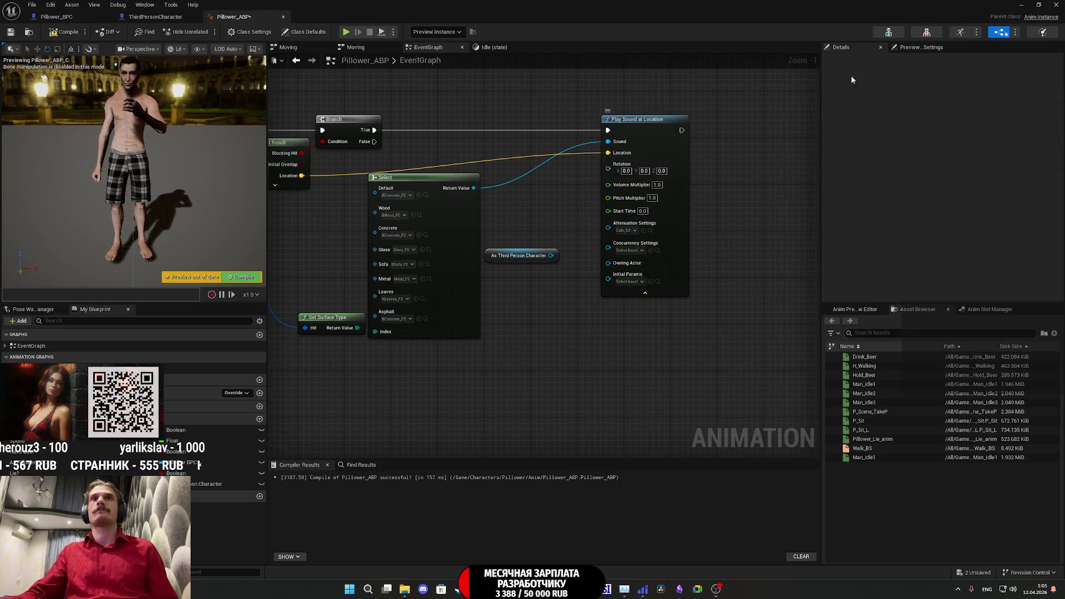
# - Feed the sound's Attenuation Settings from a new Select node with a boolean index
pyautogui.click(1041, 5)
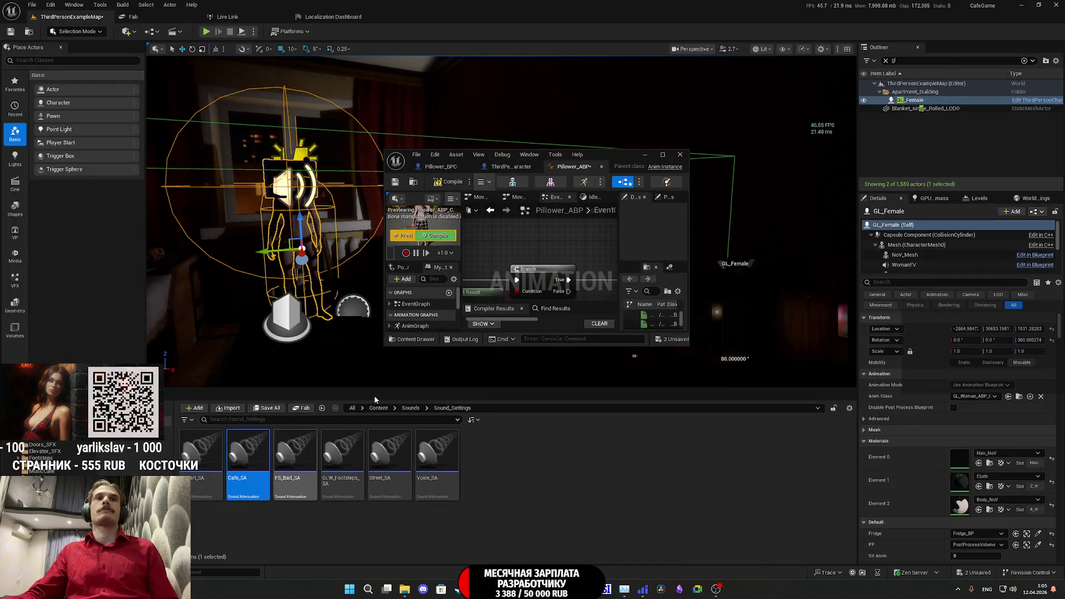
pyautogui.doubleClick(624, 153)
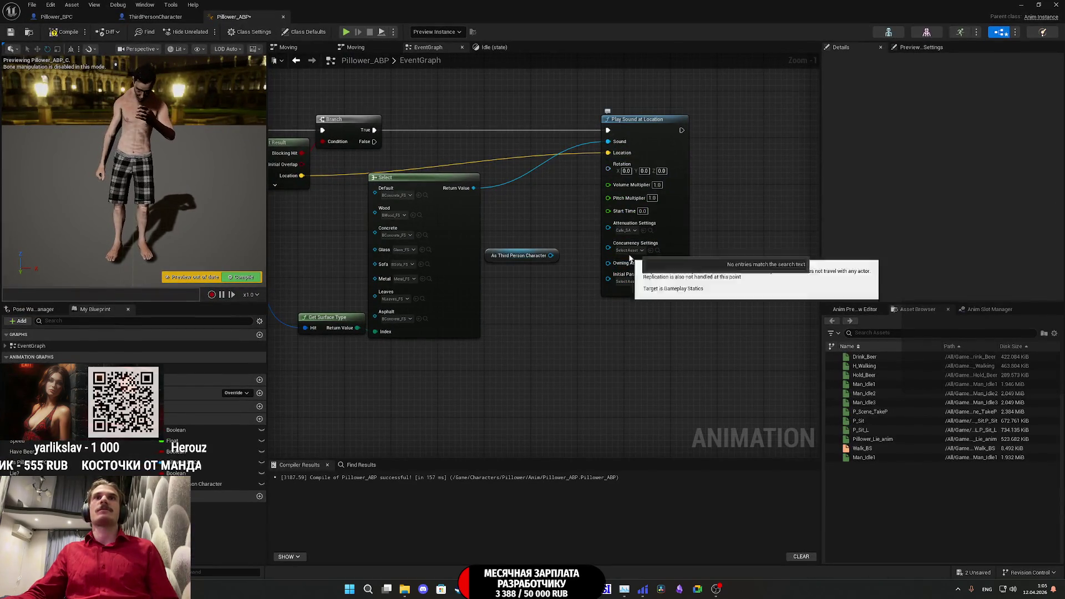
pyautogui.moveTo(614, 230); pyautogui.dragTo(594, 331)
pyautogui.write('se')
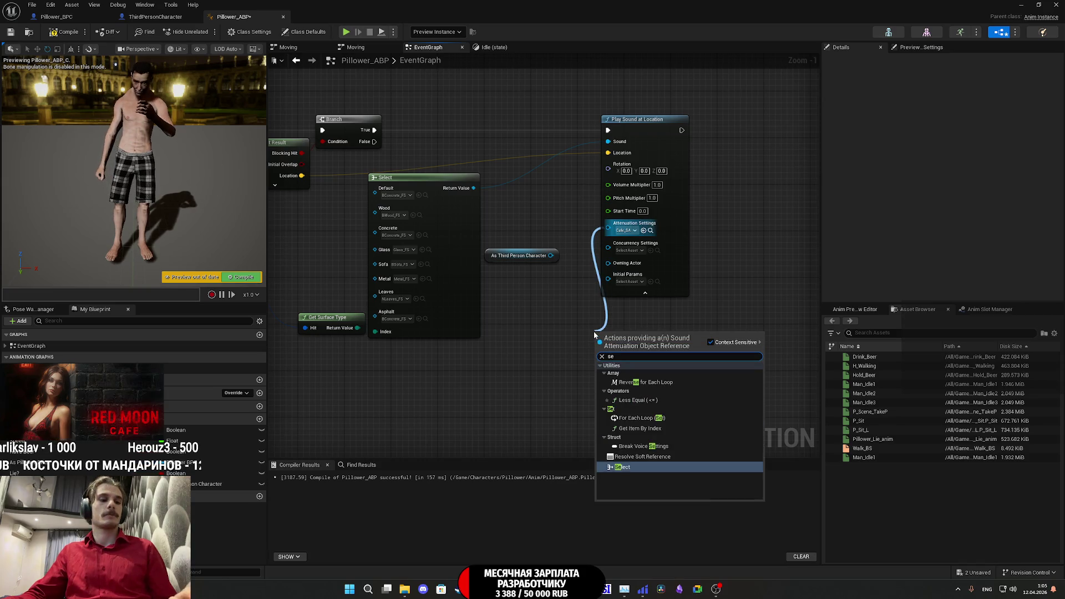
pyautogui.click(624, 467)
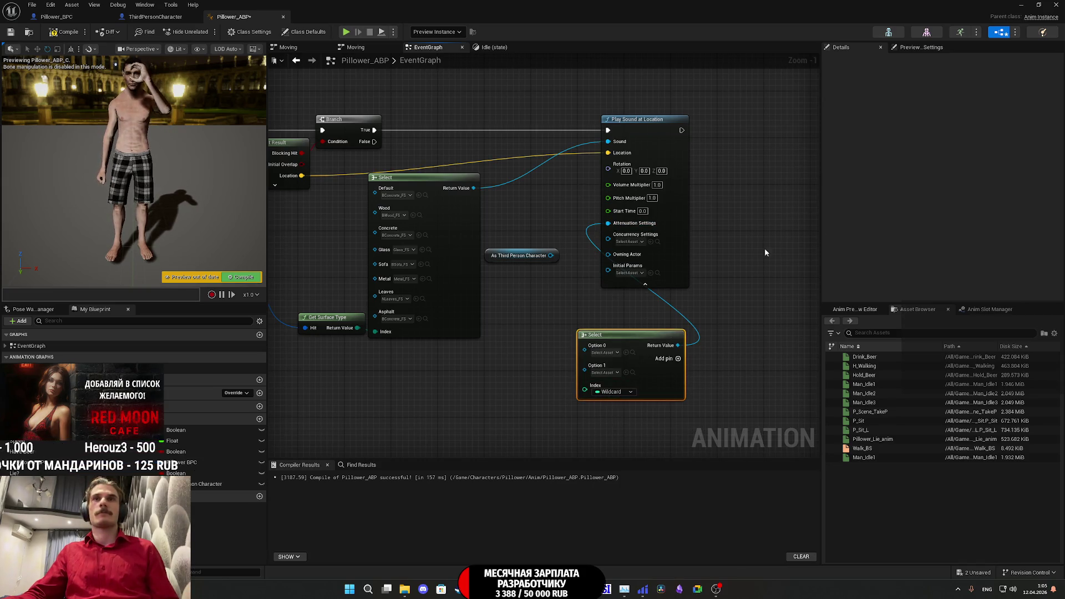
pyautogui.click(610, 393)
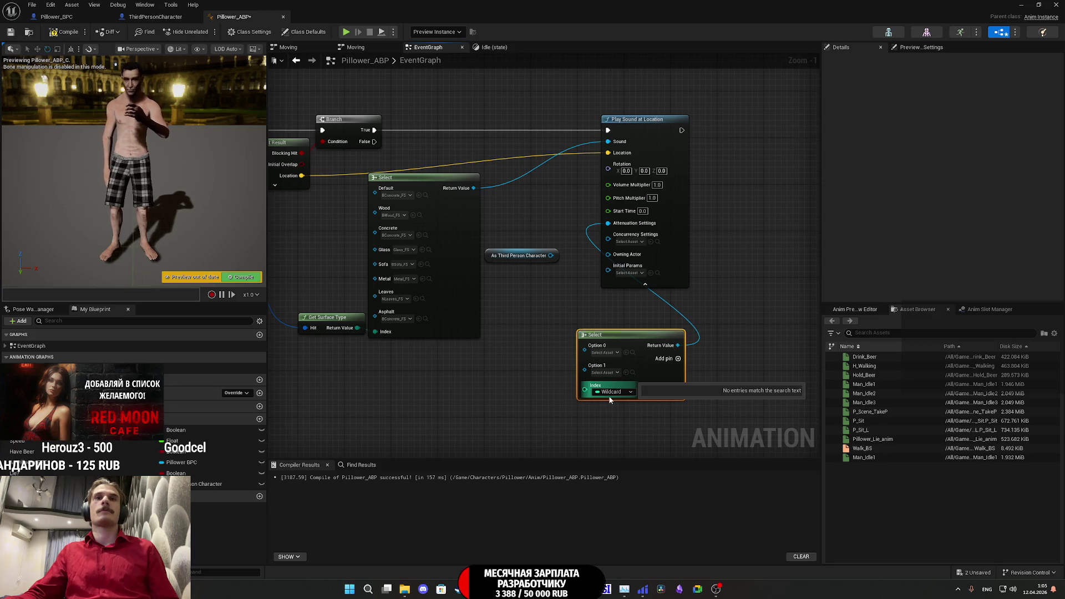
pyautogui.click(610, 415)
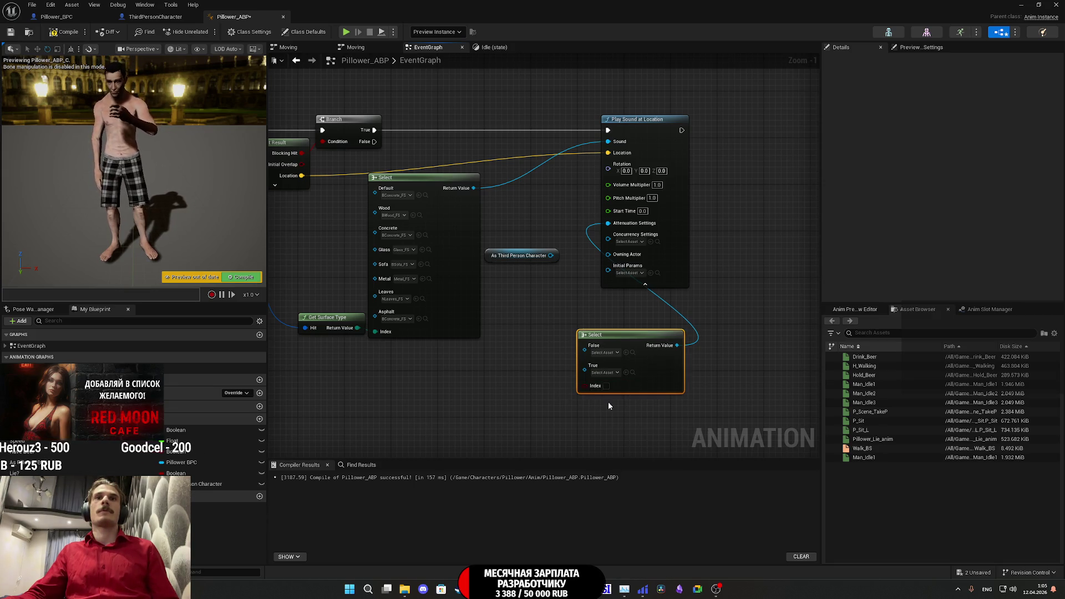
# - Get the Loc Type of both the third person character and the Pillower BPC
pyautogui.moveTo(497, 261)
pyautogui.mouseDown()
pyautogui.moveTo(383, 430)
pyautogui.moveTo(465, 419)
pyautogui.mouseUp()
pyautogui.write('loc')
pyautogui.scroll(-5, 627, 344)
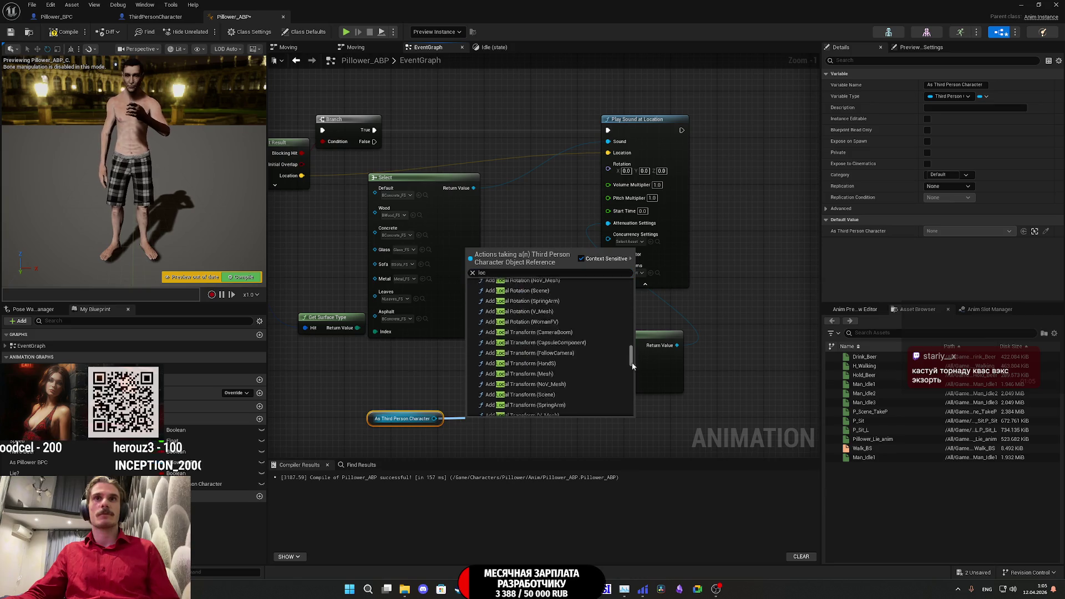
pyautogui.click(524, 411)
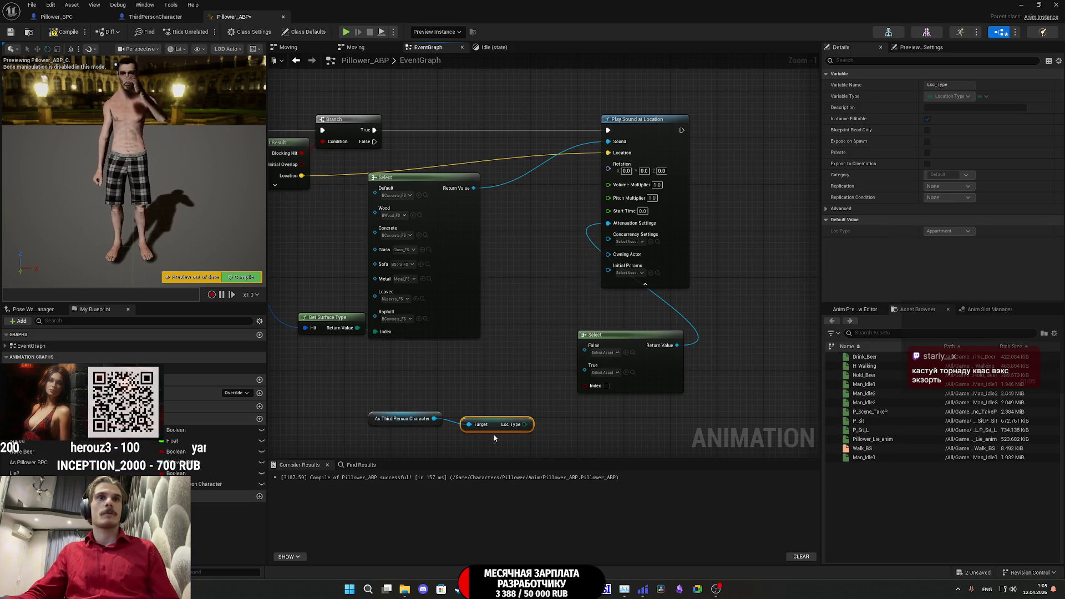
pyautogui.moveTo(491, 420); pyautogui.dragTo(480, 415)
pyautogui.moveTo(198, 434)
pyautogui.mouseDown()
pyautogui.moveTo(371, 386)
pyautogui.moveTo(448, 388)
pyautogui.mouseUp()
pyautogui.write('loc')
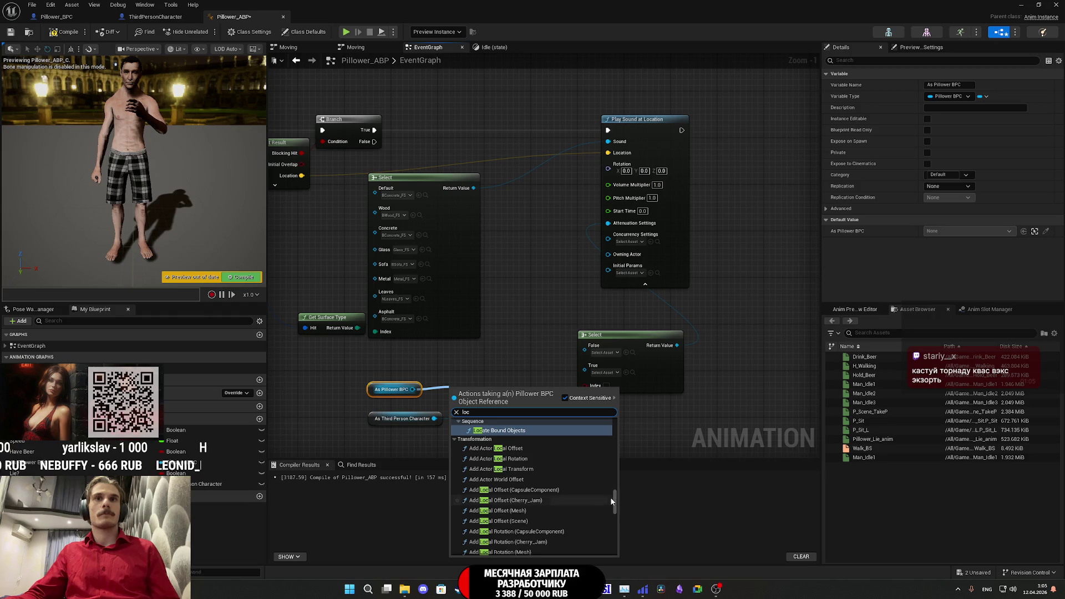
pyautogui.scroll(-5, 610, 497)
pyautogui.click(506, 541)
# - Compare the two Loc Types with == and drive the Select index with the result
pyautogui.moveTo(506, 390); pyautogui.dragTo(555, 410)
pyautogui.write('=')
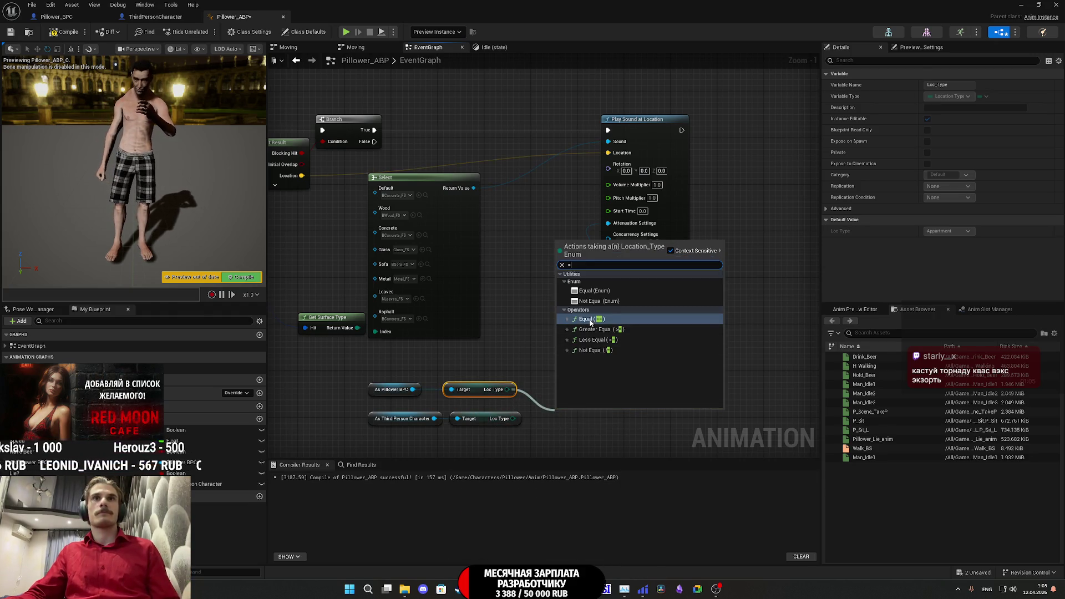
pyautogui.click(593, 291)
pyautogui.moveTo(518, 418); pyautogui.dragTo(509, 423)
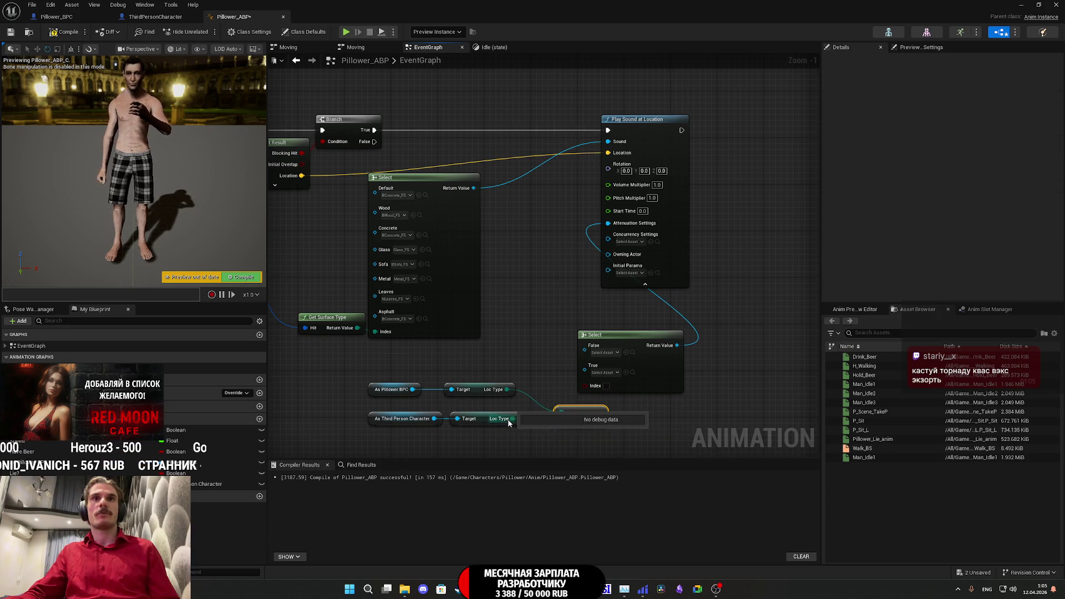
pyautogui.click(652, 438)
pyautogui.moveTo(602, 417)
pyautogui.mouseDown()
pyautogui.moveTo(585, 378)
pyautogui.moveTo(550, 405)
pyautogui.moveTo(367, 415)
pyautogui.mouseUp()
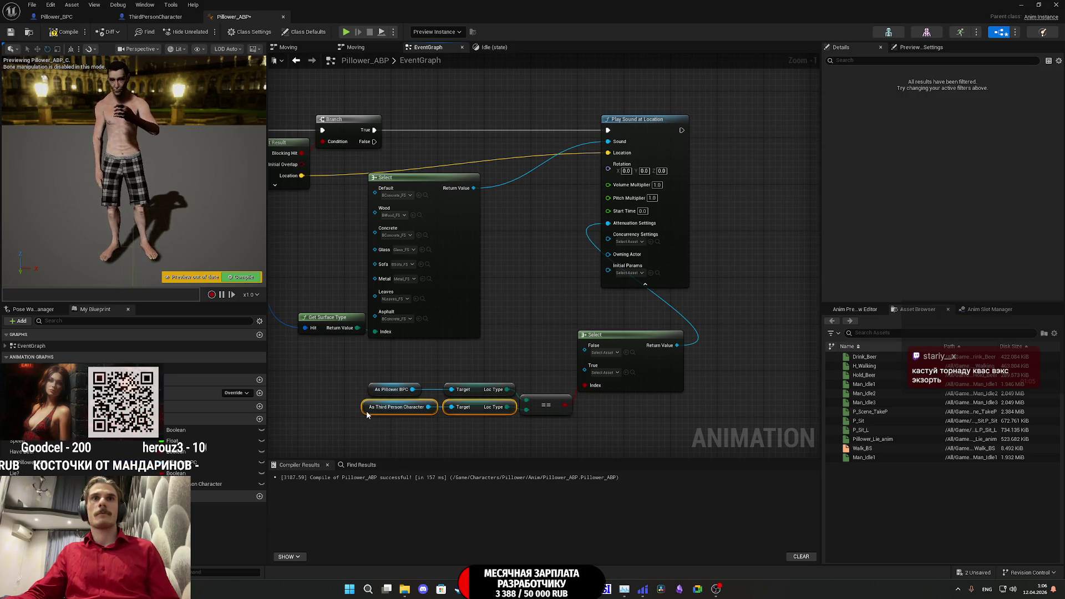
pyautogui.click(503, 356)
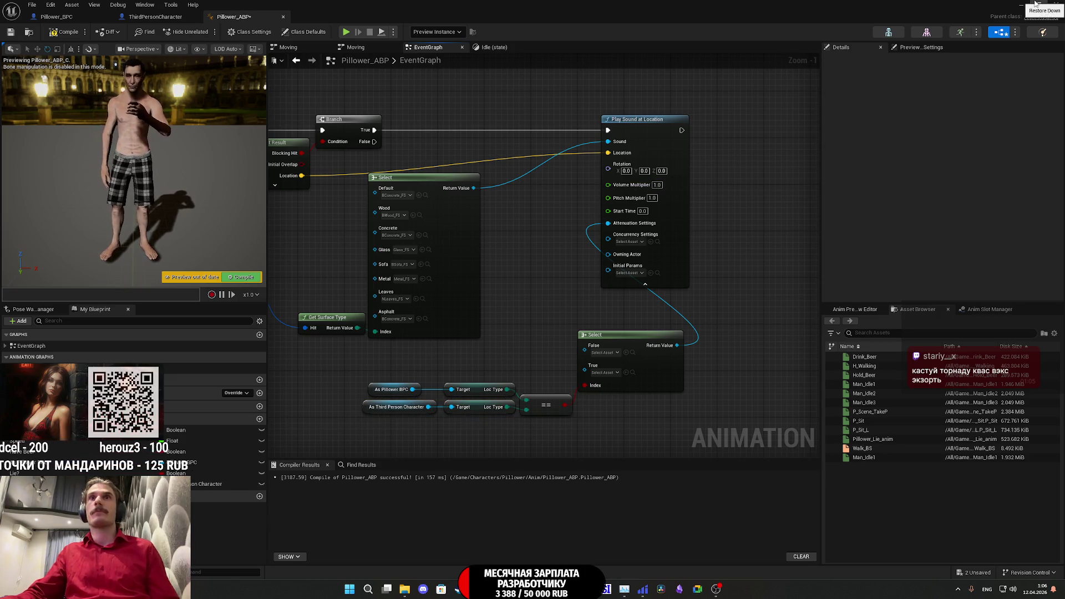
# - Set the Select node's True option to Cafe_SA
pyautogui.click(1035, 4)
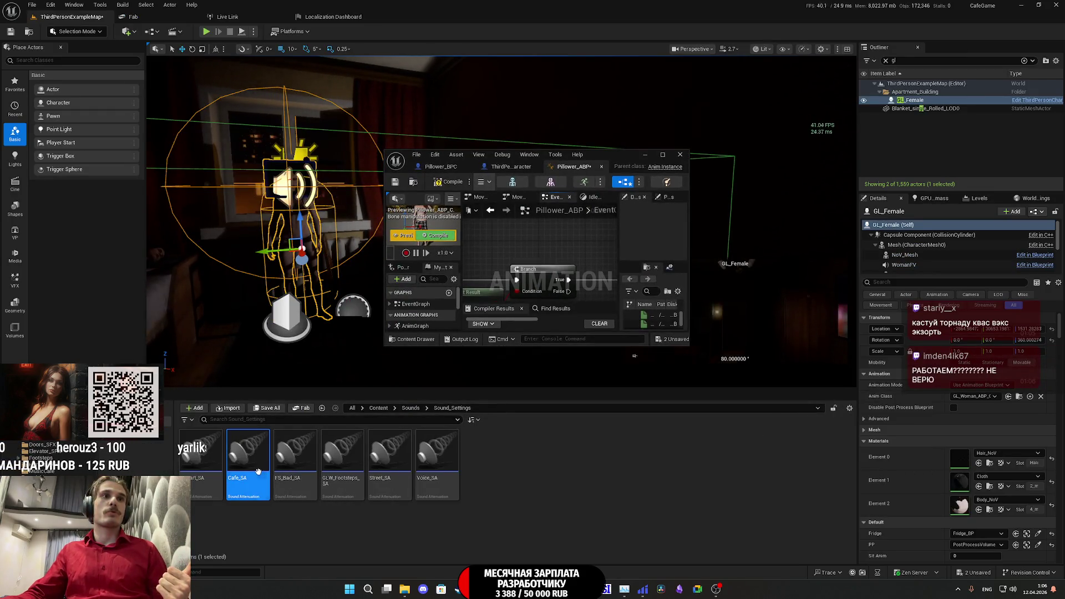
pyautogui.click(663, 155)
pyautogui.click(633, 374)
pyautogui.click(1040, 5)
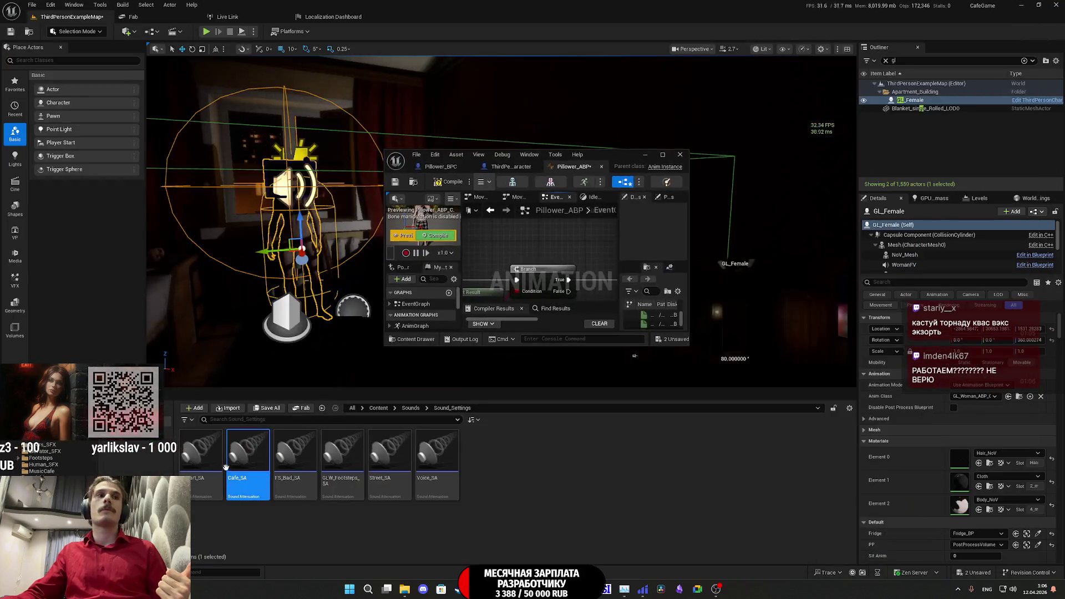
pyautogui.doubleClick(619, 153)
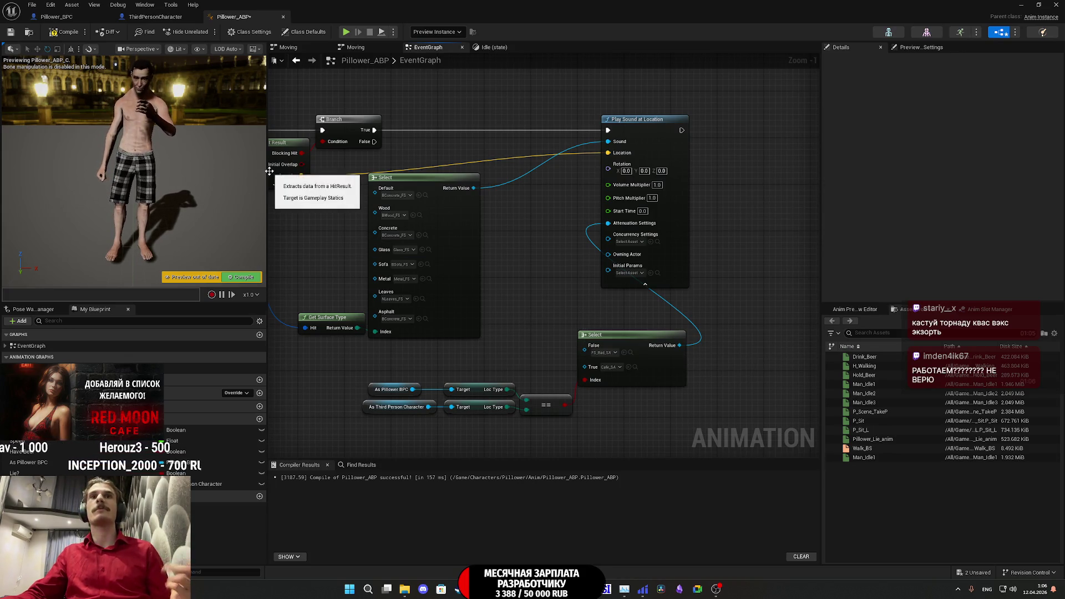
# - Tidy the comparison nodes, then compile, save and close Pillower_ABP
pyautogui.moveTo(578, 424); pyautogui.dragTo(361, 383)
pyautogui.moveTo(547, 411); pyautogui.dragTo(542, 383)
pyautogui.click(549, 416)
pyautogui.click(16, 33)
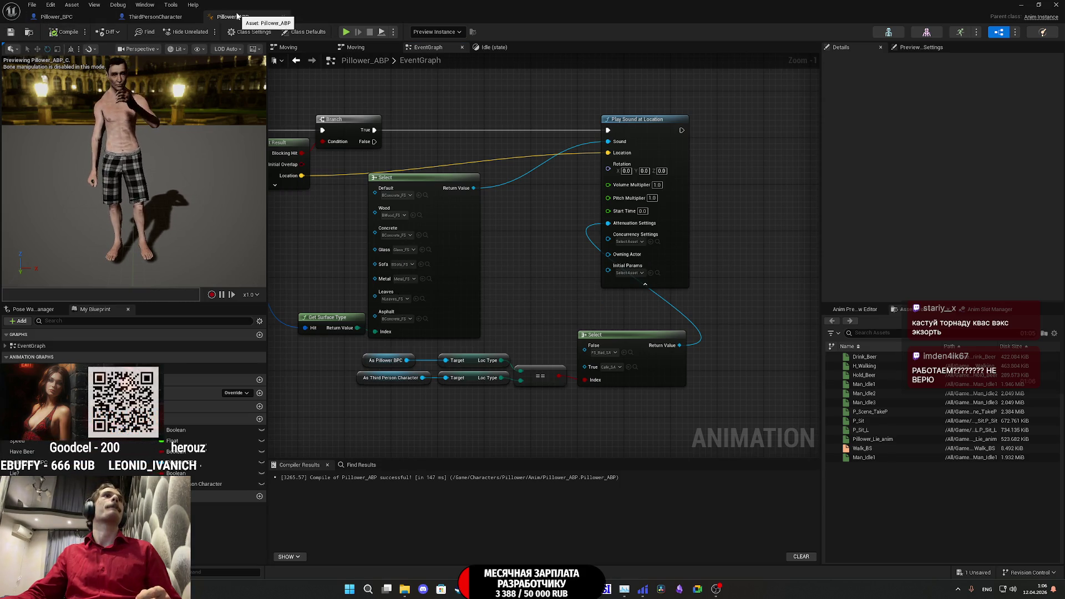
pyautogui.click(283, 17)
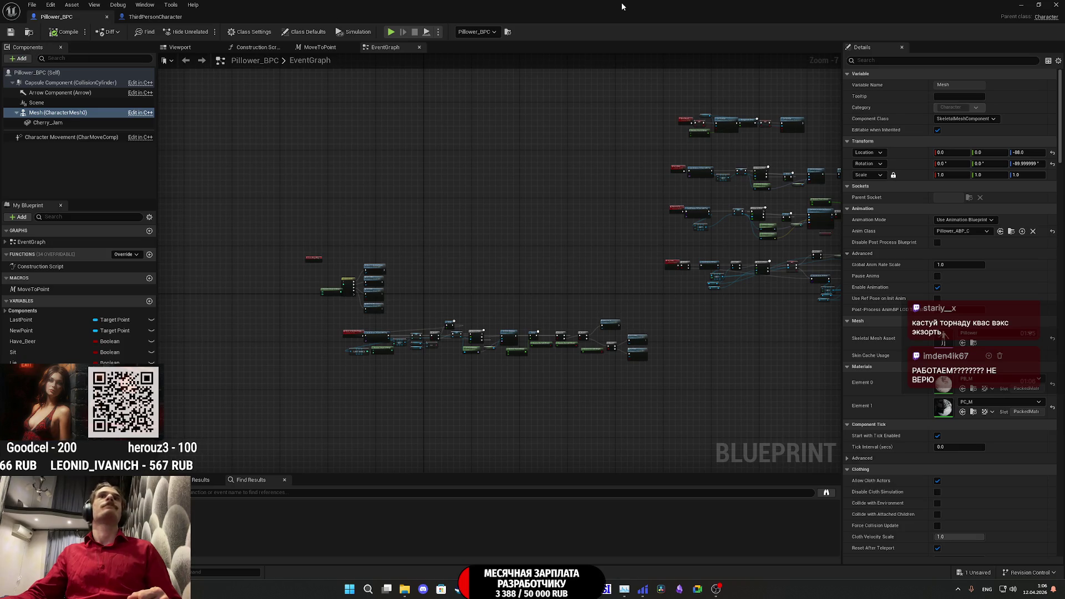
pyautogui.hotkey('alt', 'Tab')
# - Save ThirdPersonExampleMap, then fly to the wall switches and select Light_Switch_BP2
pyautogui.hotkey('ctrl', 'shift', 's')
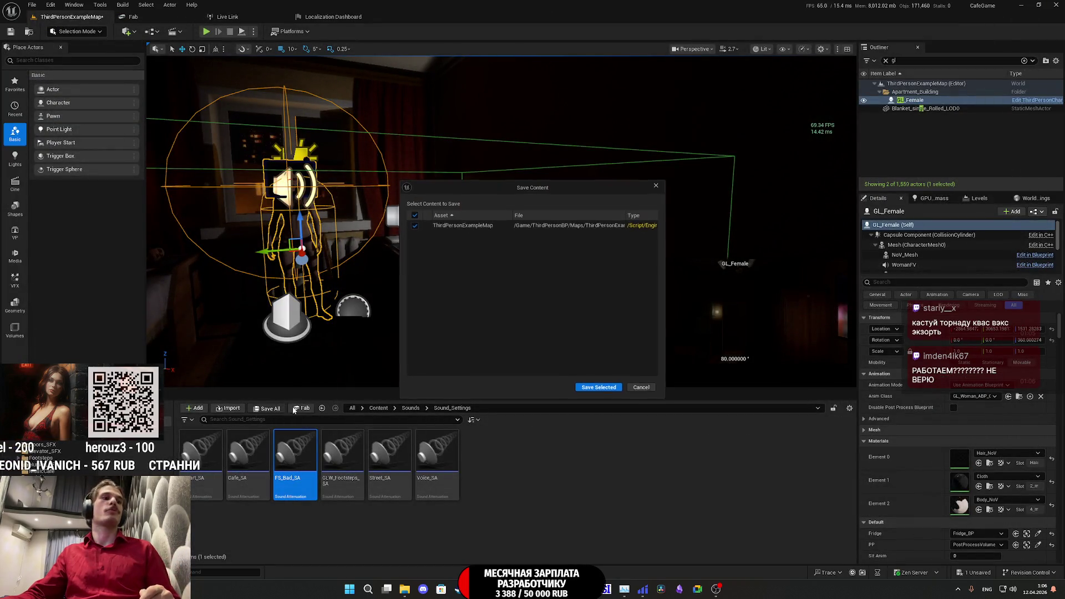
pyautogui.click(597, 388)
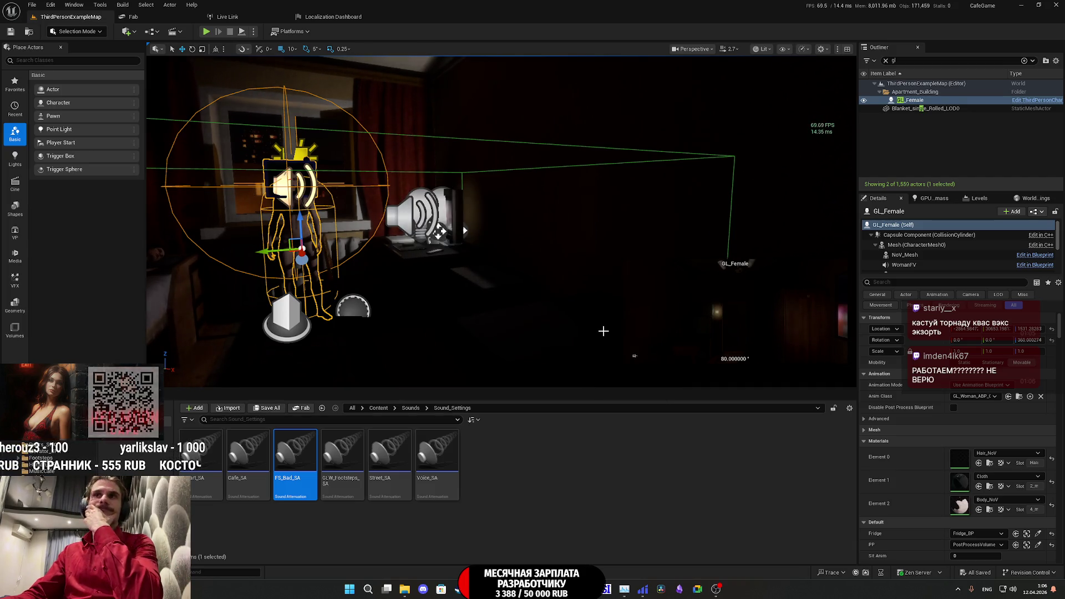
pyautogui.moveTo(511, 286)
pyautogui.mouseDown()
pyautogui.moveTo(709, 191)
pyautogui.moveTo(438, 291)
pyautogui.moveTo(436, 268)
pyautogui.mouseUp()
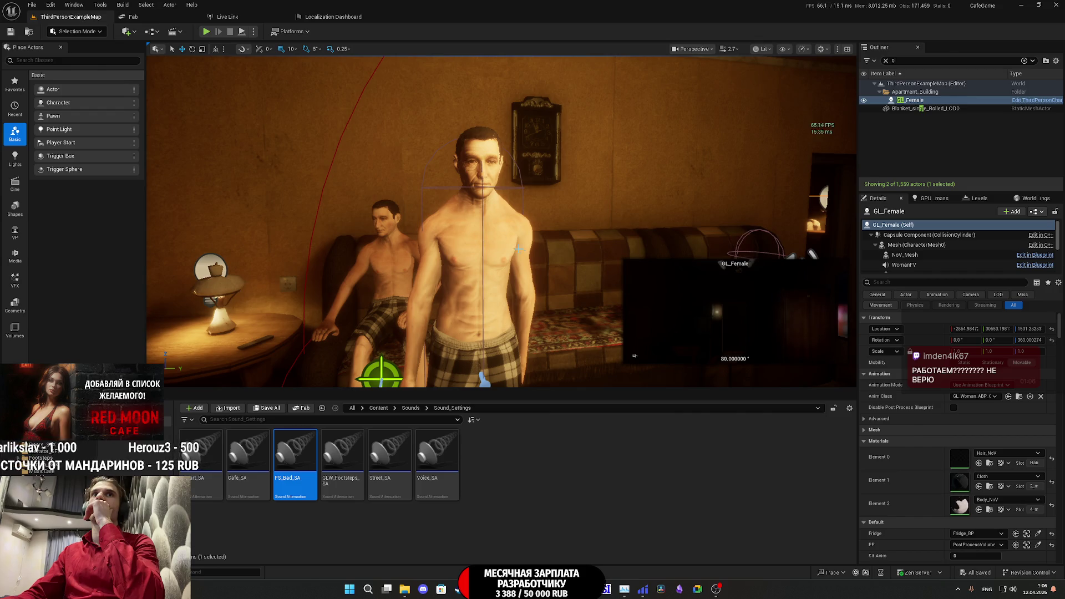
pyautogui.moveTo(437, 268); pyautogui.dragTo(453, 258)
pyautogui.moveTo(635, 355); pyautogui.dragTo(556, 238)
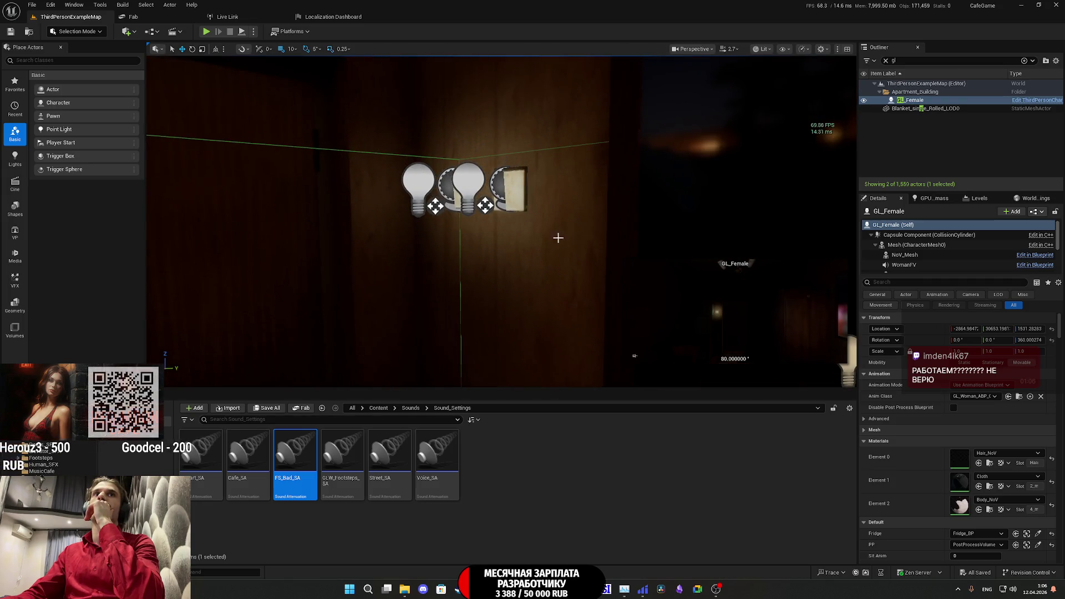
pyautogui.click(509, 188)
pyautogui.click(1034, 212)
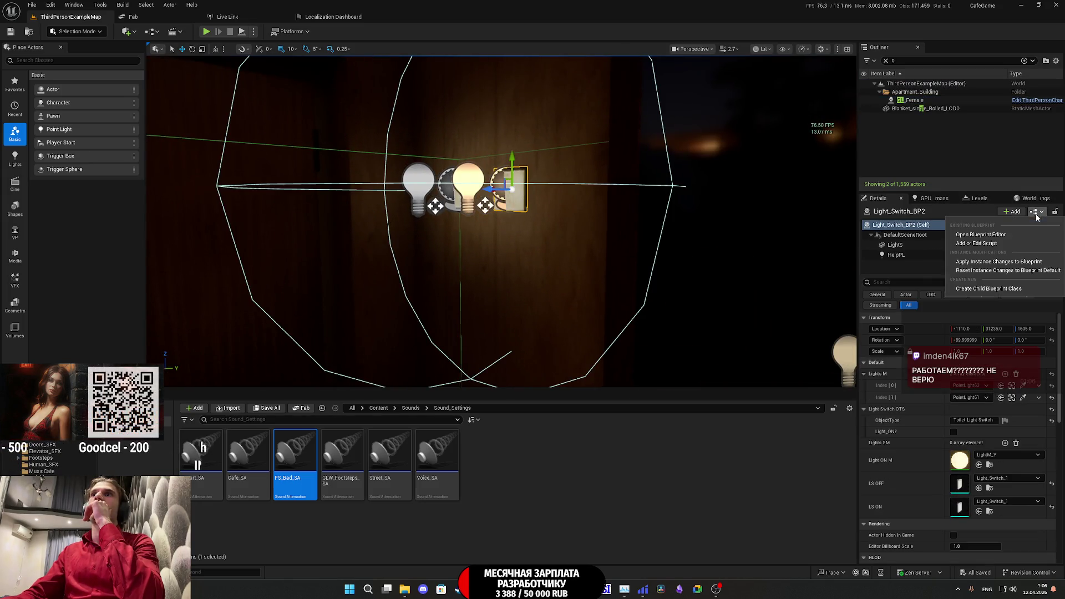
pyautogui.click(1006, 235)
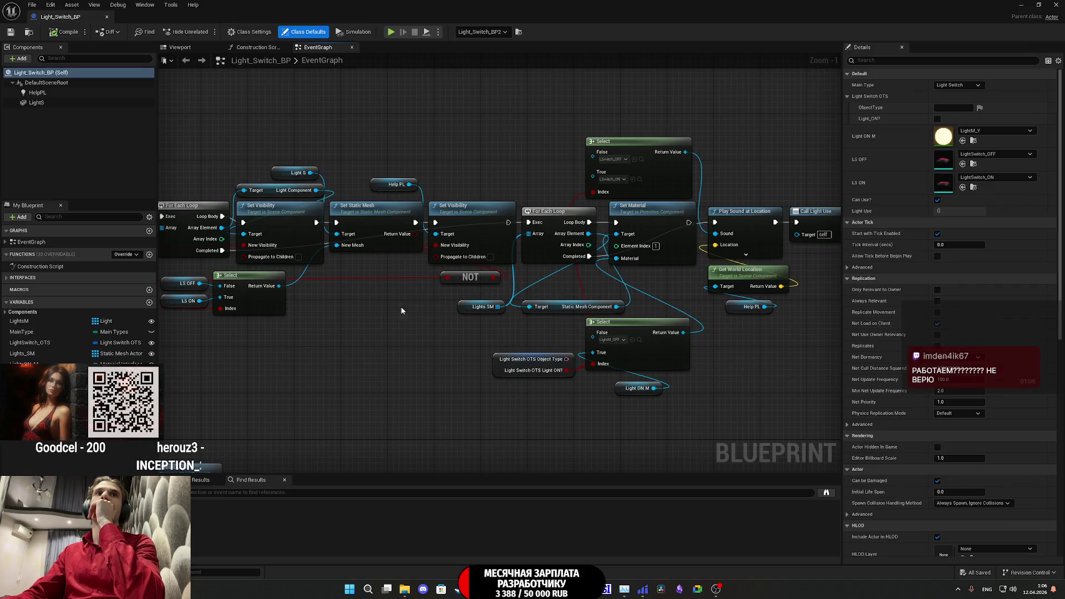
pyautogui.moveTo(340, 358); pyautogui.dragTo(480, 363)
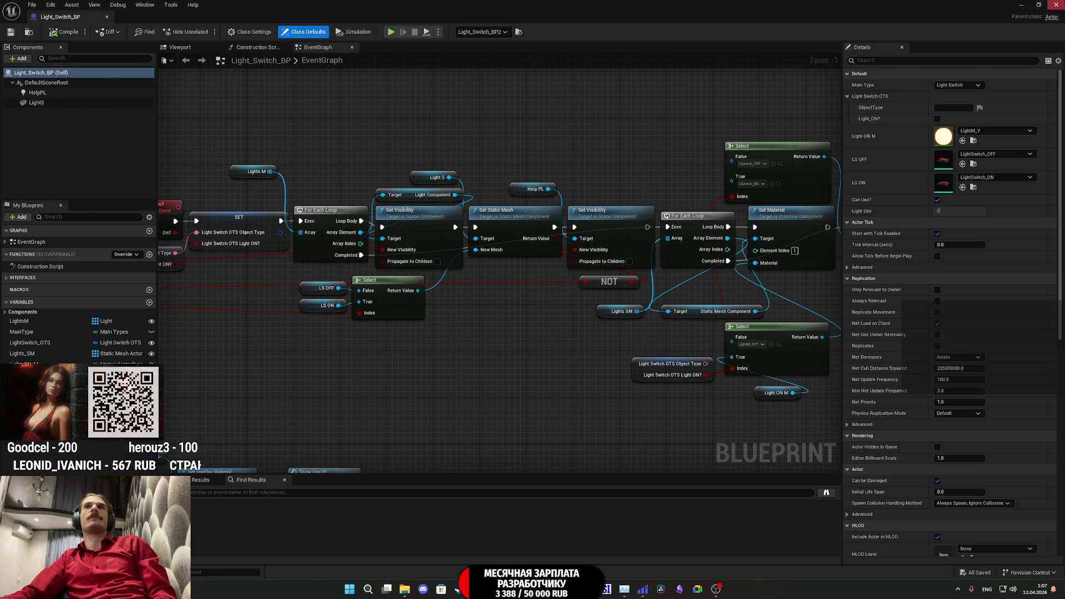
pyautogui.click(1057, 5)
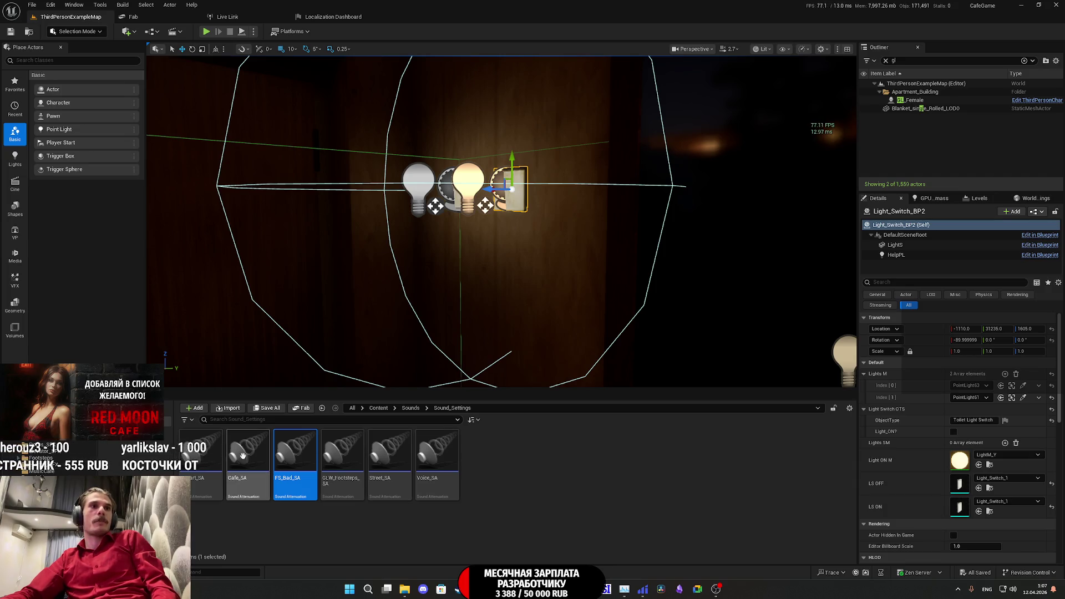
pyautogui.doubleClick(201, 447)
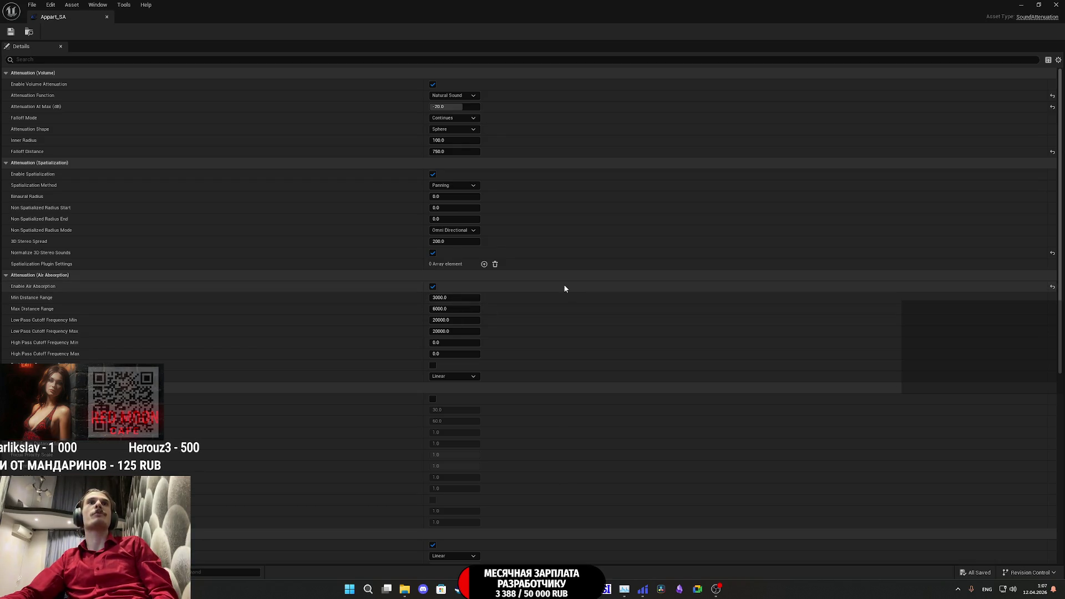
pyautogui.scroll(-5, 554, 271)
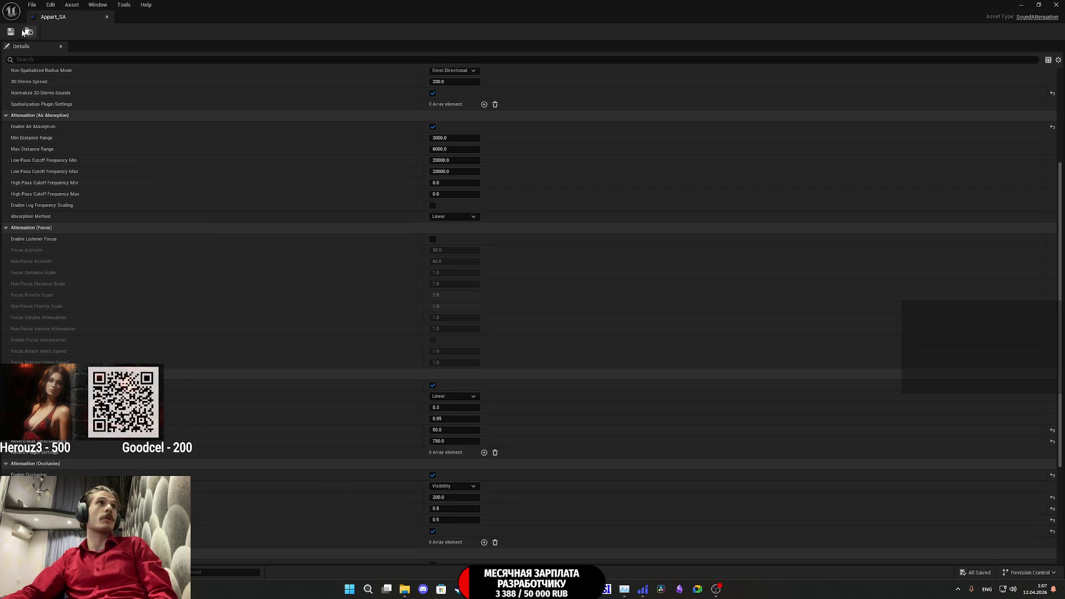
pyautogui.click(1057, 5)
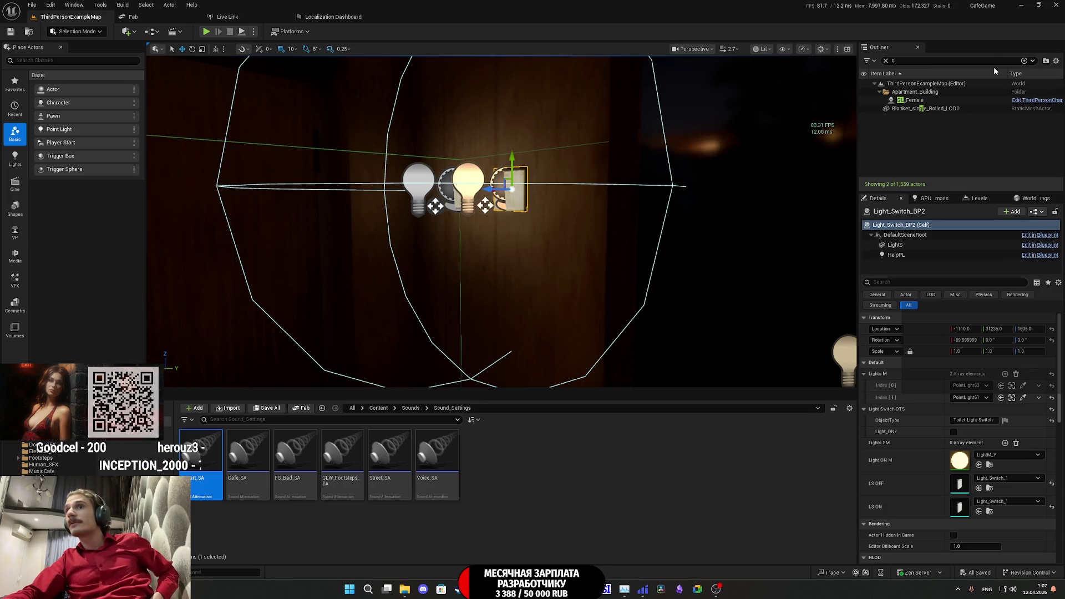
# - Open Light_Switch_BP's event graph and move Get World Location and Help PL lower
pyautogui.click(1037, 211)
pyautogui.click(1009, 235)
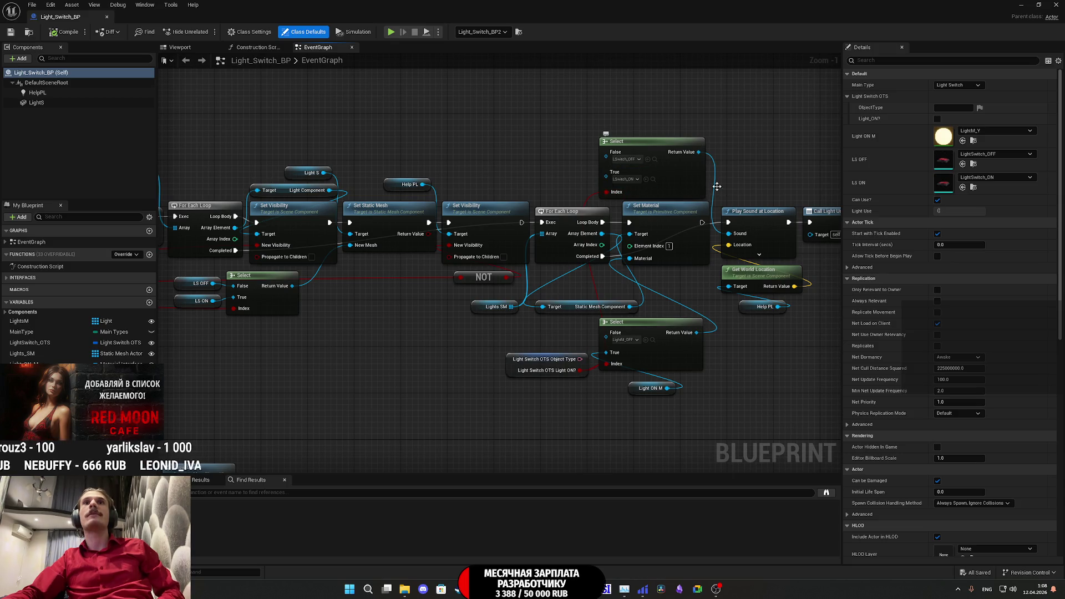
pyautogui.moveTo(352, 254); pyautogui.dragTo(585, 235)
pyautogui.scroll(-3, 586, 235)
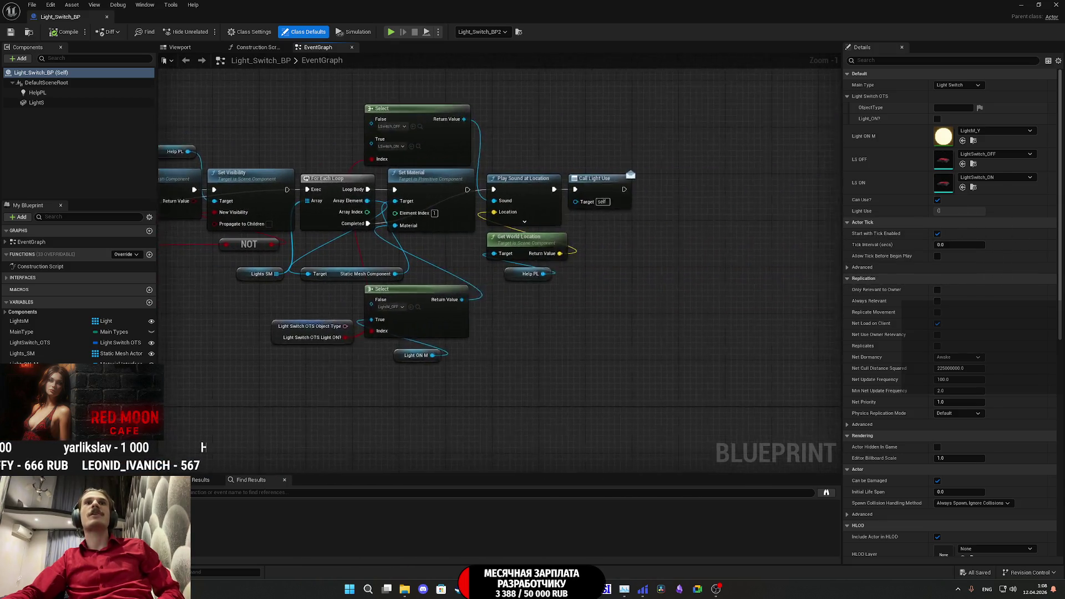
pyautogui.moveTo(571, 183); pyautogui.dragTo(655, 229)
pyautogui.scroll(3, 547, 255)
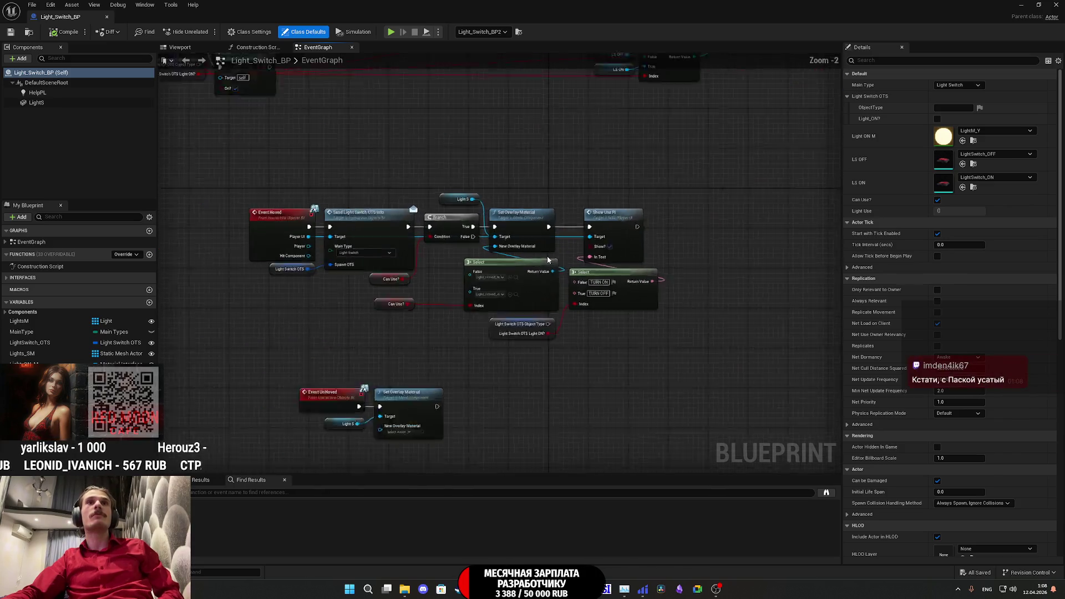
pyautogui.scroll(-3, 671, 263)
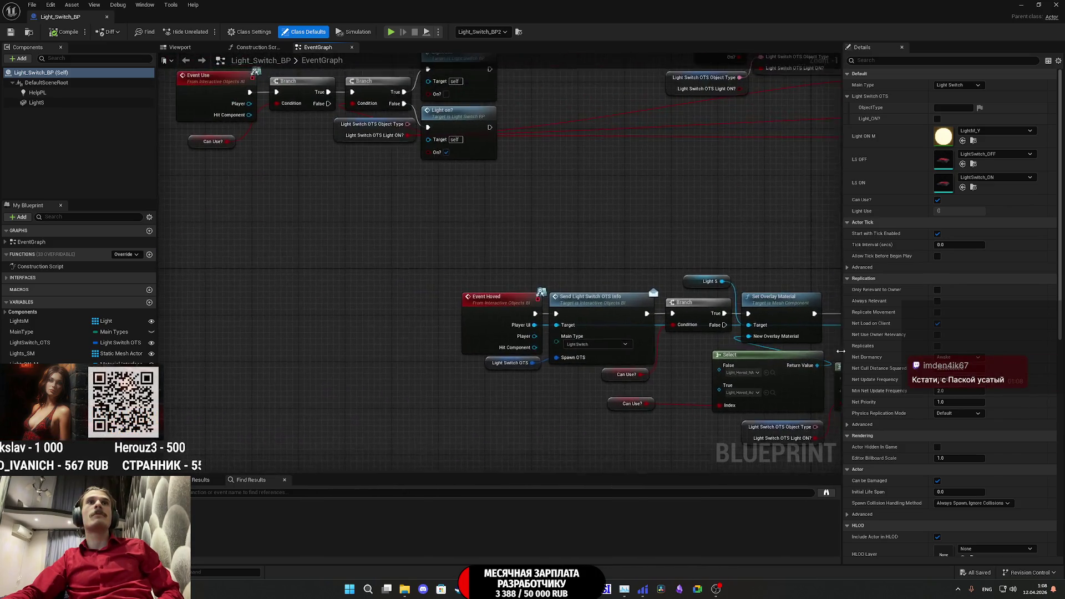
pyautogui.moveTo(667, 224)
pyautogui.mouseDown()
pyautogui.moveTo(445, 180)
pyautogui.moveTo(506, 371)
pyautogui.moveTo(498, 361)
pyautogui.mouseUp()
pyautogui.scroll(5, 285, 321)
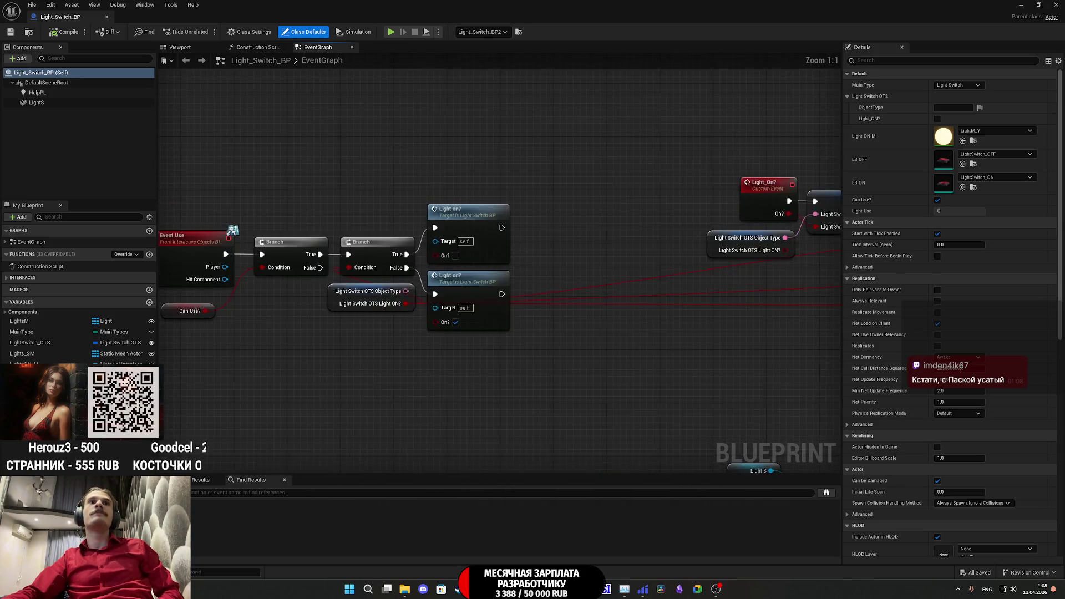
pyautogui.moveTo(639, 342)
pyautogui.mouseDown()
pyautogui.moveTo(549, 265)
pyautogui.moveTo(596, 359)
pyautogui.moveTo(597, 349)
pyautogui.mouseUp()
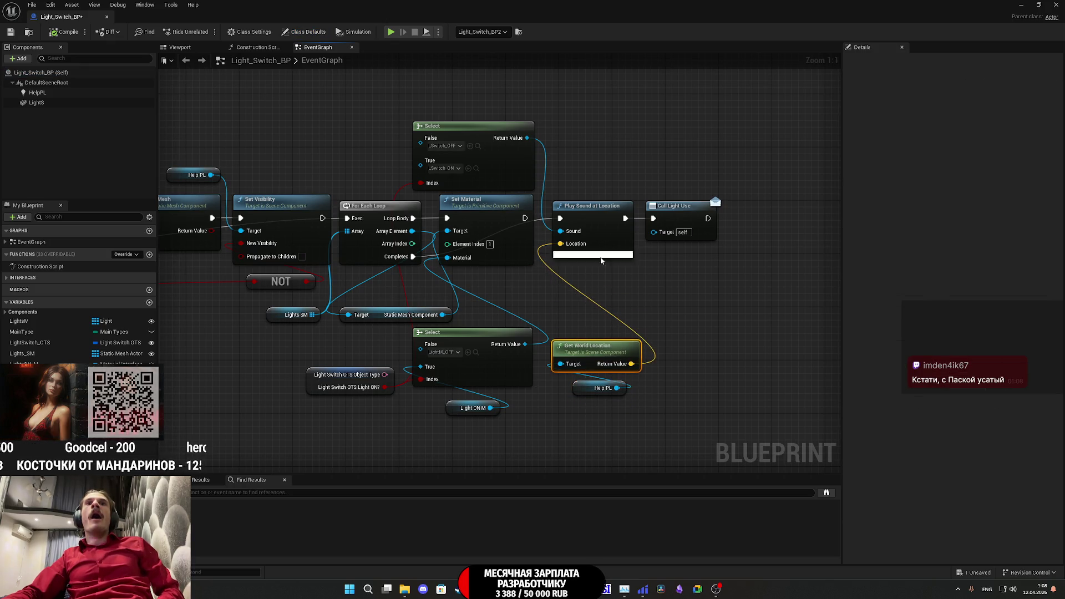
# - Set Play Sound at Location's Attenuation Settings to Cafe_SA, then save and close Light_Switch_BP
pyautogui.click(593, 254)
pyautogui.click(1056, 4)
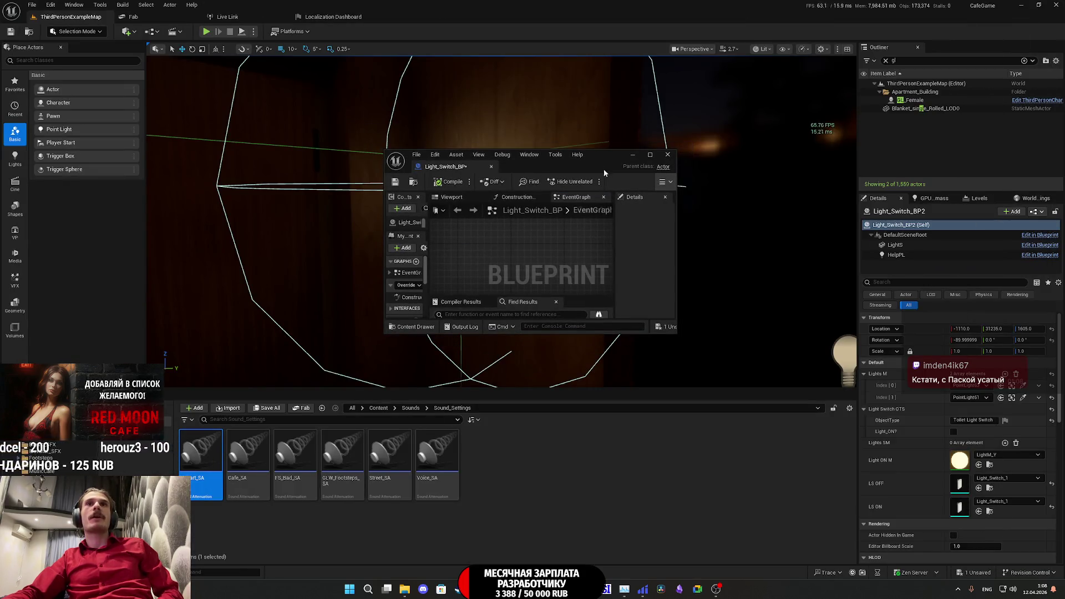
pyautogui.doubleClick(604, 172)
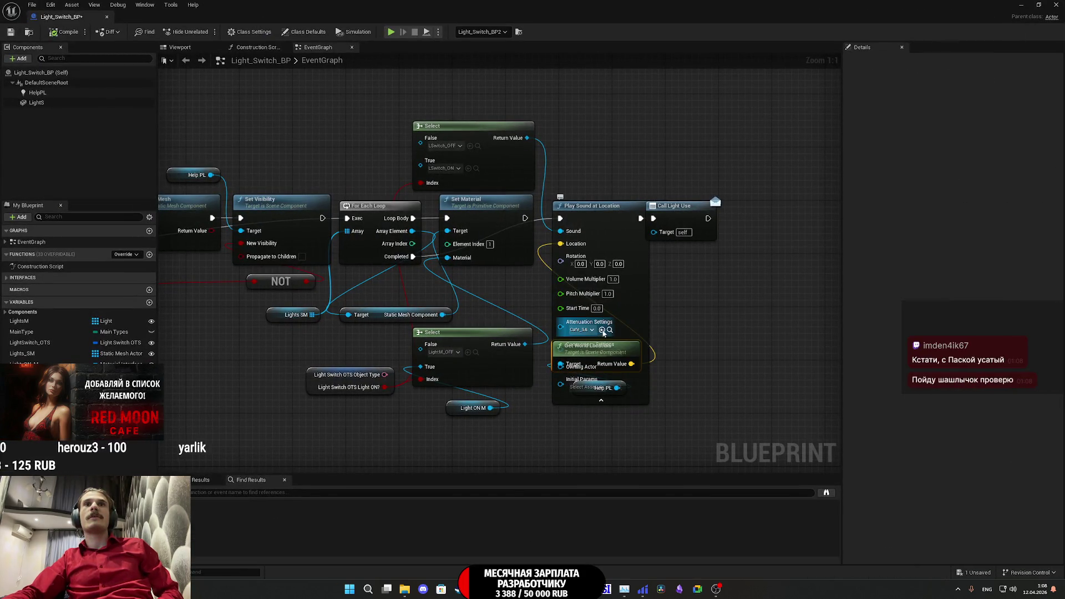
pyautogui.click(601, 400)
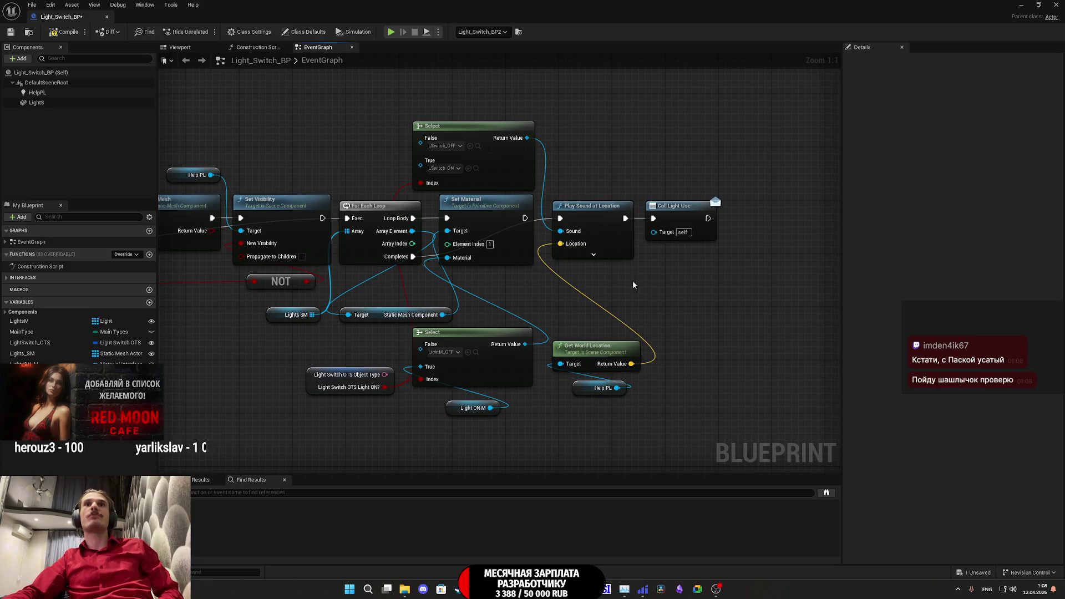
pyautogui.click(10, 32)
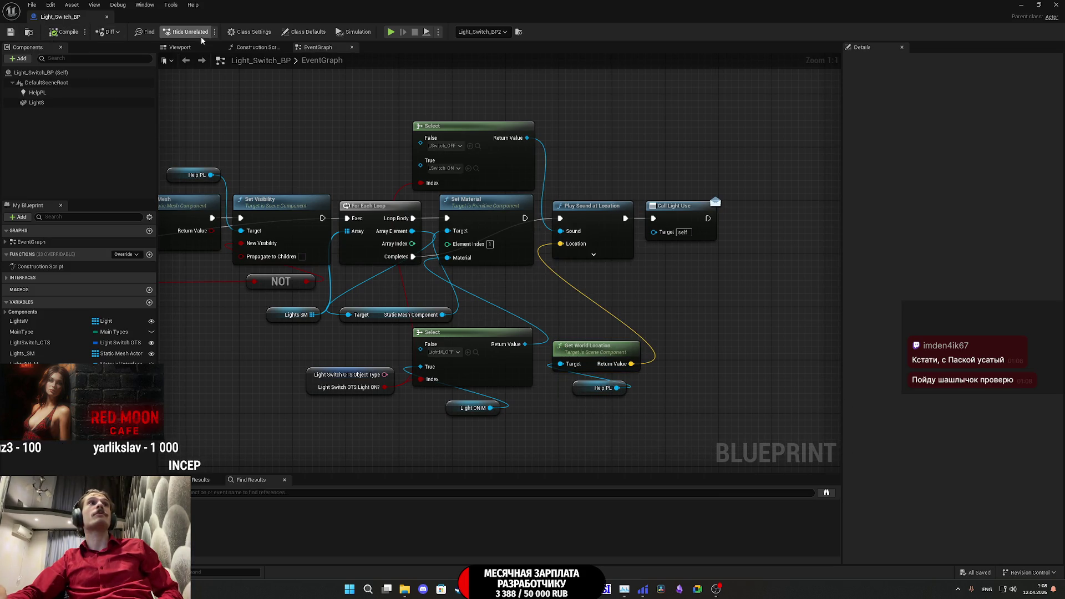
pyautogui.click(1056, 5)
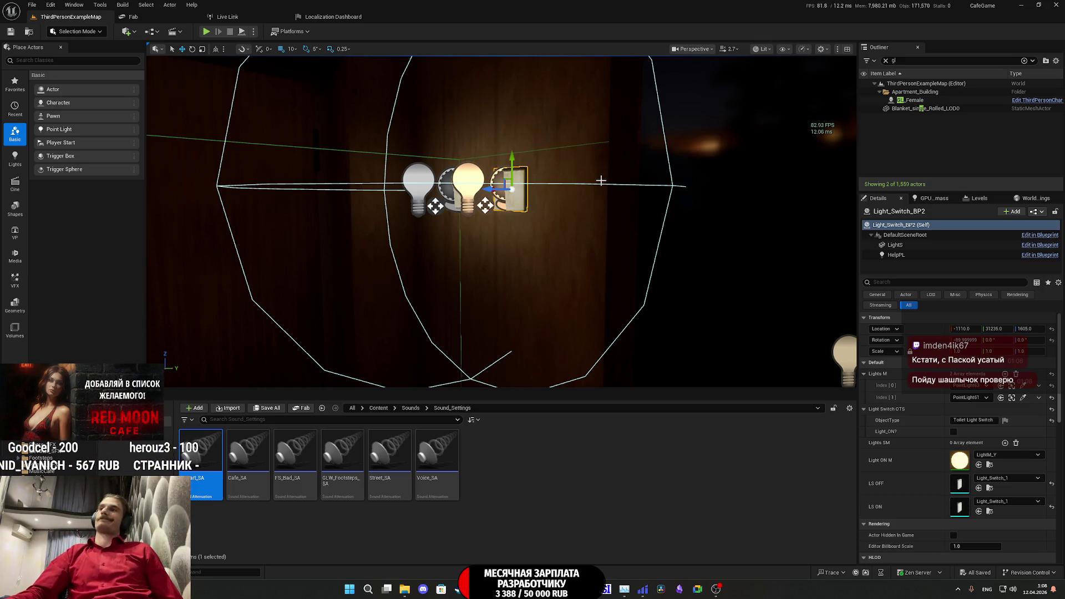
# - Fly to the entrance, select EMain_Door_BP and open its event graph
pyautogui.moveTo(563, 191)
pyautogui.mouseDown()
pyautogui.moveTo(499, 183)
pyautogui.moveTo(543, 200)
pyautogui.moveTo(722, 183)
pyautogui.moveTo(510, 202)
pyautogui.mouseUp()
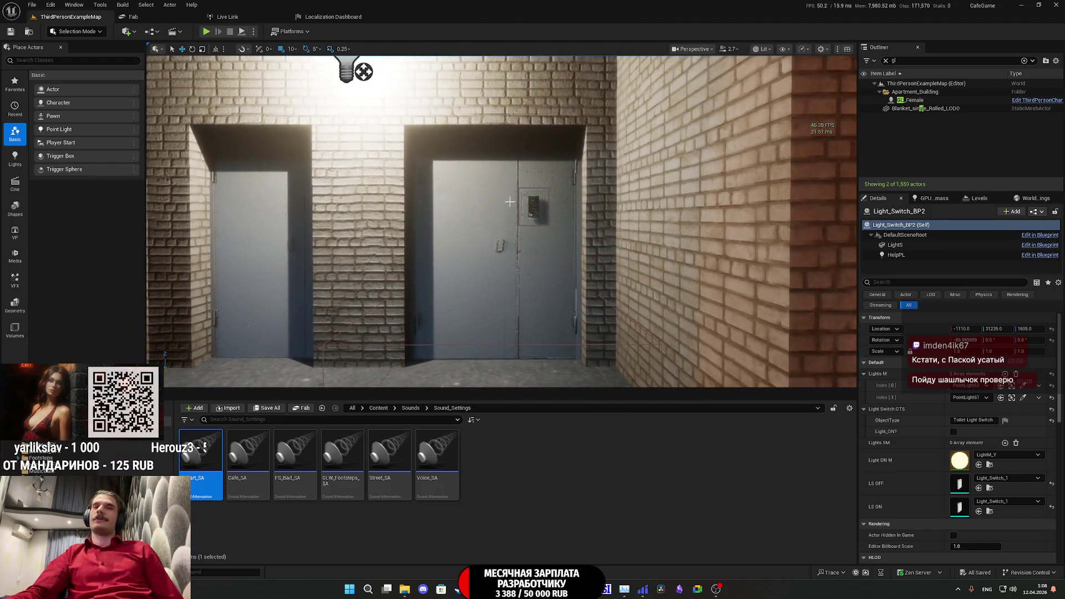
pyautogui.click(493, 217)
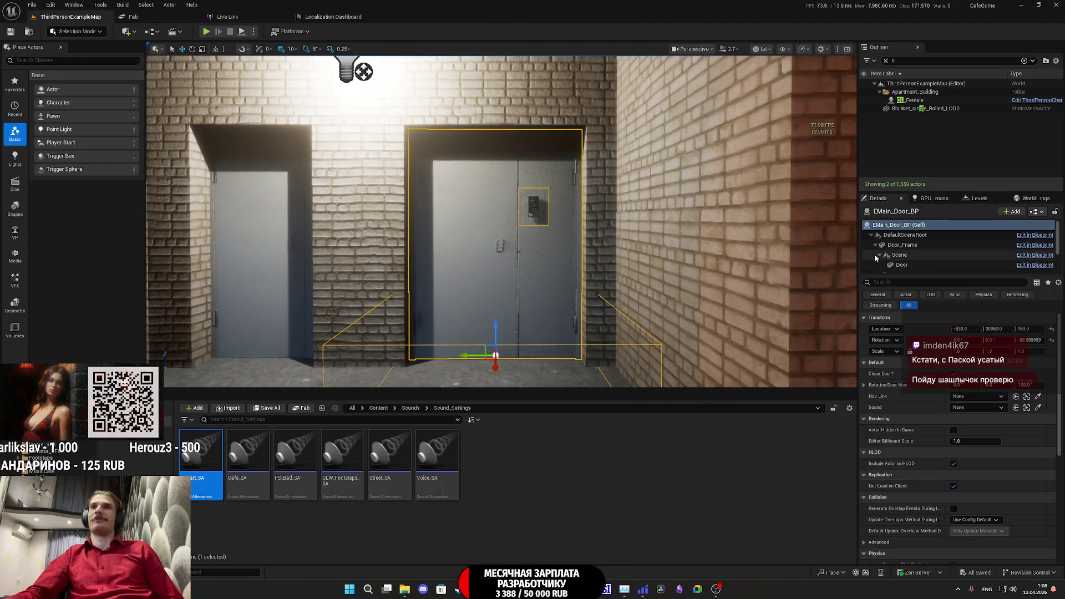
pyautogui.click(1042, 212)
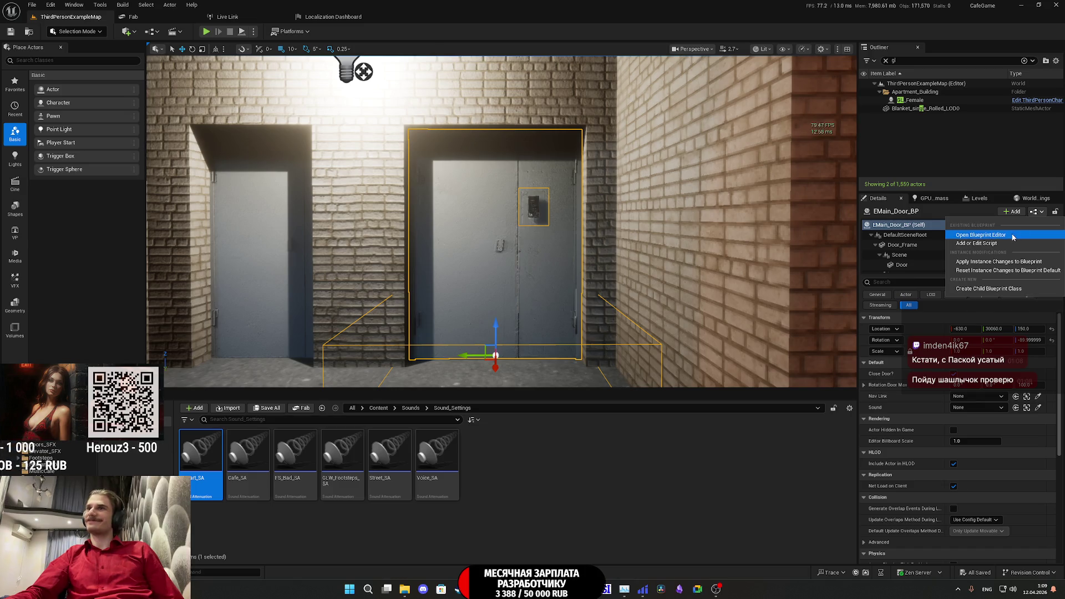
pyautogui.click(1013, 235)
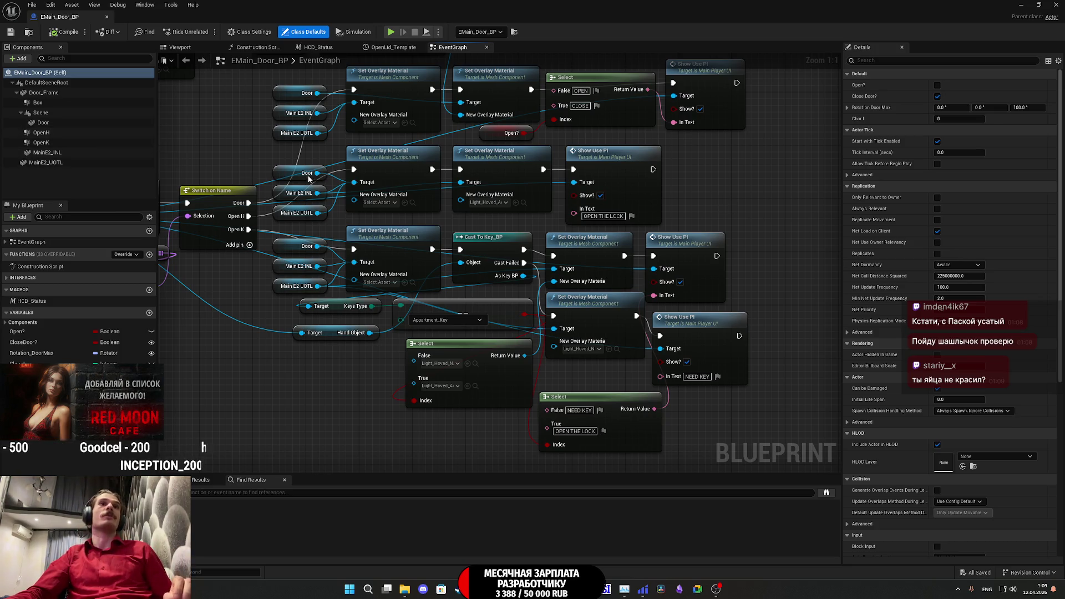
# - Pan to the door's Play Sound at Location node and expand its advanced inputs
pyautogui.moveTo(580, 372)
pyautogui.mouseDown()
pyautogui.moveTo(652, 299)
pyautogui.moveTo(625, 357)
pyautogui.moveTo(598, 360)
pyautogui.mouseUp()
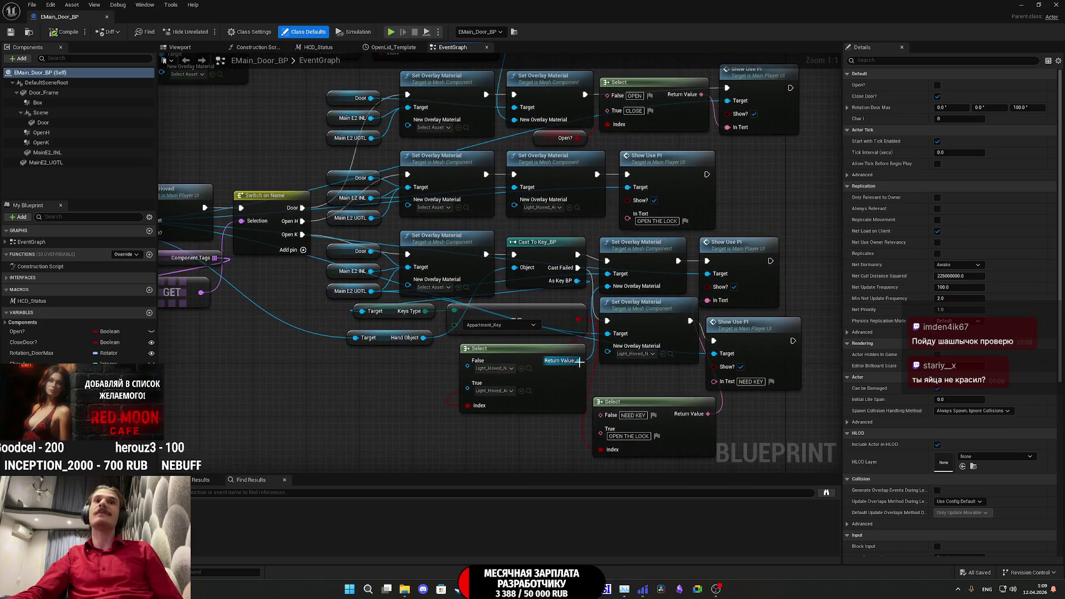
pyautogui.scroll(-2, 598, 360)
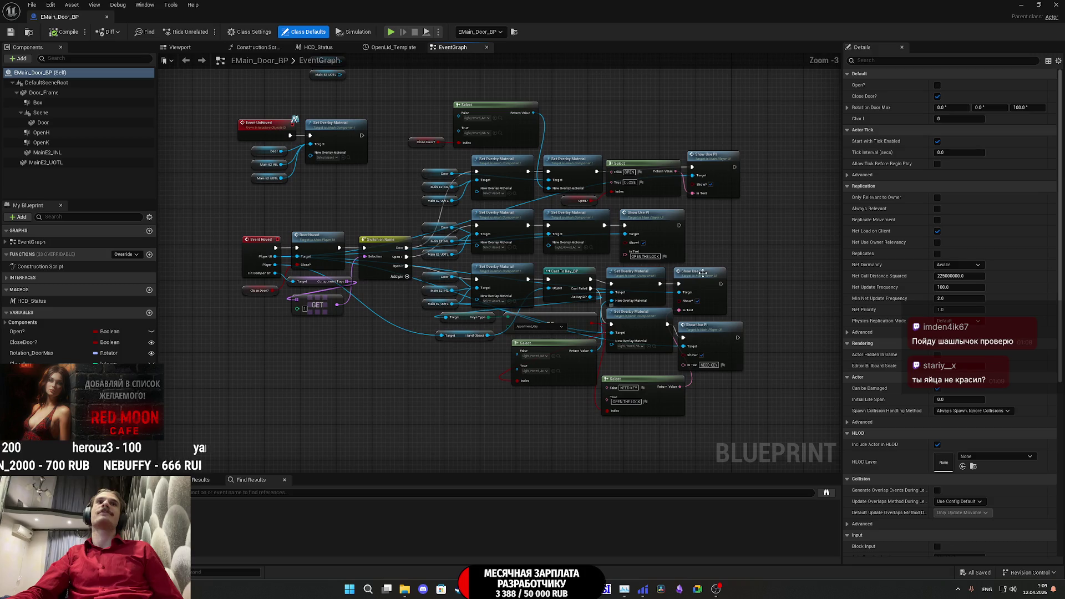
pyautogui.scroll(-3, 734, 254)
pyautogui.scroll(3, 555, 239)
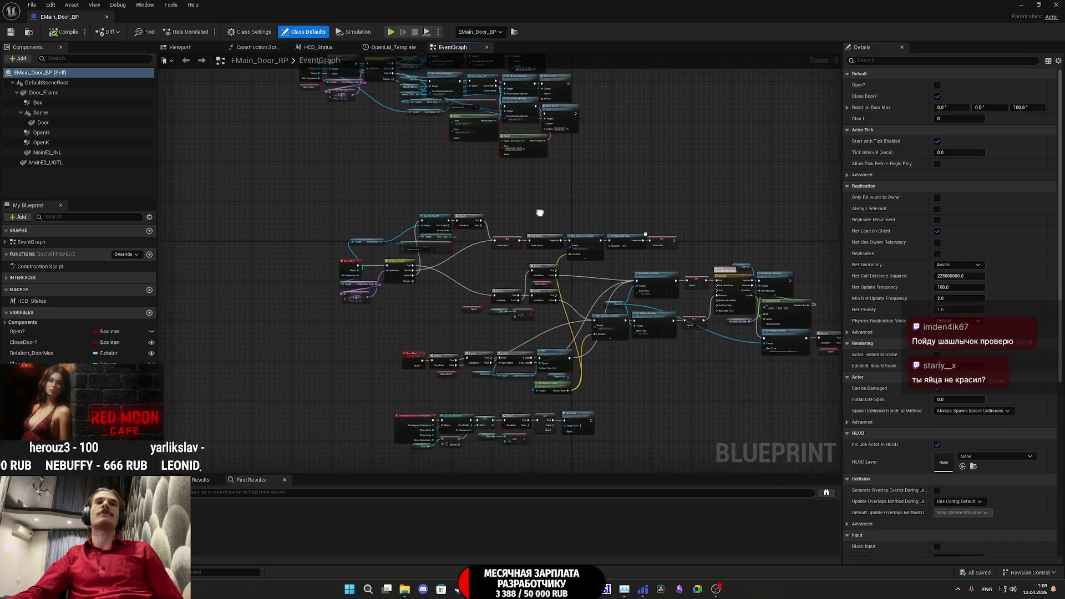
pyautogui.moveTo(461, 238); pyautogui.dragTo(217, 178)
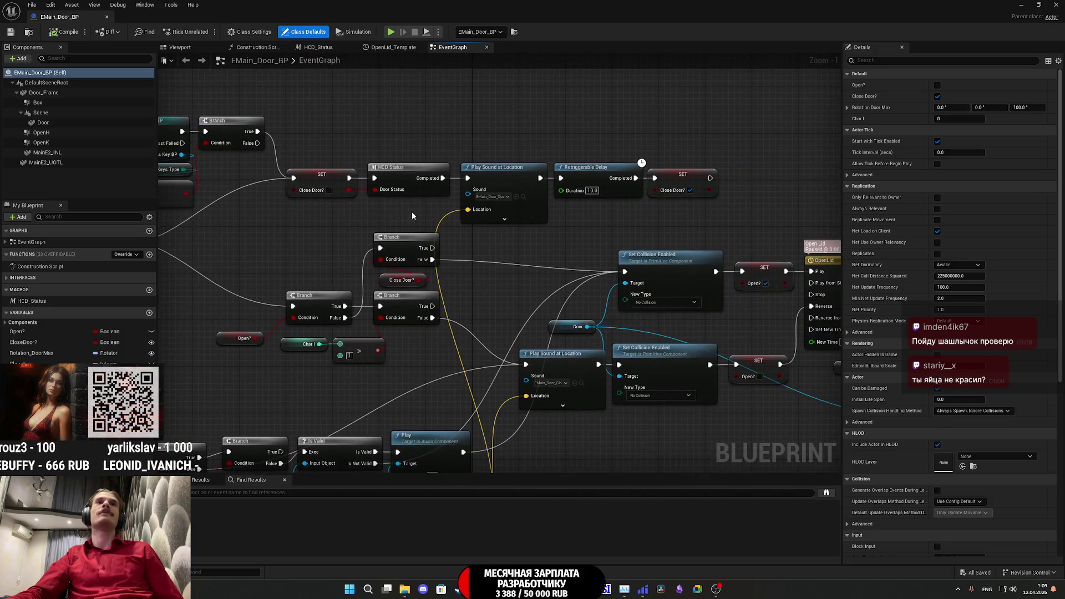
pyautogui.click(516, 220)
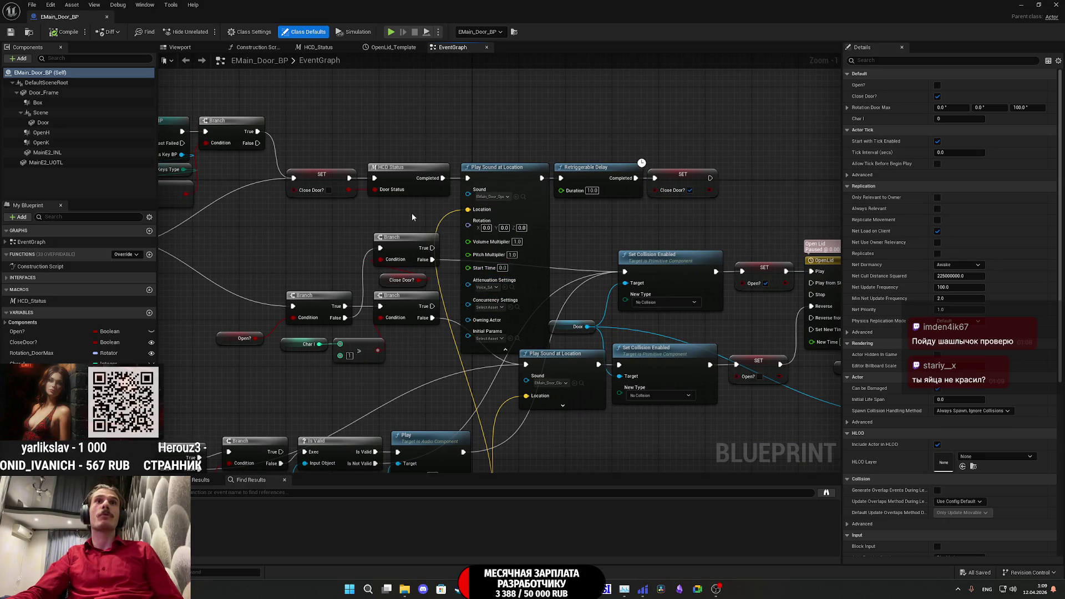
pyautogui.moveTo(434, 209)
pyautogui.mouseDown()
pyautogui.moveTo(835, 224)
pyautogui.moveTo(531, 223)
pyautogui.mouseUp()
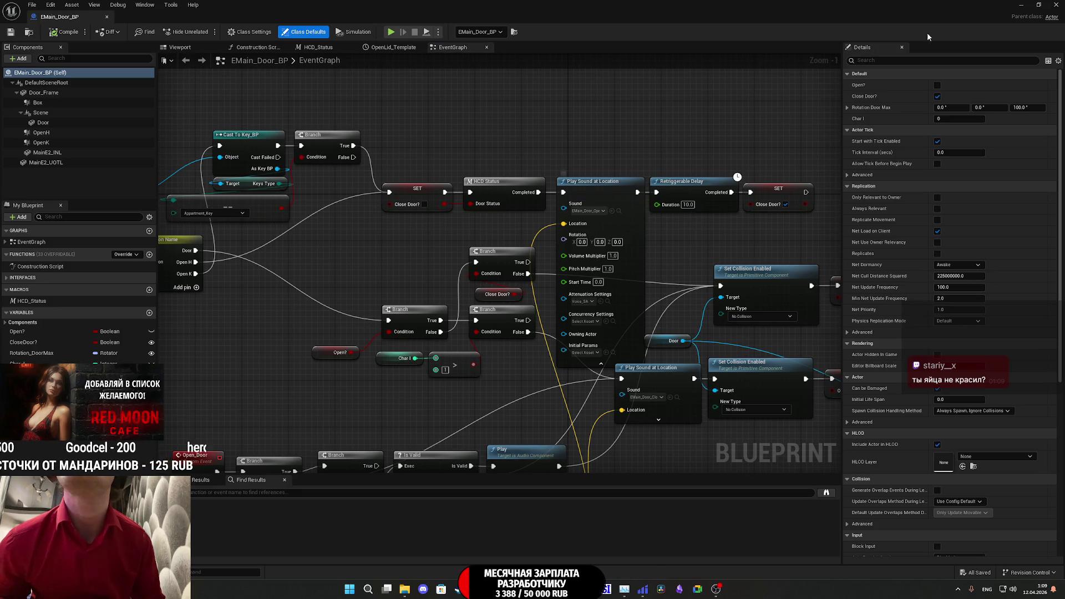
# - Open the Voice_SA attenuation asset, showing Inner Radius 100.0 and Falloff Distance 1500.0
pyautogui.click(1040, 5)
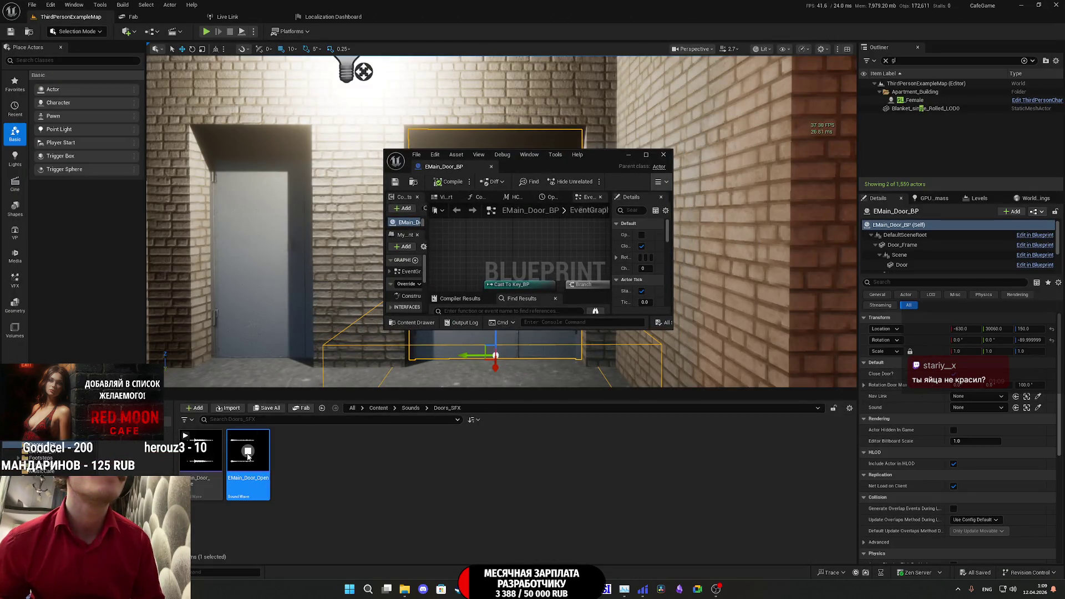
pyautogui.doubleClick(605, 157)
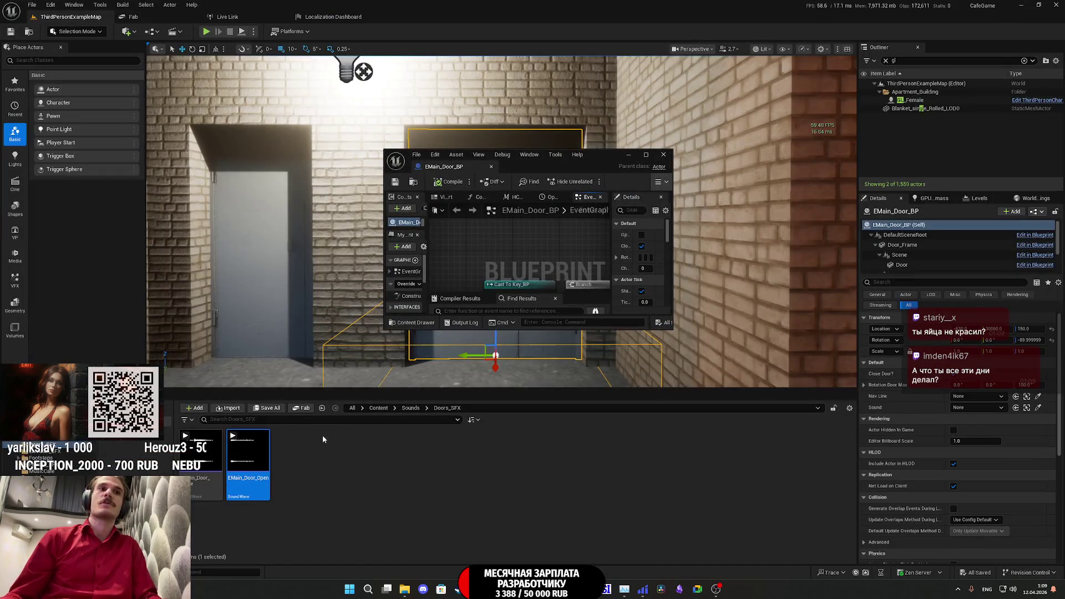
pyautogui.doubleClick(602, 162)
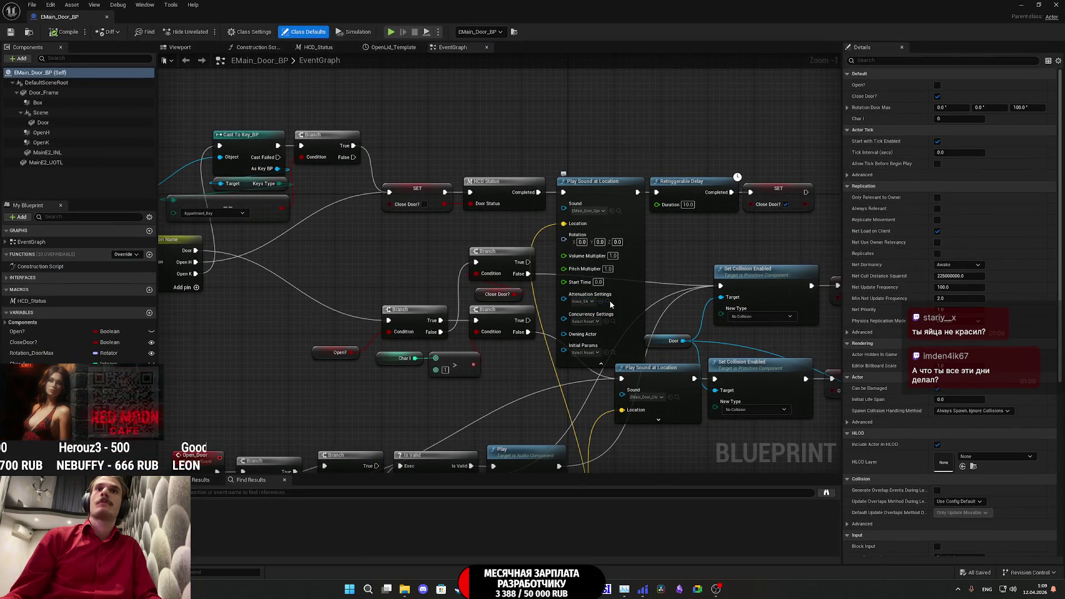
pyautogui.click(1041, 4)
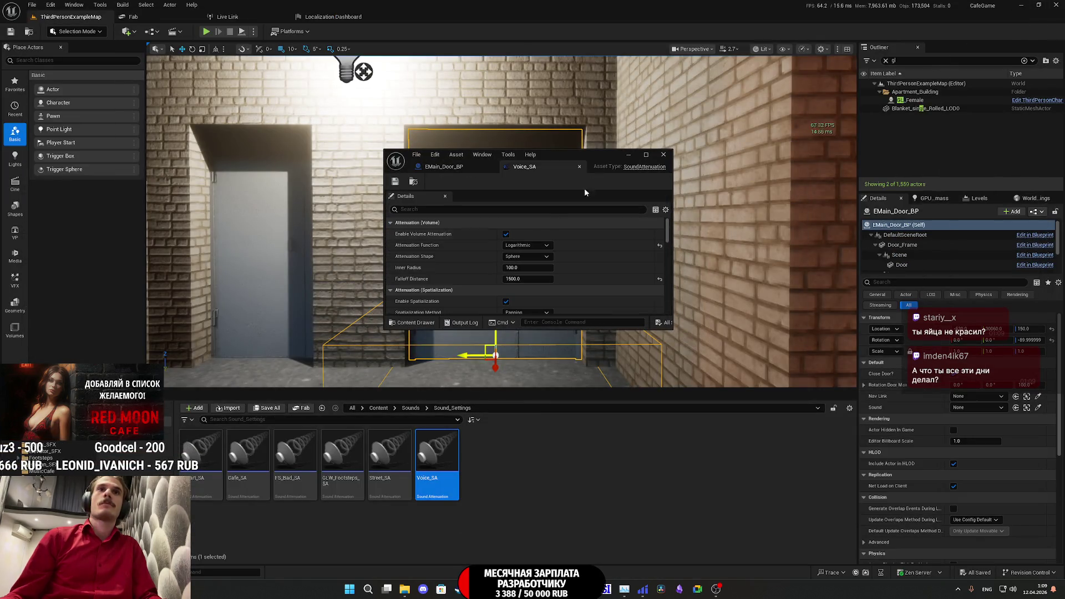
# - Review the Voice_SA attenuation values in its full-screen editor
pyautogui.doubleClick(598, 162)
pyautogui.scroll(-5, 535, 215)
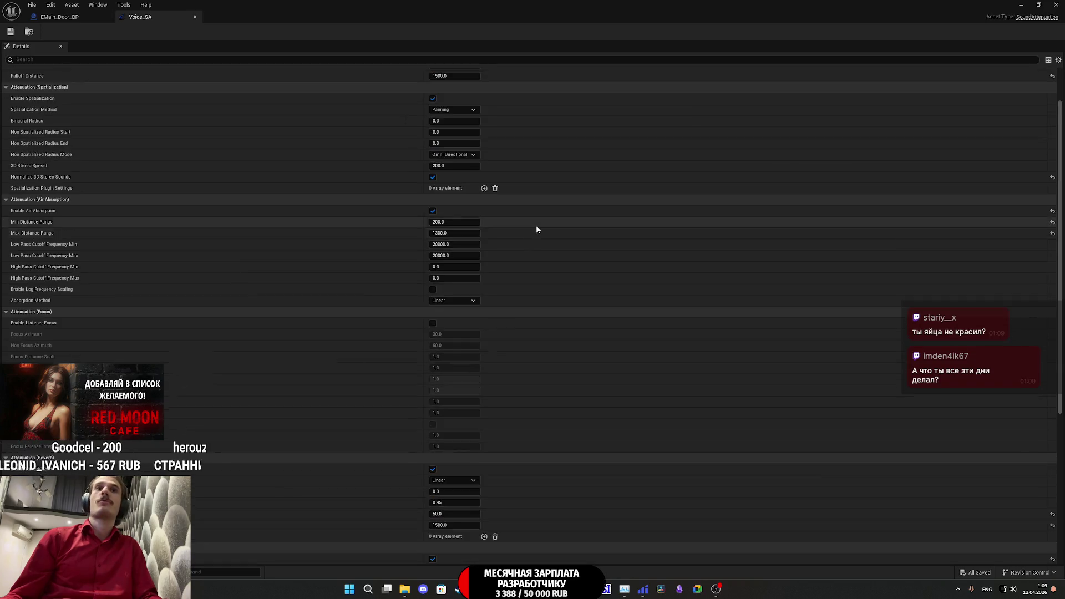
pyautogui.scroll(-2, 535, 228)
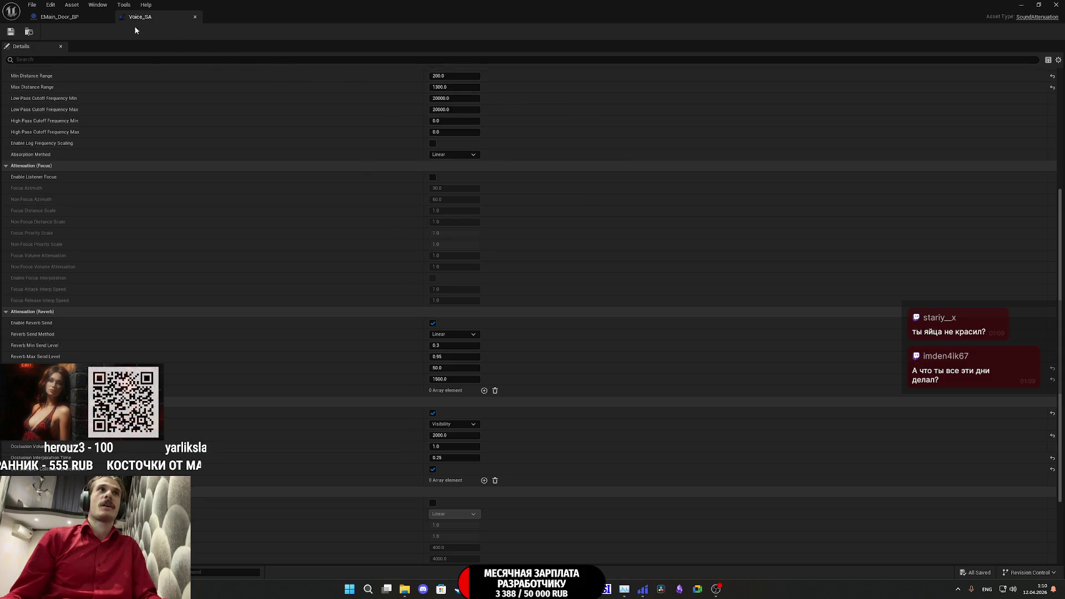
# - Collapse the door's Play Sound at Location node, close EMain_Door_BP, and fly to the lit balcony
pyautogui.click(51, 20)
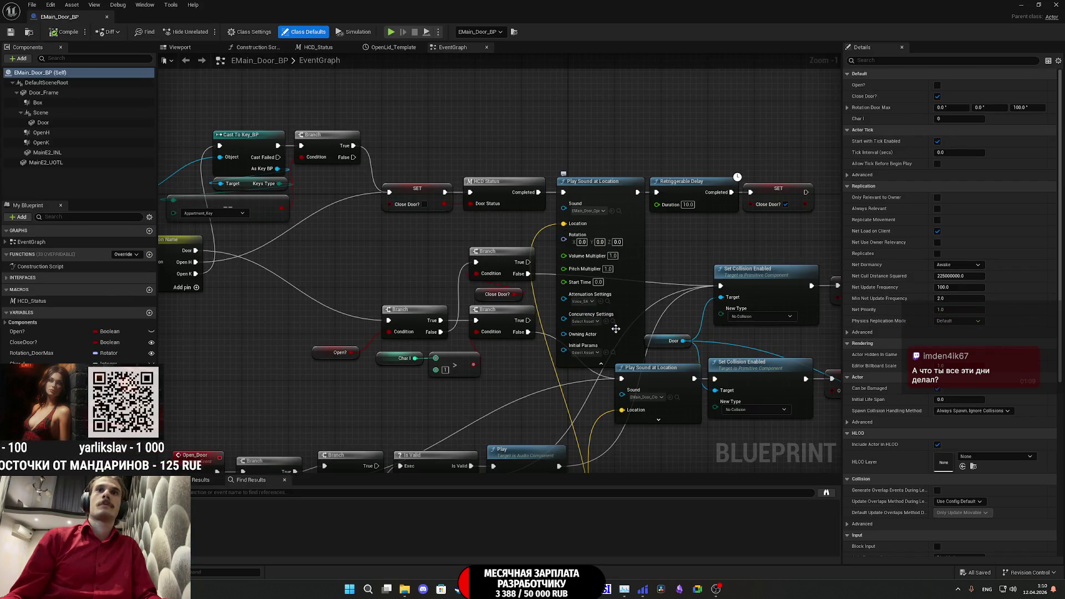
pyautogui.click(601, 363)
pyautogui.moveTo(637, 294); pyautogui.dragTo(598, 147)
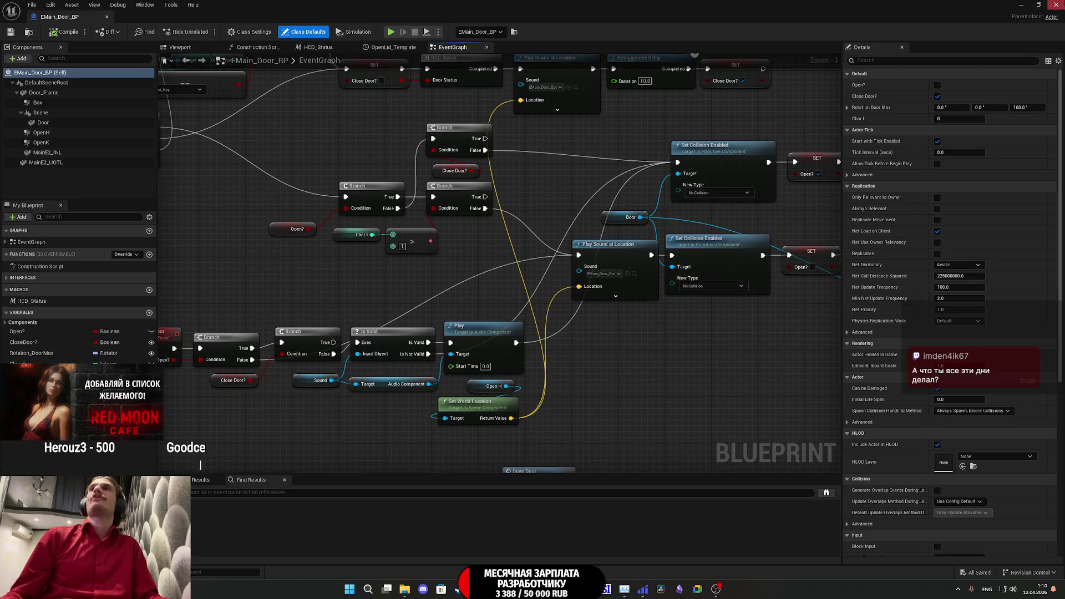
pyautogui.click(1021, 5)
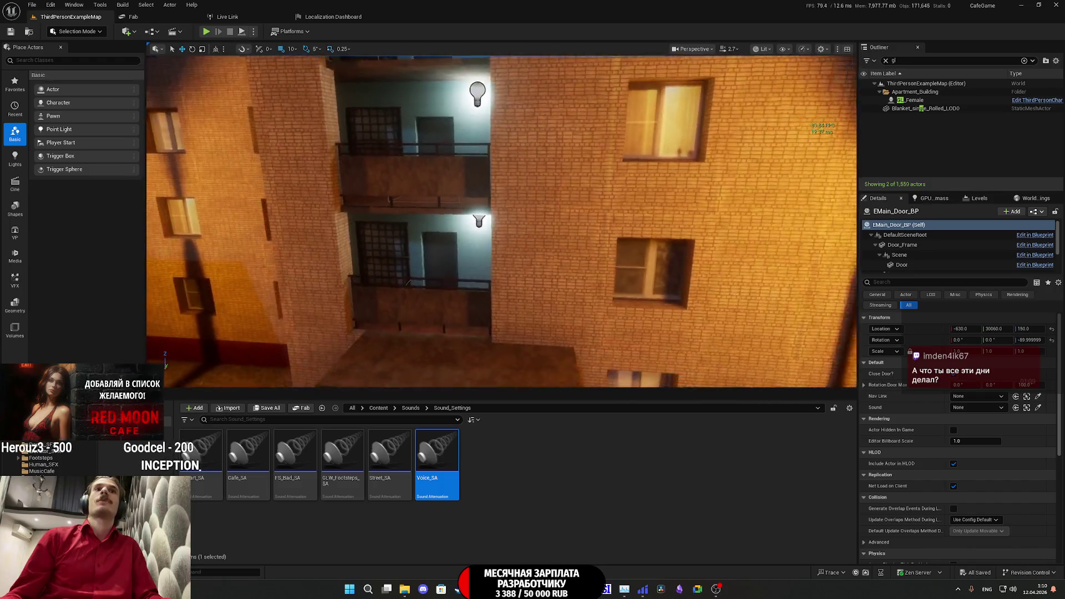
pyautogui.moveTo(526, 214); pyautogui.dragTo(527, 213)
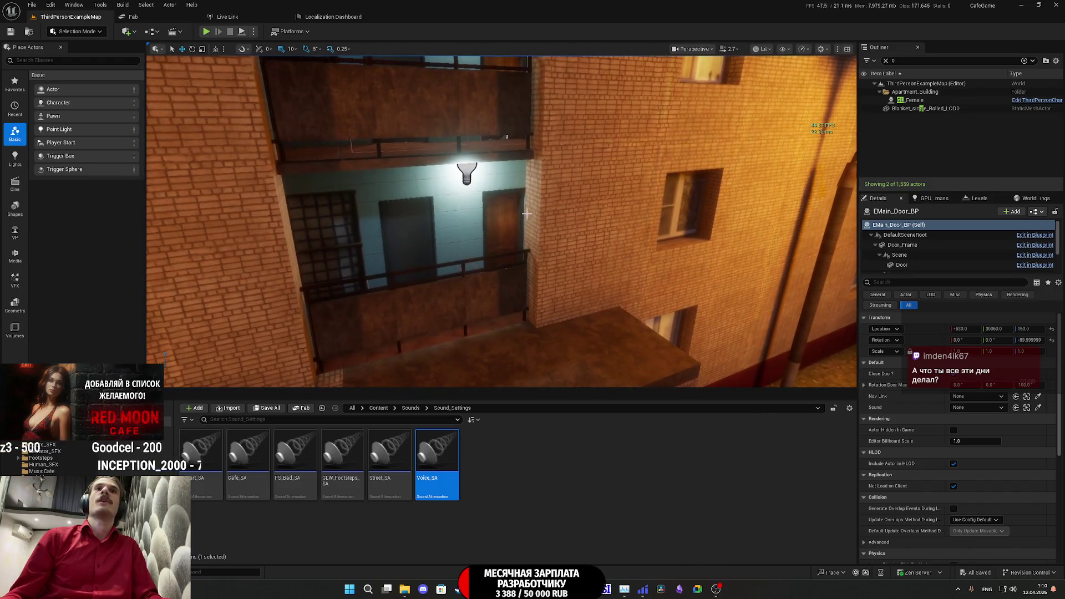
# - Select the balcony door Main_Door_BP35, save all, and open its blueprint event graph
pyautogui.click(506, 269)
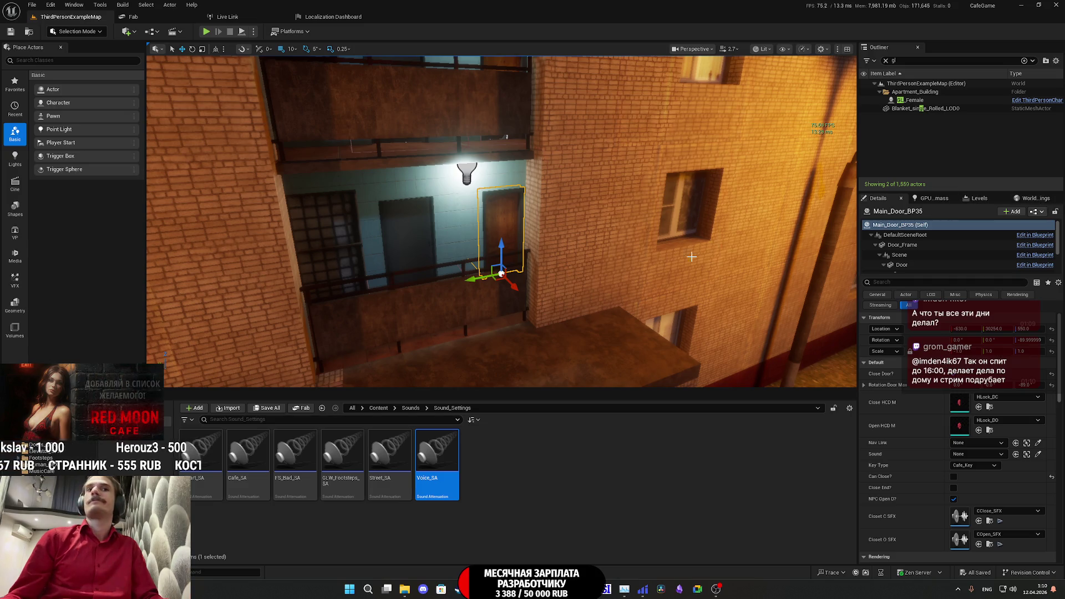
pyautogui.click(266, 411)
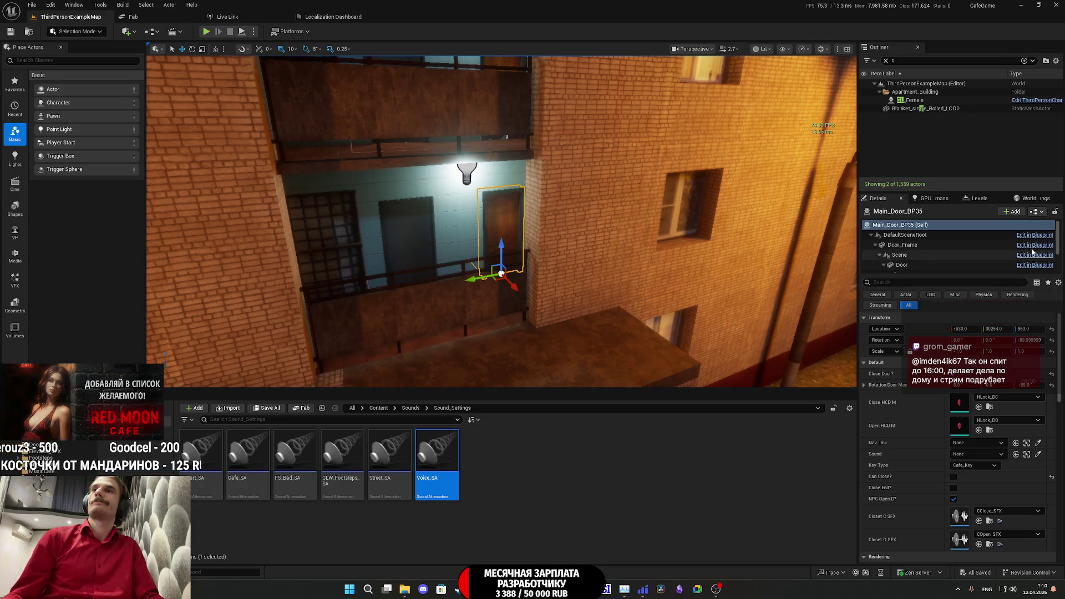
pyautogui.click(1035, 212)
pyautogui.click(999, 235)
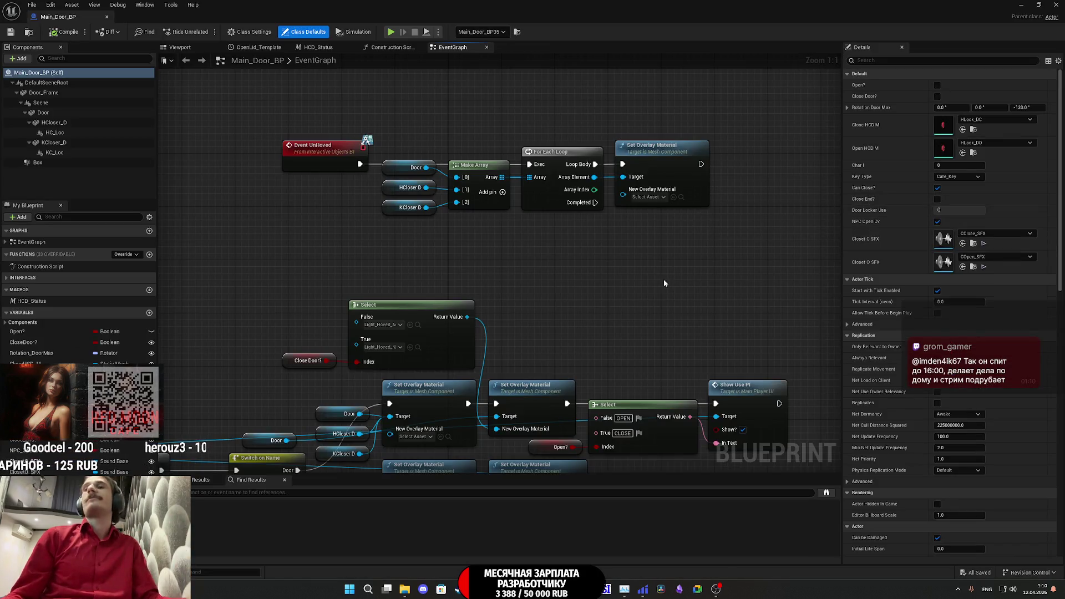
# - Survey Main_Door_BP's Branch, Switch on Name, NEED KEY hint and OpenLid timeline nodes
pyautogui.scroll(-5, 664, 280)
pyautogui.scroll(3, 677, 232)
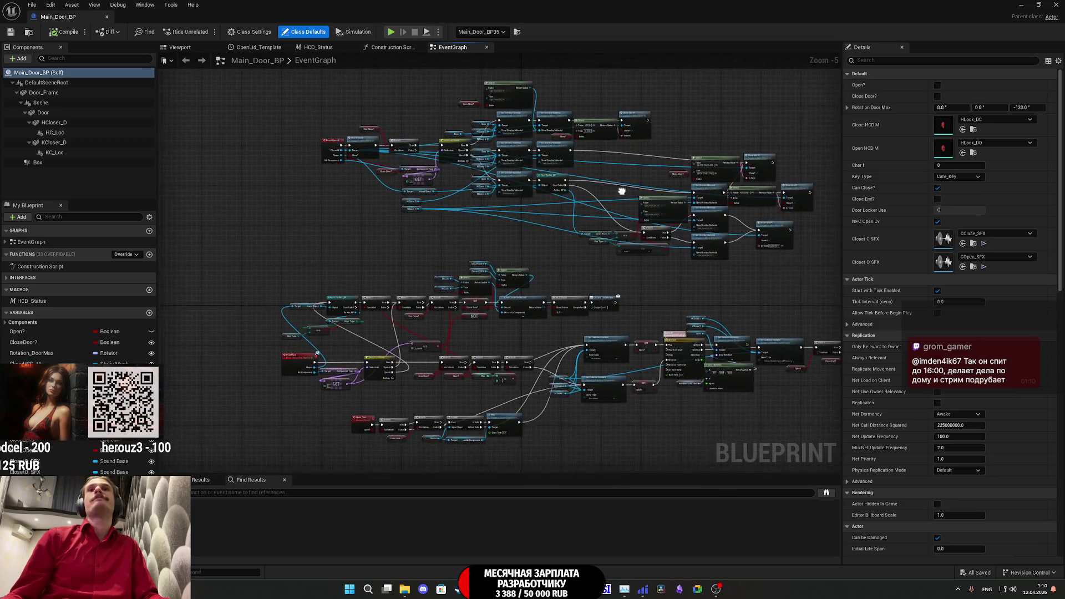
pyautogui.moveTo(677, 286)
pyautogui.mouseDown()
pyautogui.moveTo(755, 258)
pyautogui.moveTo(722, 233)
pyautogui.moveTo(555, 200)
pyautogui.moveTo(353, 182)
pyautogui.mouseUp()
pyautogui.moveTo(491, 165)
pyautogui.mouseDown()
pyautogui.moveTo(470, 171)
pyautogui.moveTo(489, 165)
pyautogui.mouseUp()
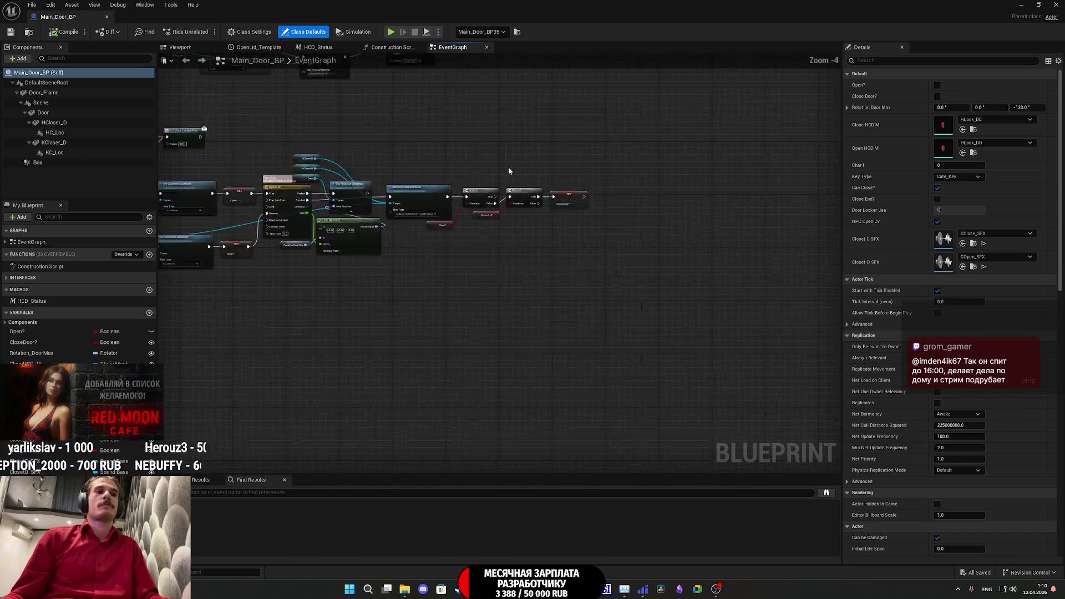
pyautogui.scroll(-2, 582, 247)
pyautogui.scroll(5, 601, 261)
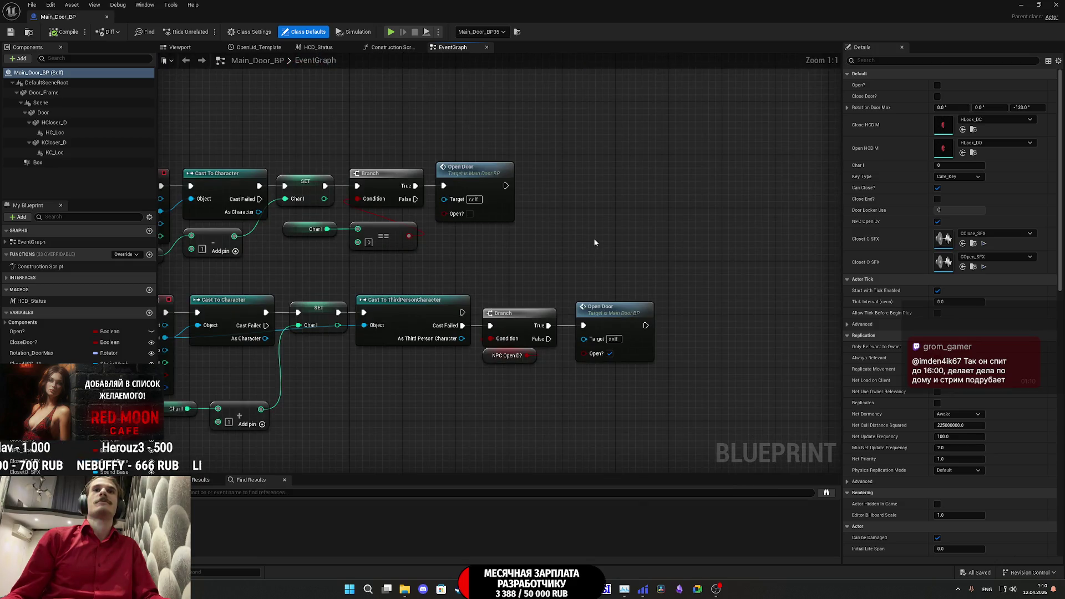
pyautogui.scroll(-4, 595, 242)
pyautogui.scroll(4, 644, 340)
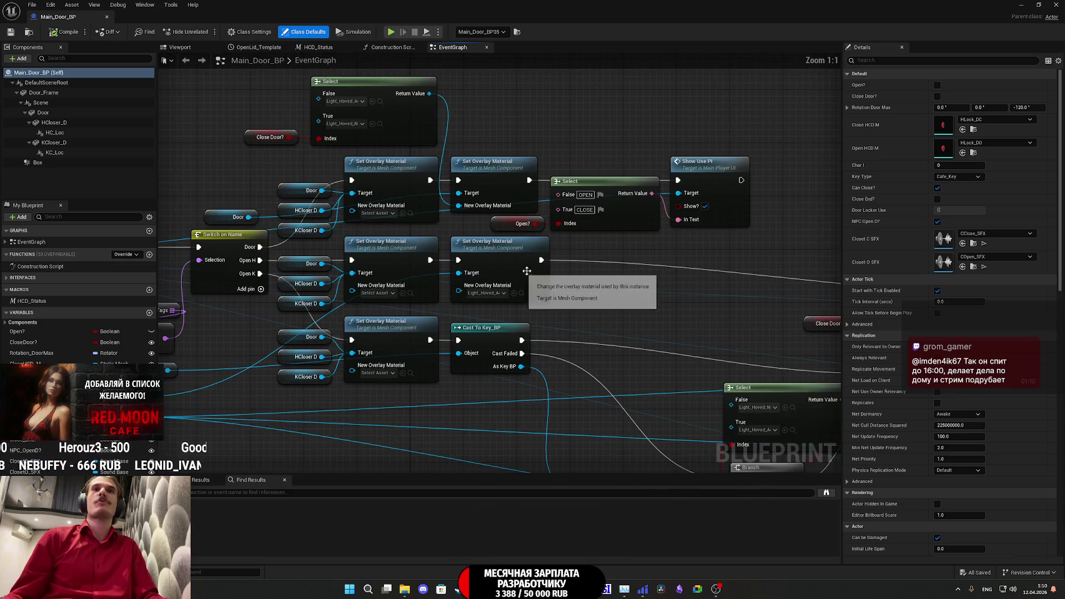
pyautogui.moveTo(594, 311)
pyautogui.mouseDown()
pyautogui.moveTo(620, 348)
pyautogui.moveTo(760, 332)
pyautogui.mouseUp()
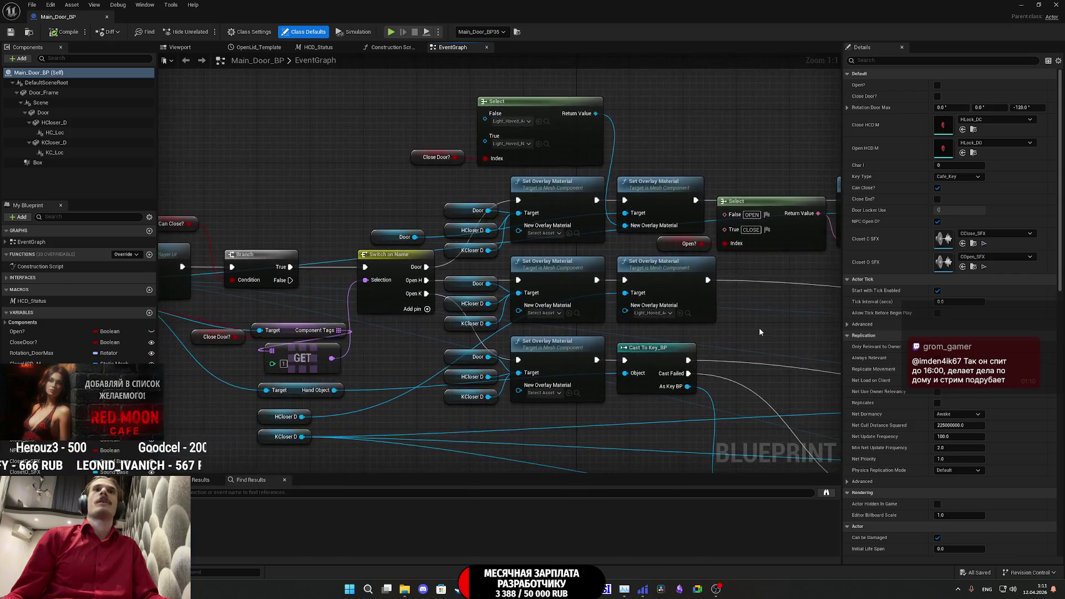
pyautogui.scroll(-2, 761, 332)
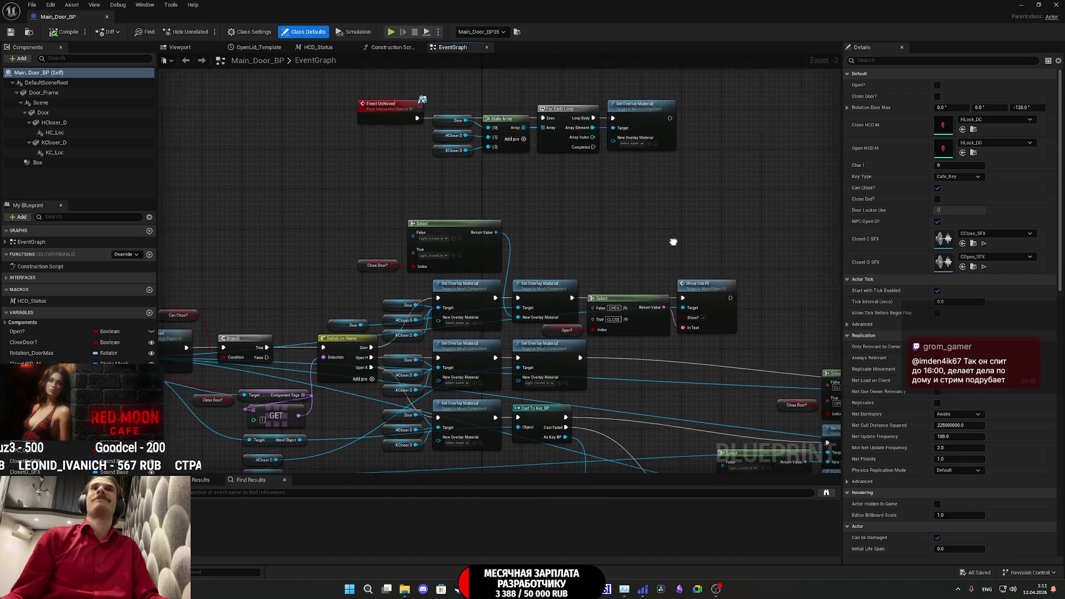
pyautogui.moveTo(673, 241); pyautogui.dragTo(487, 148)
pyautogui.moveTo(630, 231); pyautogui.dragTo(500, 122)
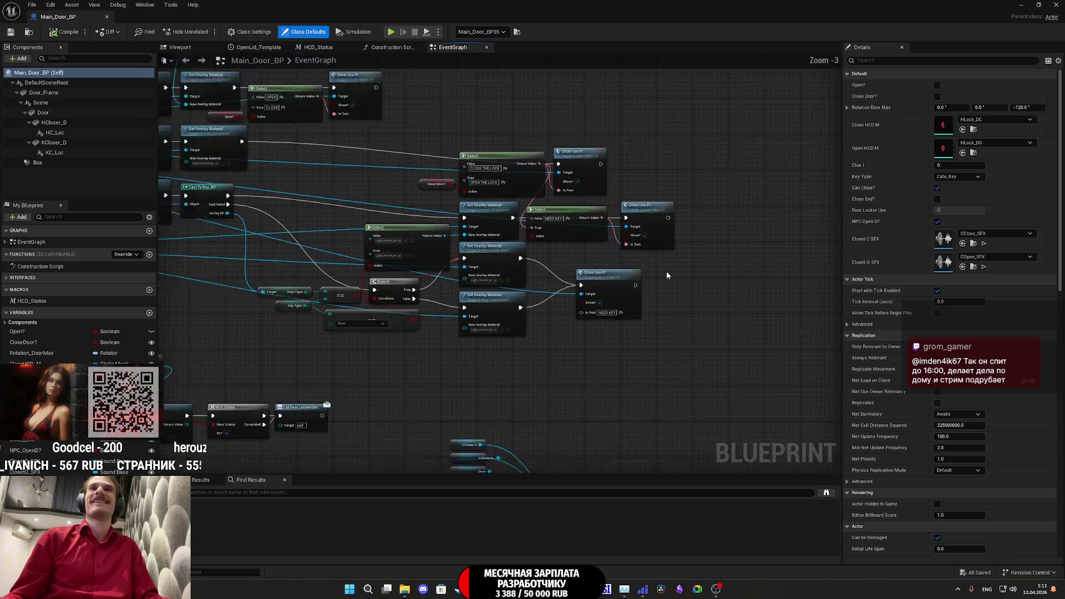
pyautogui.scroll(-5, 667, 271)
pyautogui.scroll(5, 626, 358)
pyautogui.moveTo(626, 358)
pyautogui.mouseDown()
pyautogui.moveTo(616, 292)
pyautogui.moveTo(527, 277)
pyautogui.moveTo(556, 231)
pyautogui.moveTo(598, 222)
pyautogui.mouseUp()
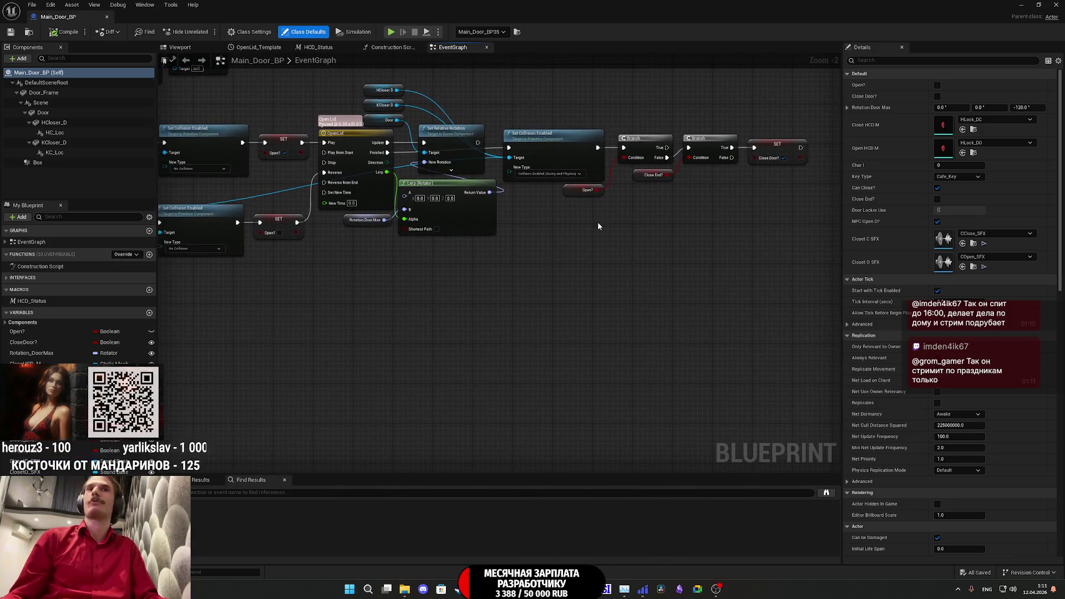
# - Marquee-select both OnComponentBeginOverlap chains and drag them to the left
pyautogui.scroll(-1, 608, 226)
pyautogui.scroll(-3, 611, 233)
pyautogui.scroll(6, 657, 362)
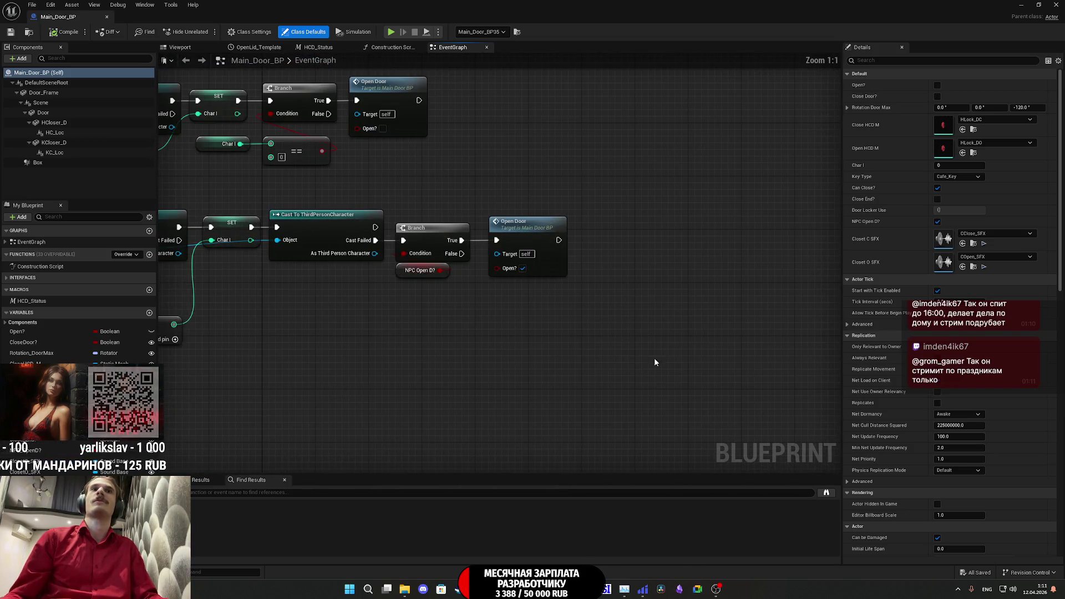
pyautogui.scroll(-4, 724, 362)
pyautogui.moveTo(736, 369); pyautogui.dragTo(408, 197)
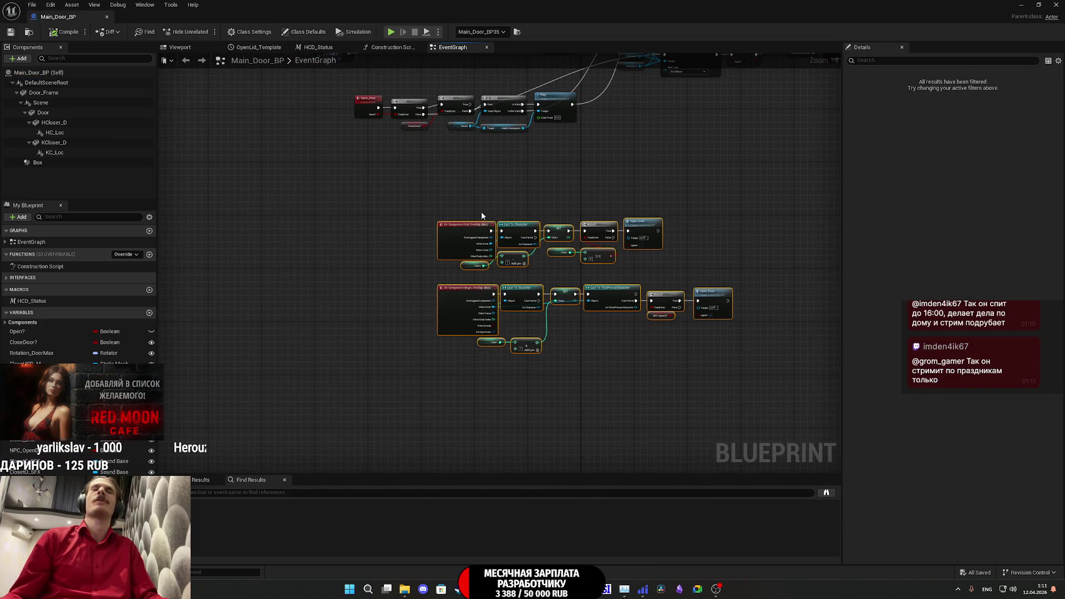
pyautogui.moveTo(460, 245); pyautogui.dragTo(302, 241)
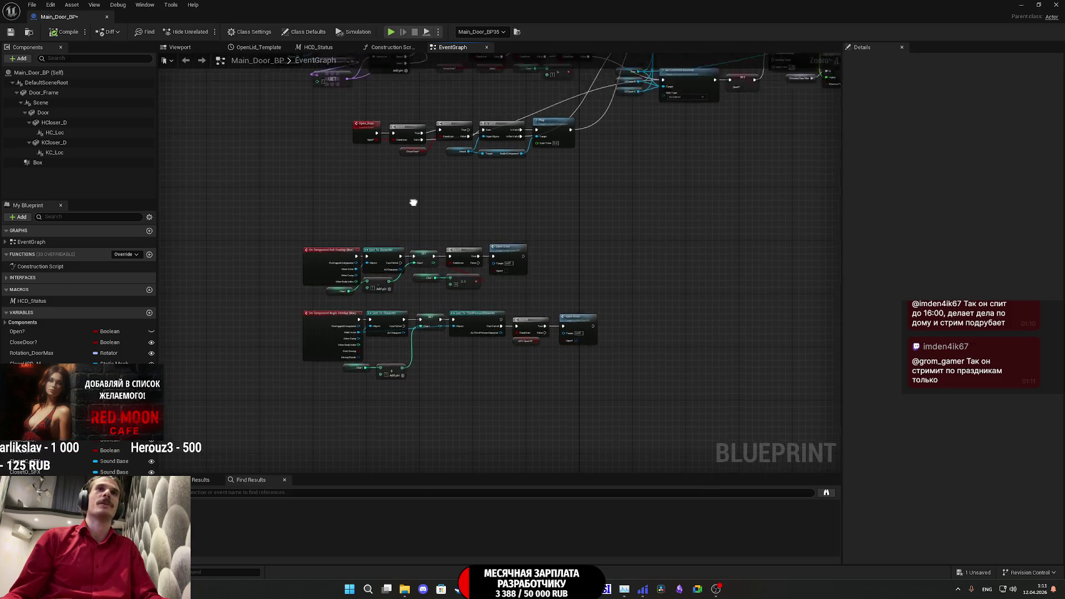
pyautogui.scroll(2, 538, 269)
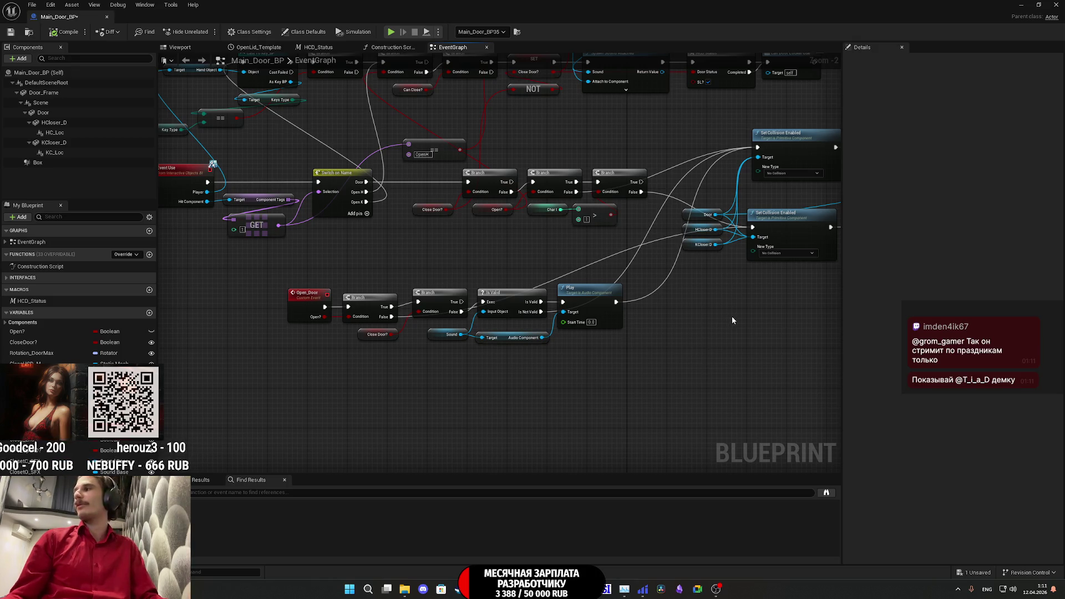
# - Expand the Spawn Sound Attached node's advanced pins and move it up
pyautogui.moveTo(760, 320); pyautogui.dragTo(509, 412)
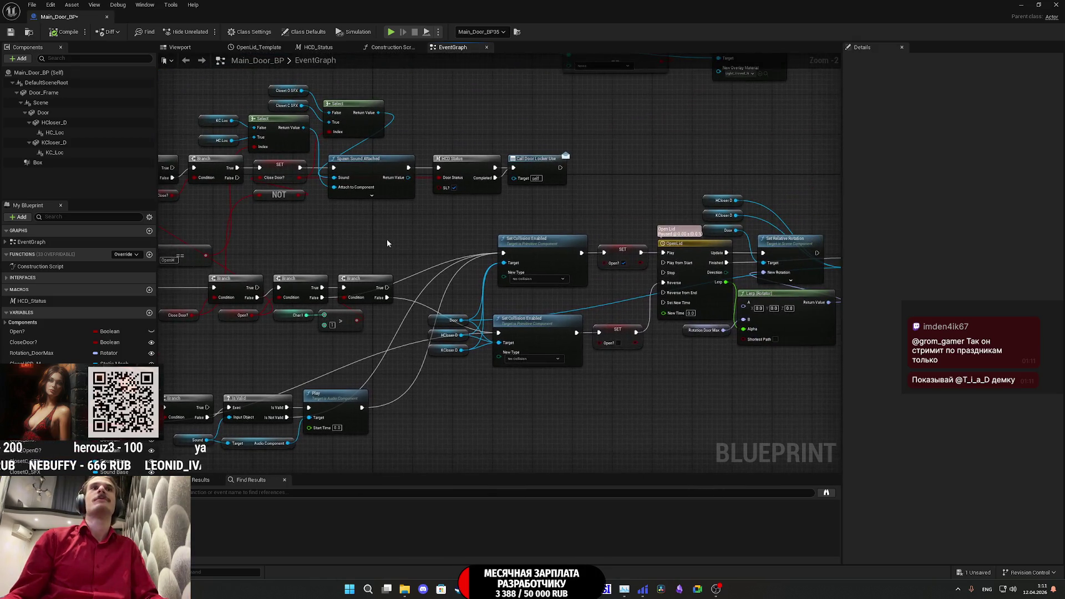
pyautogui.moveTo(388, 243); pyautogui.dragTo(484, 298)
pyautogui.click(470, 252)
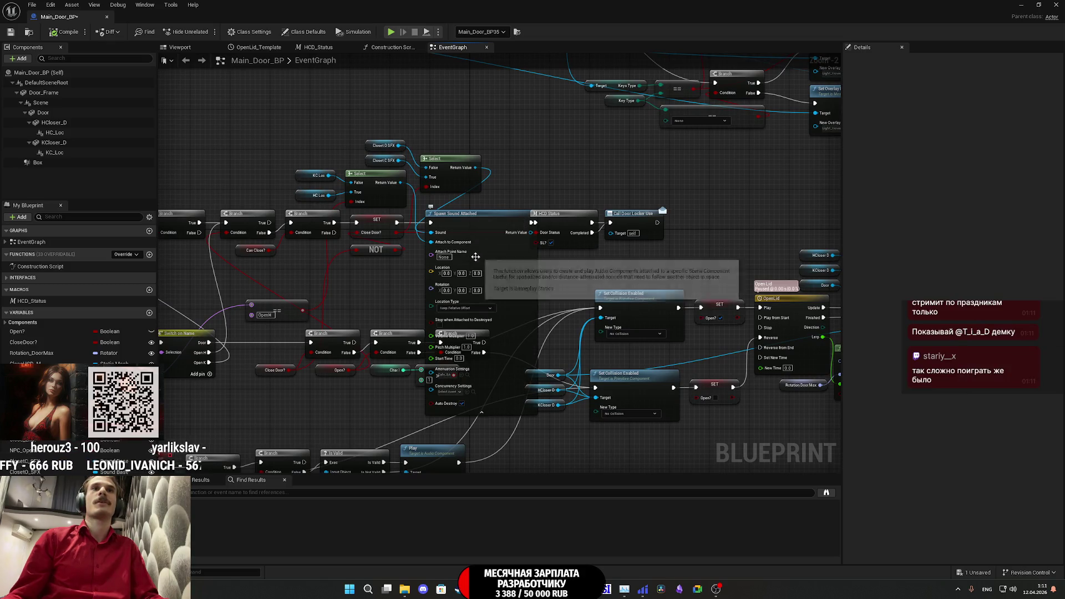
pyautogui.scroll(2, 513, 288)
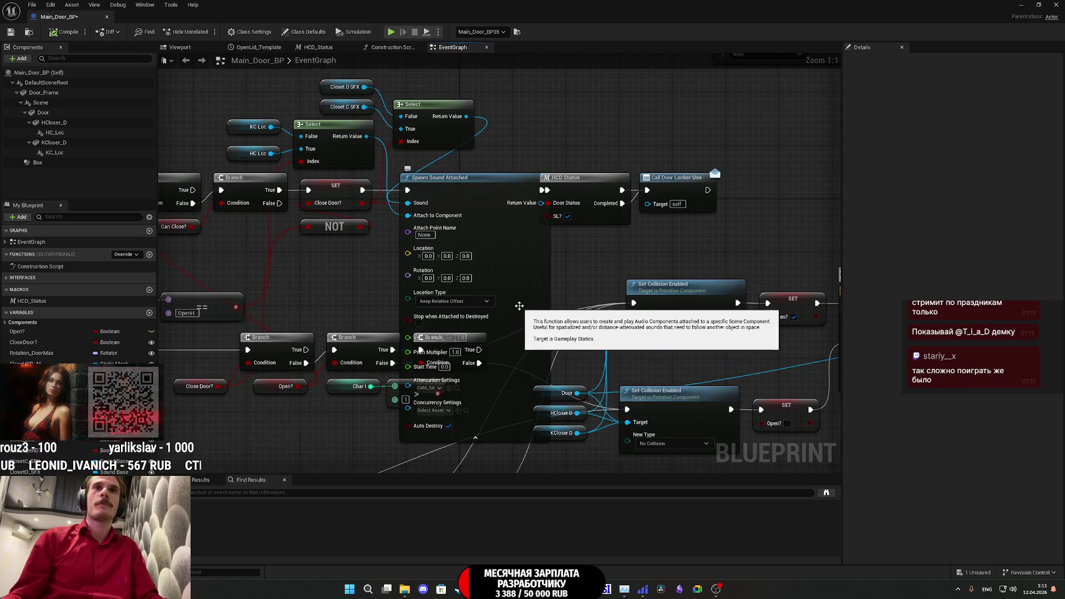
pyautogui.moveTo(527, 302); pyautogui.dragTo(547, 235)
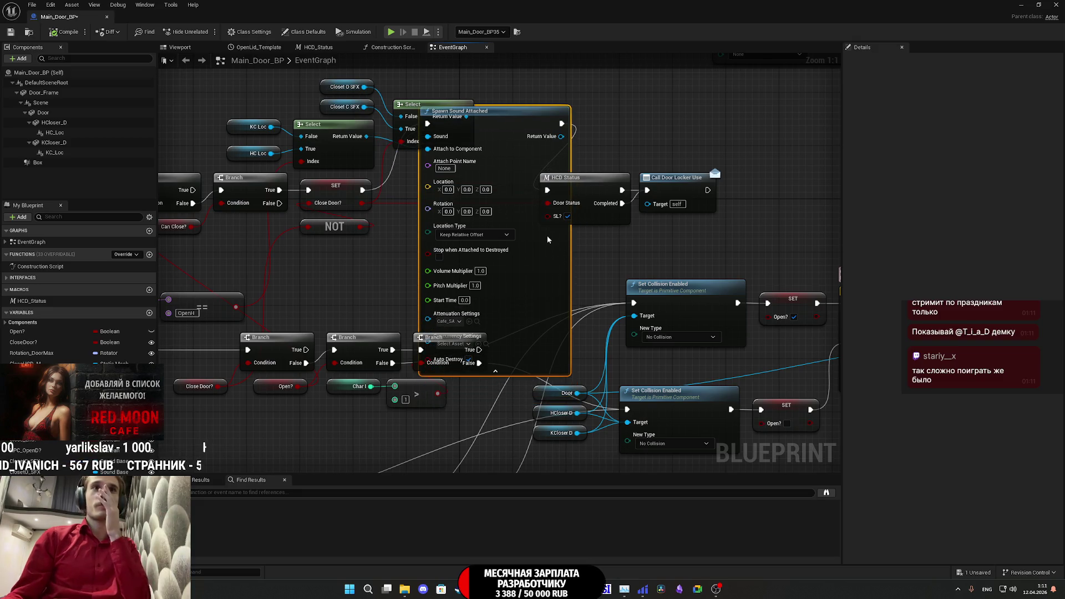
# - Assign Appart_SA as its attenuation, place it between SET and HCD Status, and save
pyautogui.click(1038, 5)
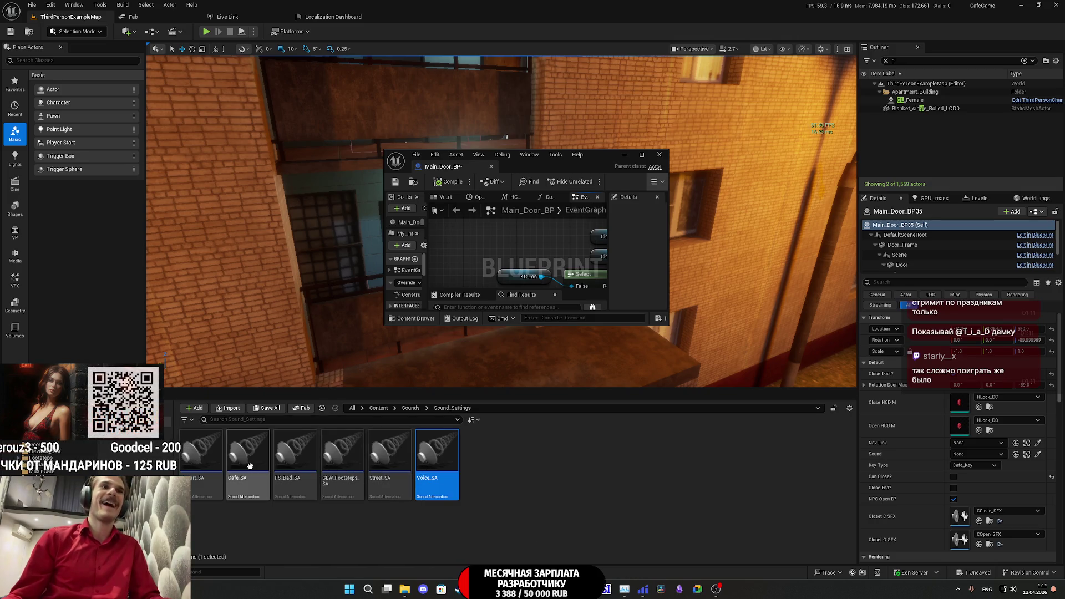
pyautogui.click(201, 453)
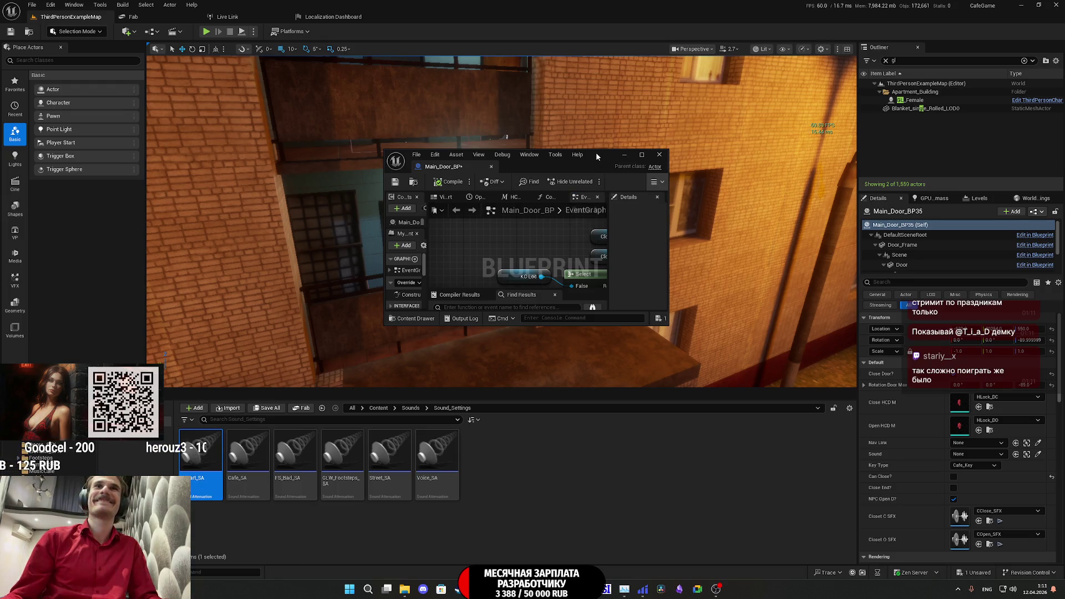
pyautogui.doubleClick(596, 153)
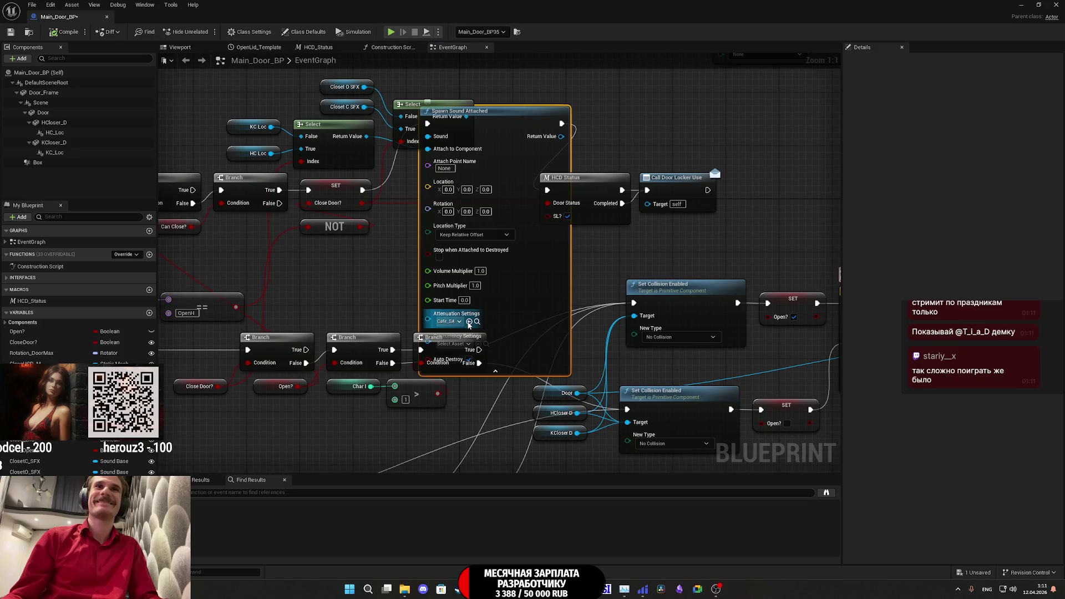
pyautogui.click(495, 371)
pyautogui.moveTo(492, 114)
pyautogui.mouseDown()
pyautogui.moveTo(490, 166)
pyautogui.moveTo(475, 179)
pyautogui.mouseUp()
pyautogui.click(468, 268)
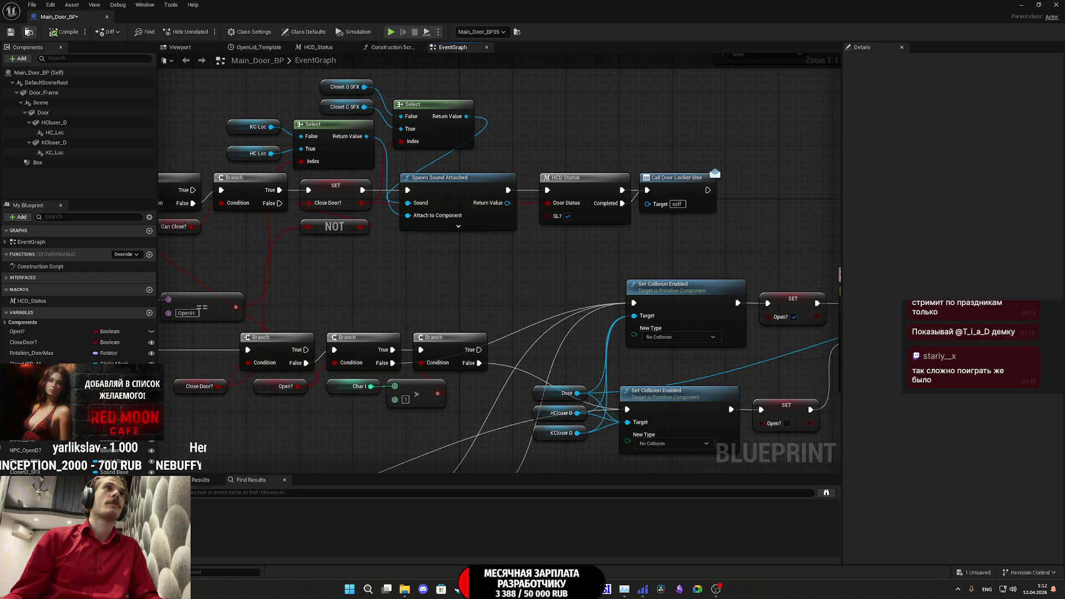
pyautogui.click(10, 32)
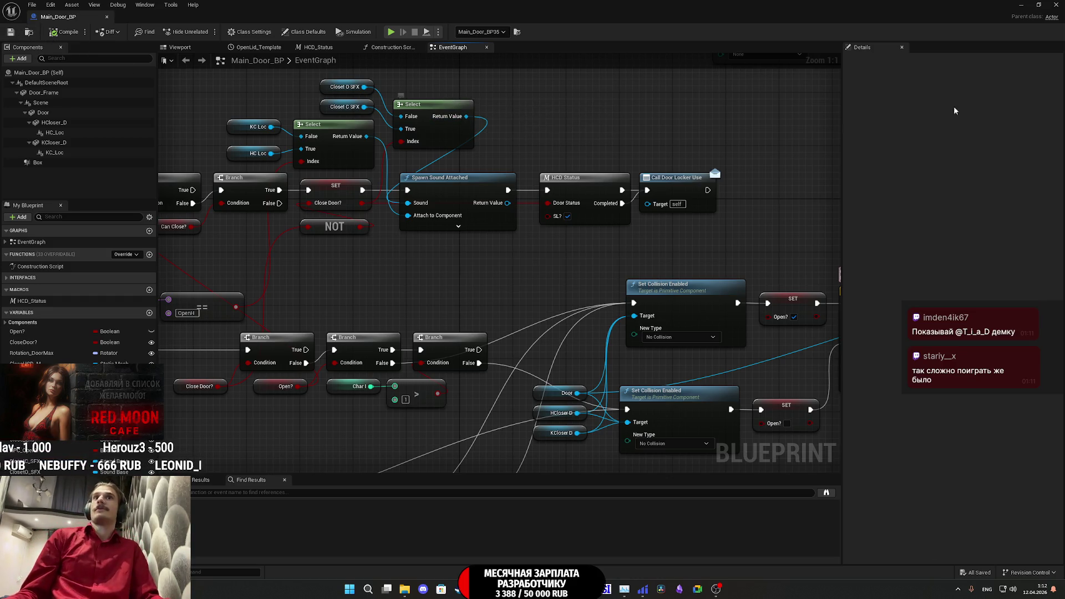
# - Pan across Main_Door_BP's graph, close it, and fly out to the Red Moon Cafe street entrance
pyautogui.moveTo(611, 132)
pyautogui.mouseDown()
pyautogui.moveTo(612, 112)
pyautogui.moveTo(584, 109)
pyautogui.mouseUp()
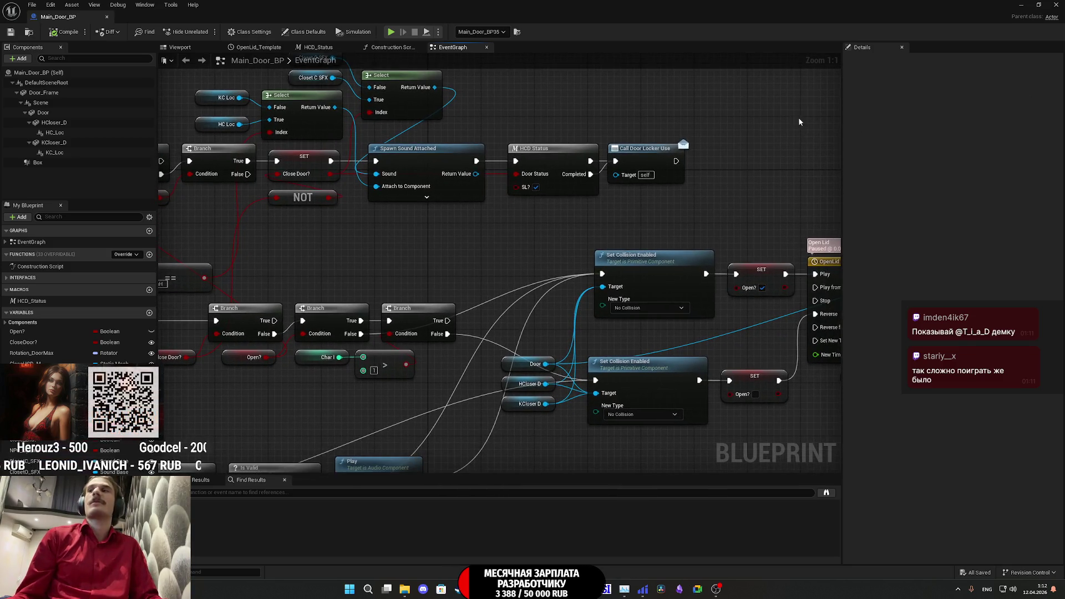
pyautogui.moveTo(793, 125); pyautogui.dragTo(779, 126)
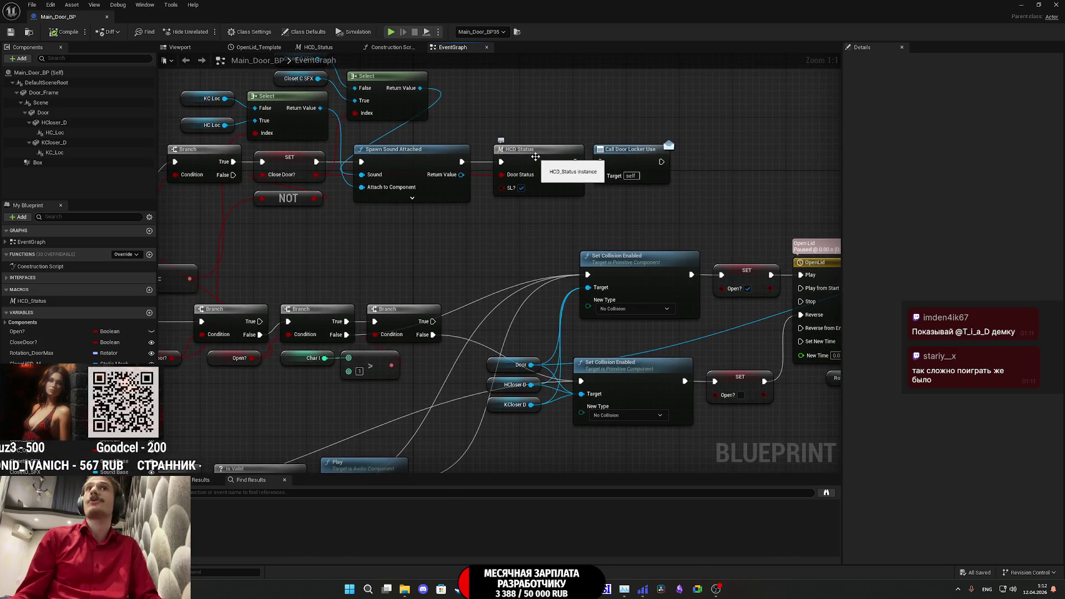
pyautogui.moveTo(540, 109)
pyautogui.mouseDown()
pyautogui.moveTo(818, 110)
pyautogui.moveTo(763, 130)
pyautogui.mouseUp()
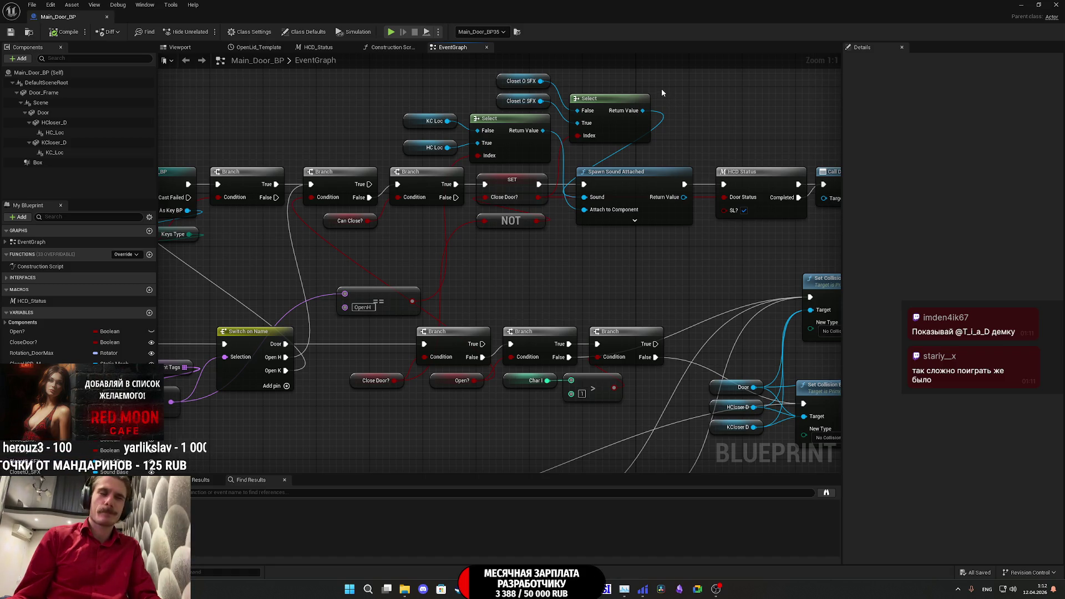
pyautogui.click(1057, 5)
pyautogui.moveTo(606, 223)
pyautogui.mouseDown()
pyautogui.moveTo(769, 337)
pyautogui.moveTo(769, 88)
pyautogui.moveTo(746, 111)
pyautogui.moveTo(690, 113)
pyautogui.moveTo(691, 80)
pyautogui.mouseUp()
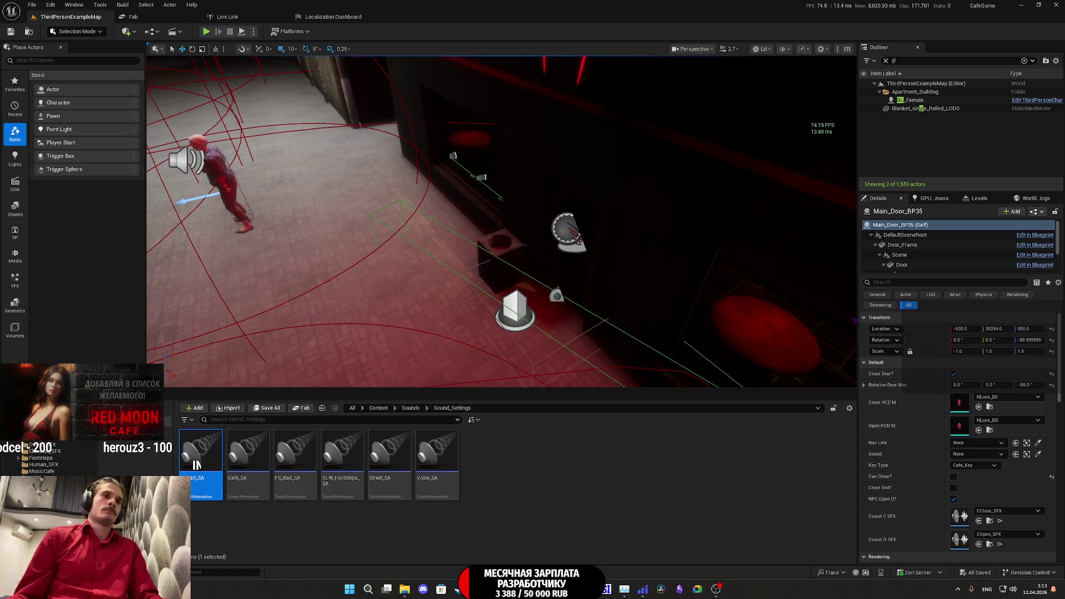
# - Fly the viewport camera along the street and look down over the plaza's sound actors
pyautogui.press('d')
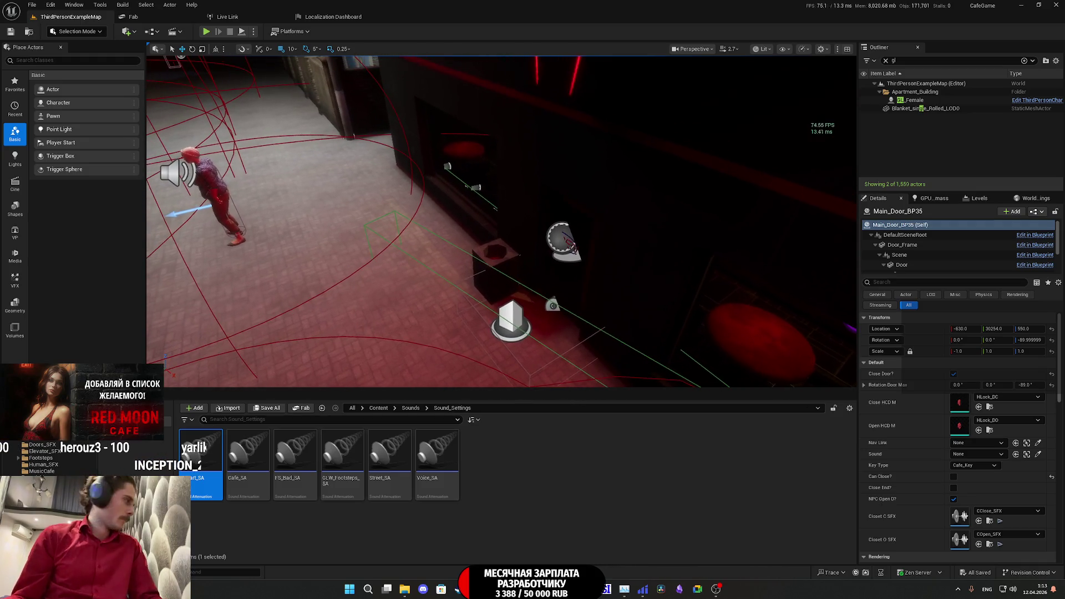
pyautogui.press('q')
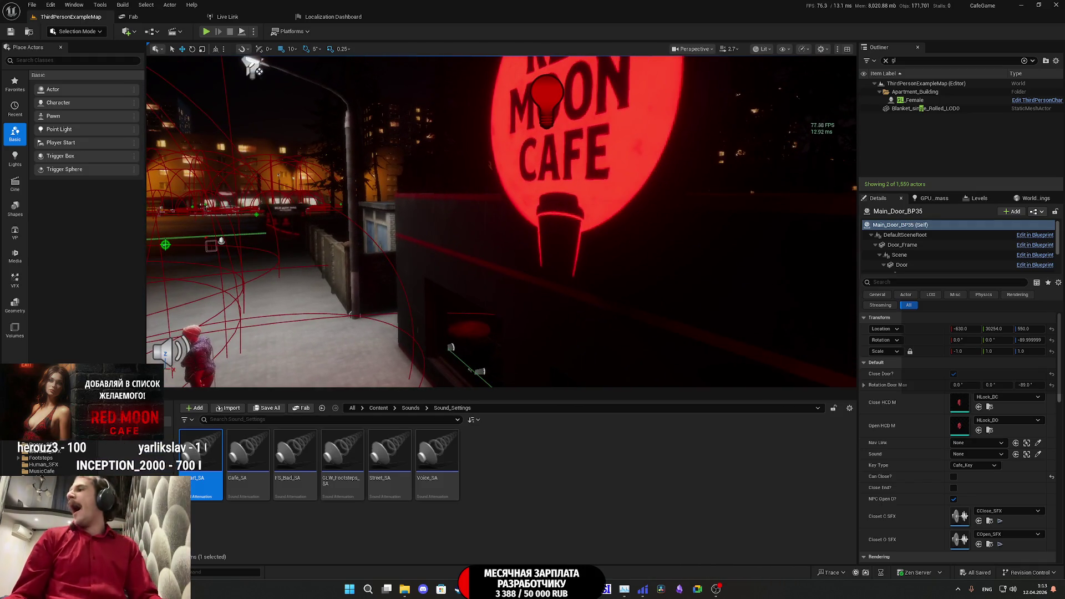
pyautogui.press('a')
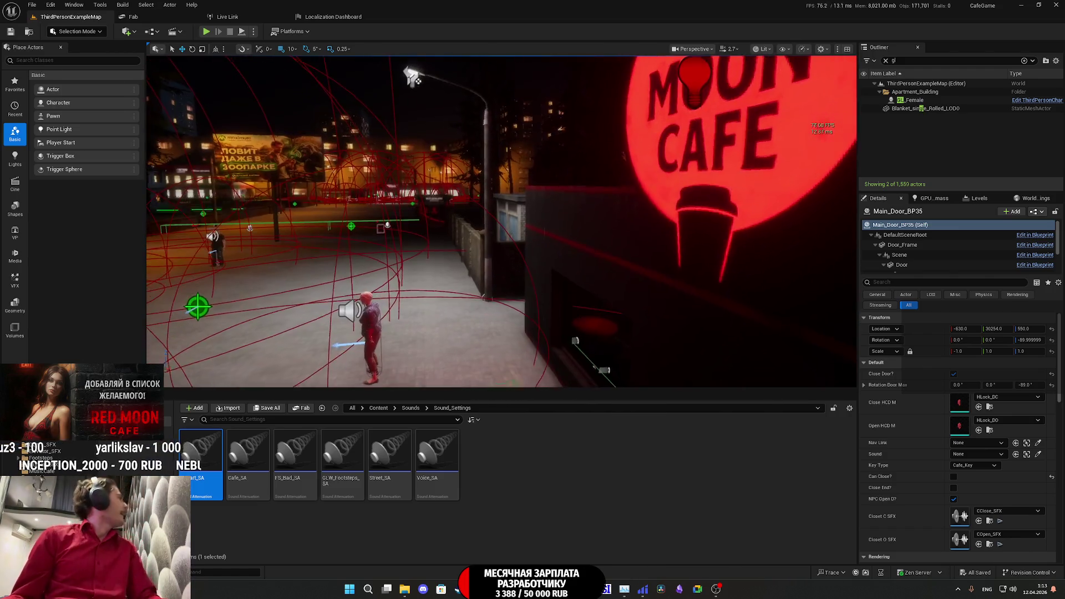
pyautogui.press('e')
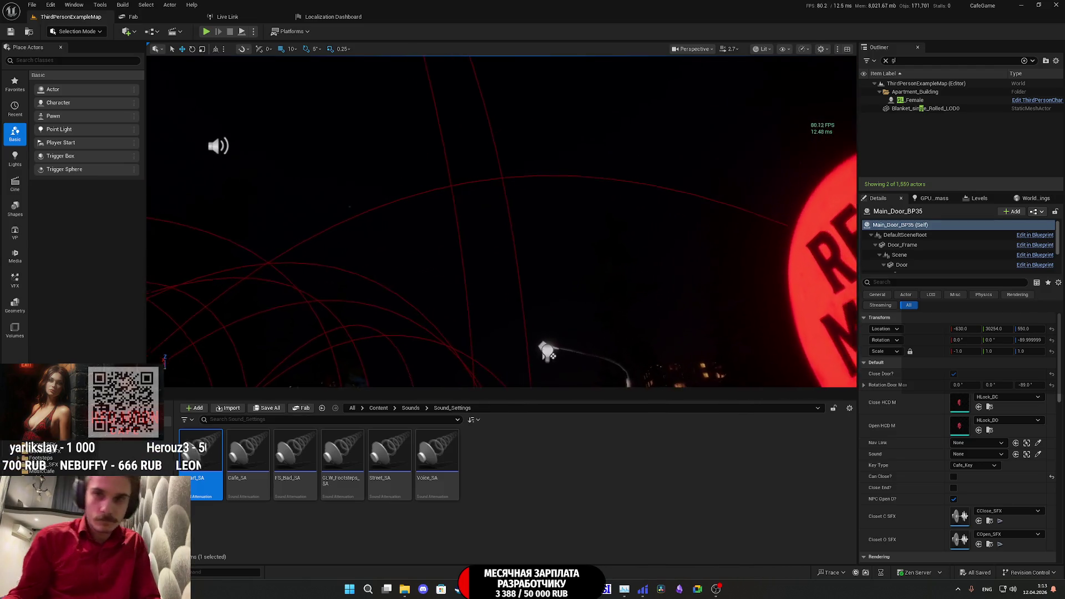
pyautogui.press('w')
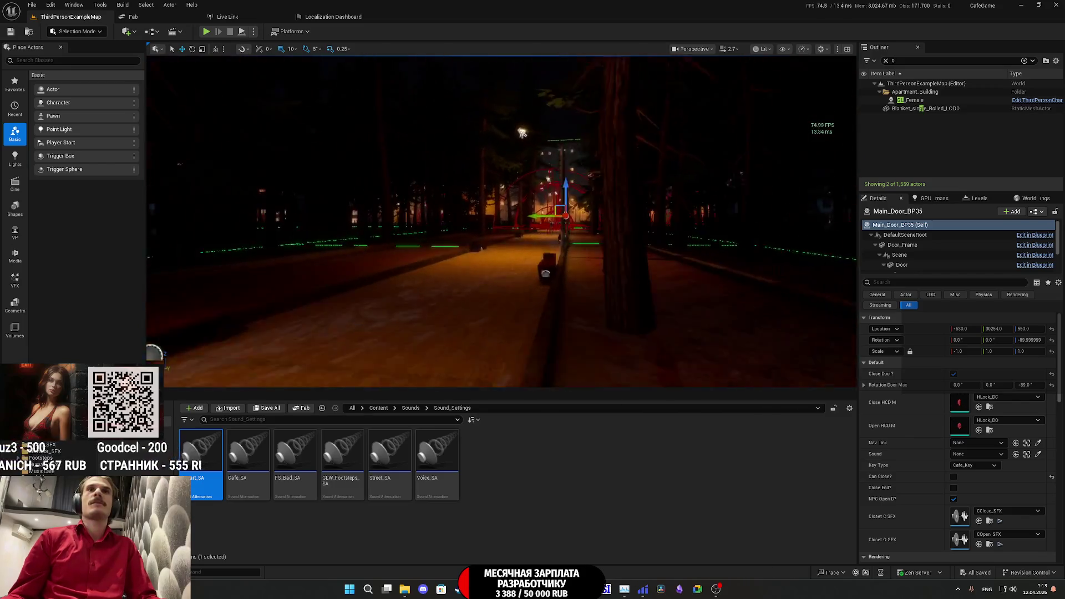
# - Fly through the apartment wall and frame the cat on the couch
pyautogui.press('w')
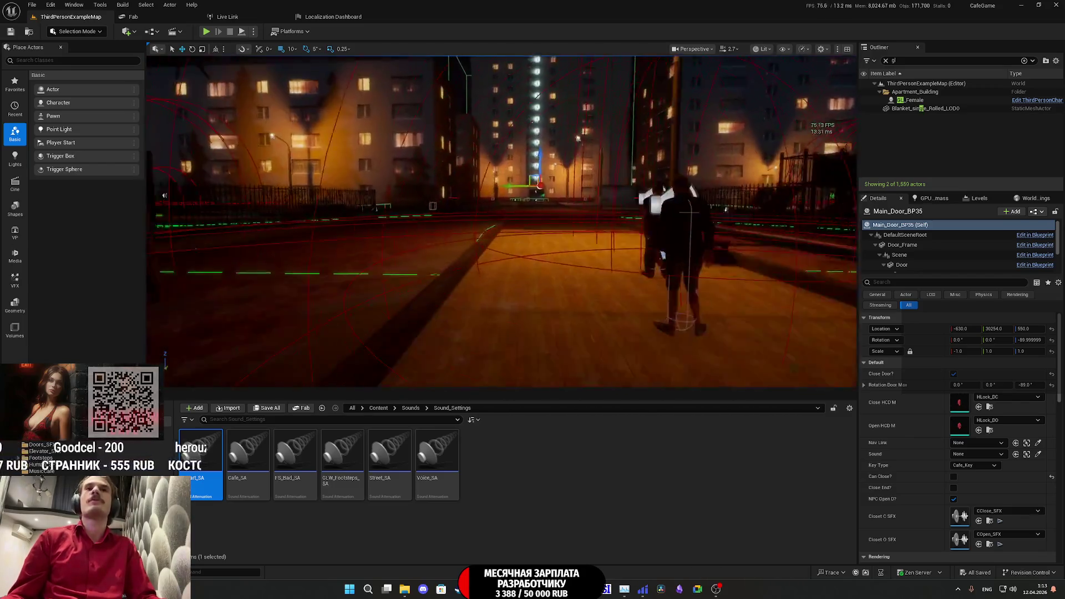
pyautogui.press('w')
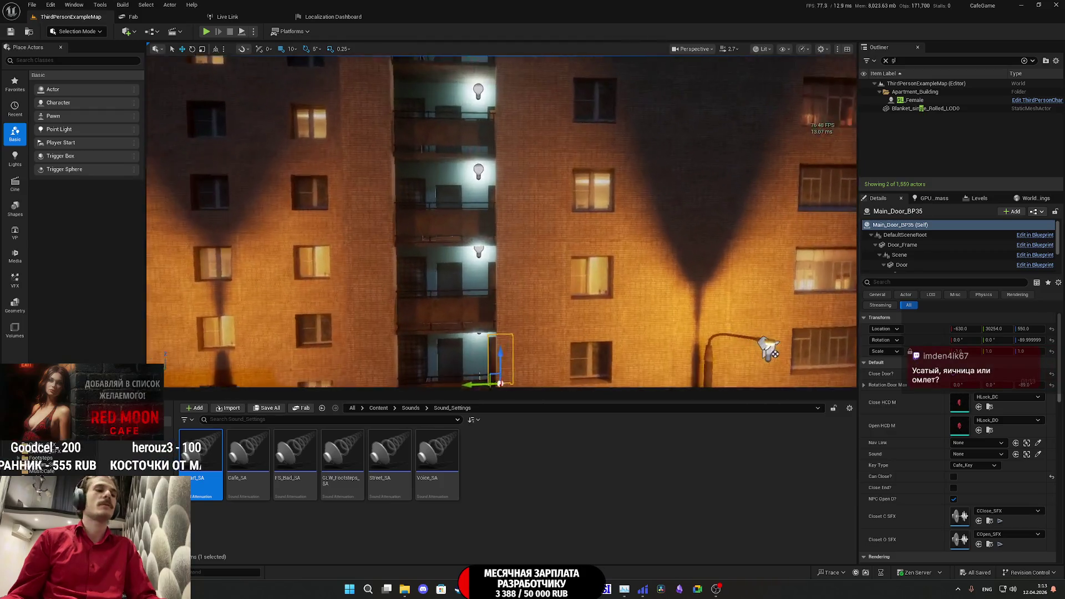
pyautogui.press('s')
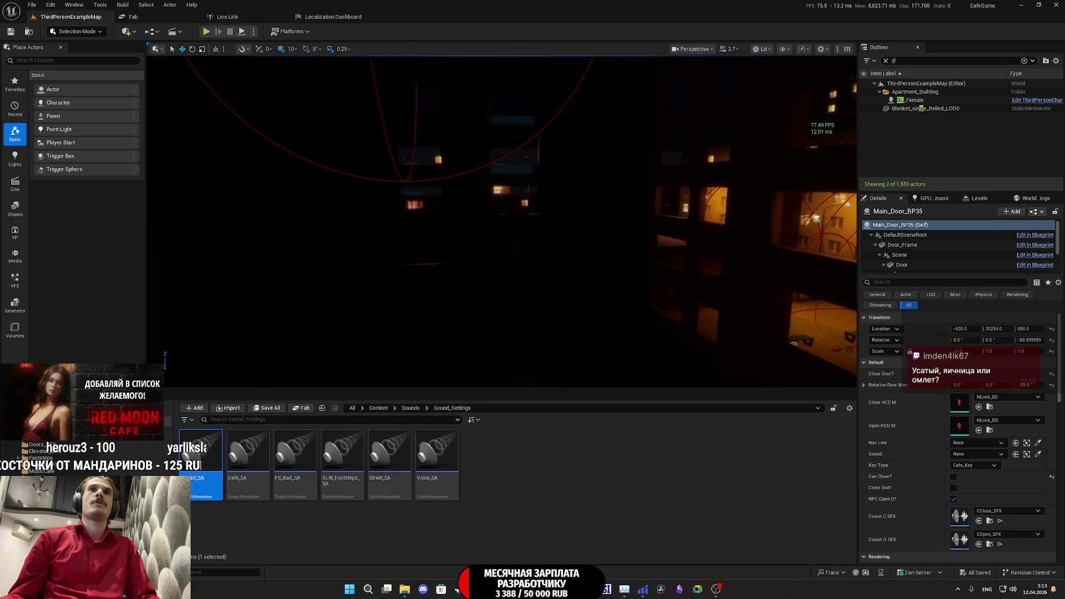
pyautogui.press('w')
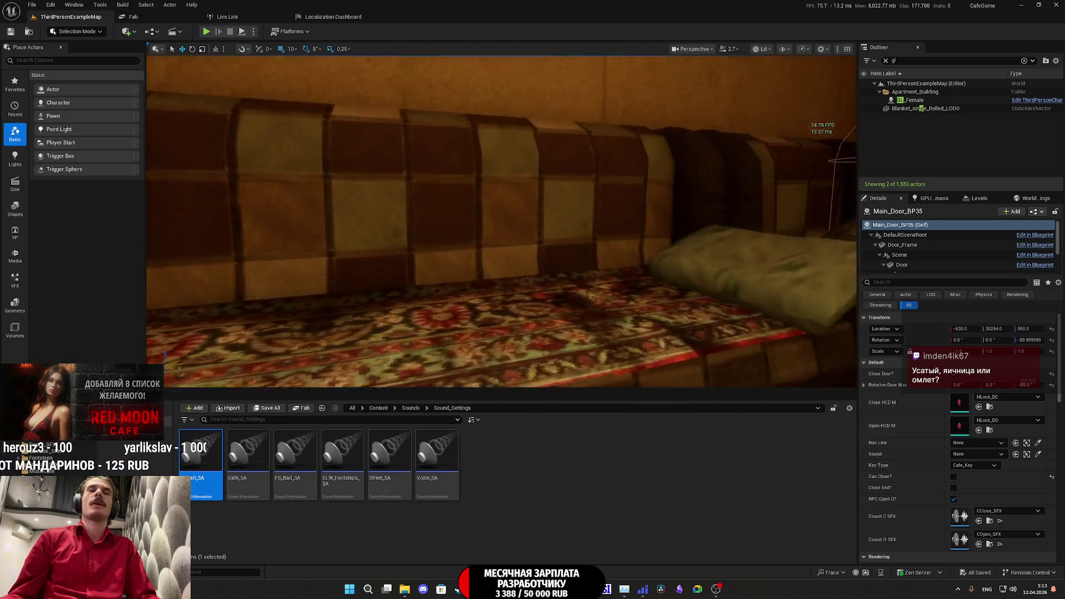
pyautogui.press('s')
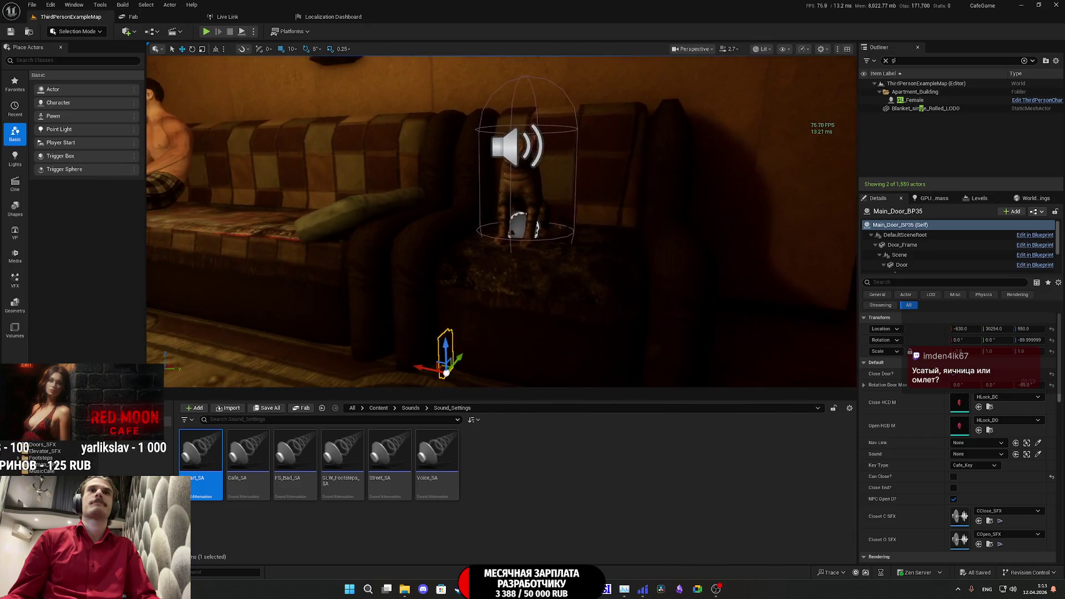
# - Select Cat_BP's Cat_SFX component and show its Attenuation Settings using Appart_SA
pyautogui.click(521, 211)
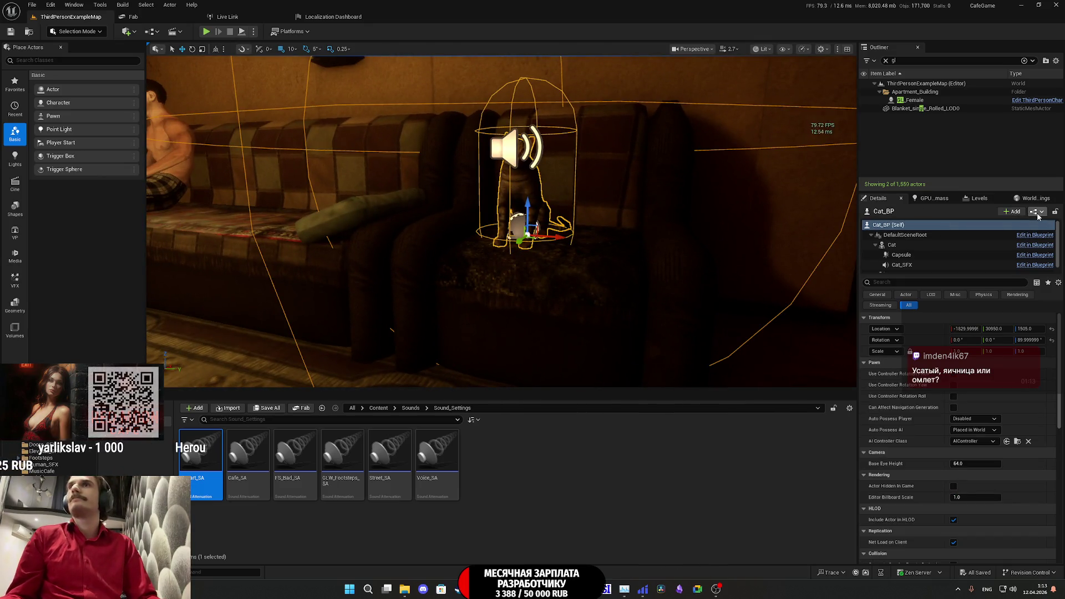
pyautogui.scroll(-1, 912, 261)
pyautogui.click(912, 258)
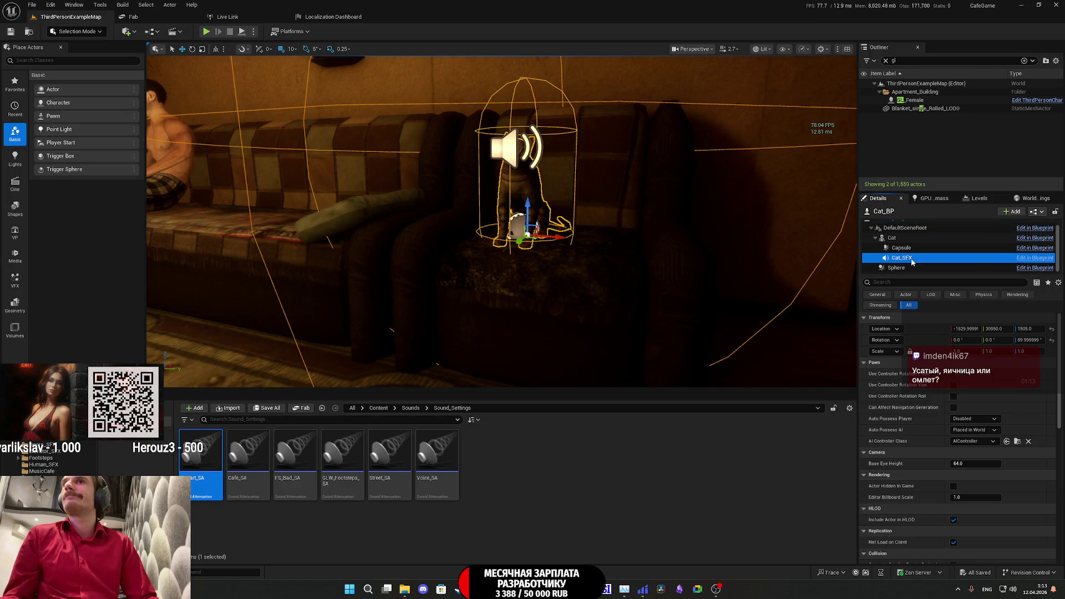
pyautogui.scroll(-5, 938, 436)
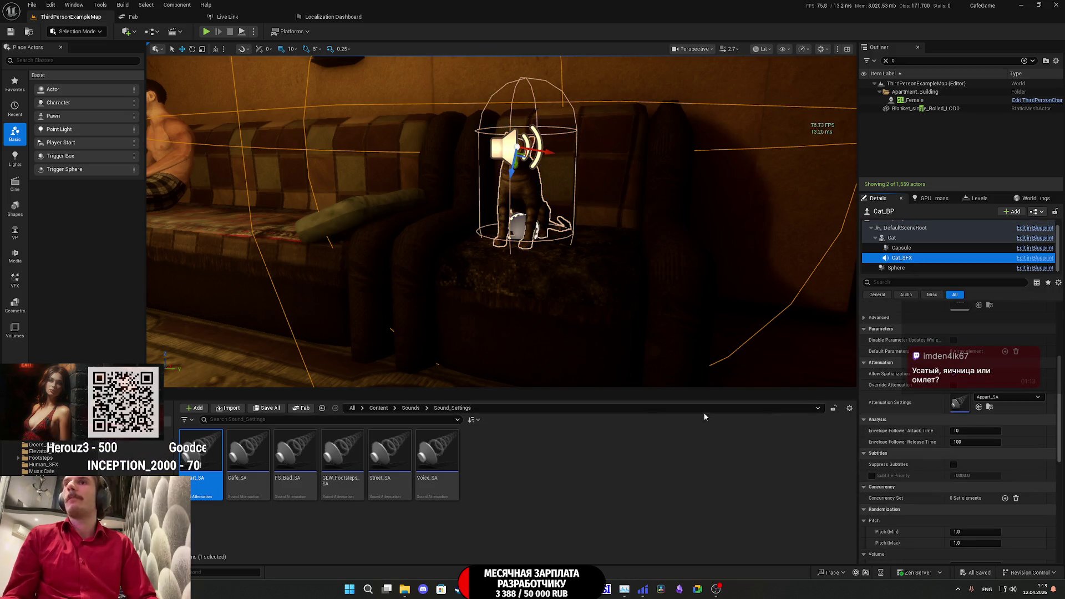
pyautogui.moveTo(445, 317)
pyautogui.mouseDown()
pyautogui.moveTo(366, 311)
pyautogui.moveTo(389, 310)
pyautogui.mouseUp()
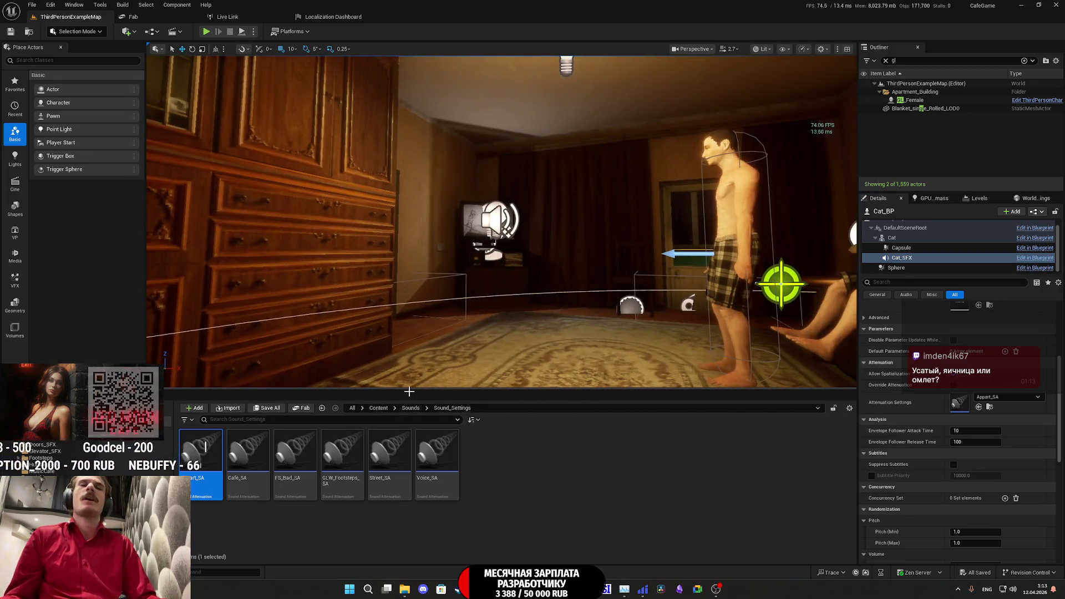
# - Scroll to the end of the weekly plan checklist in Obsidian
pyautogui.click(679, 590)
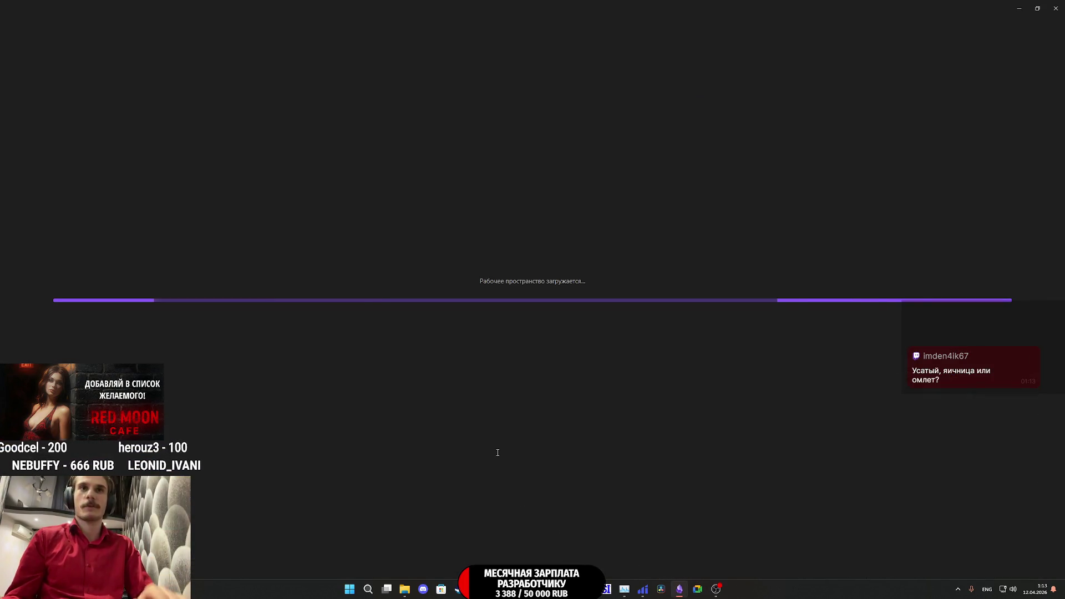
pyautogui.scroll(-15, 493, 432)
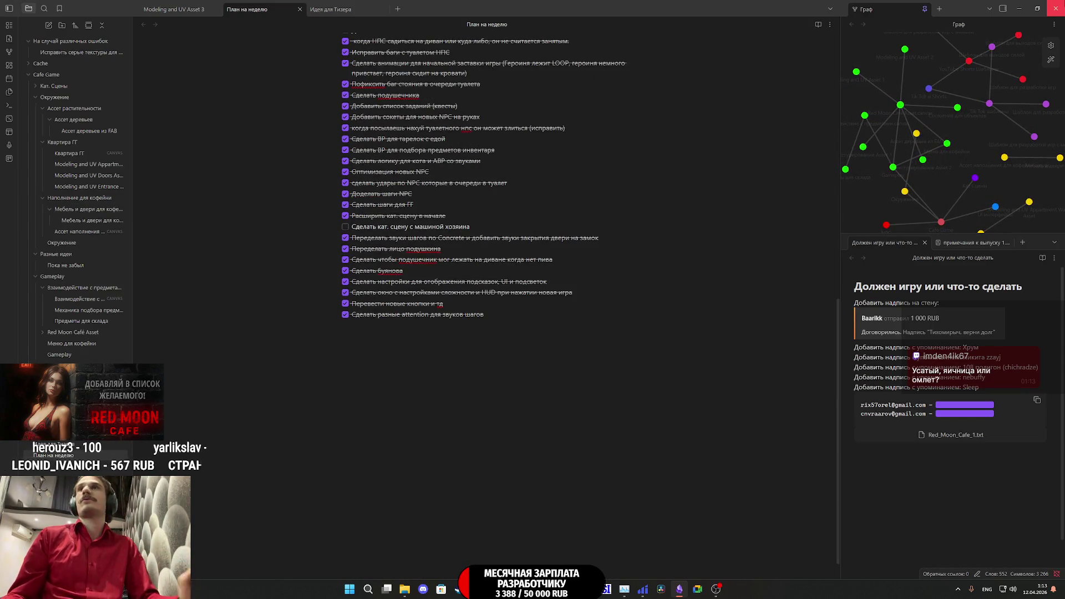
pyautogui.hotkey('alt', 'Tab')
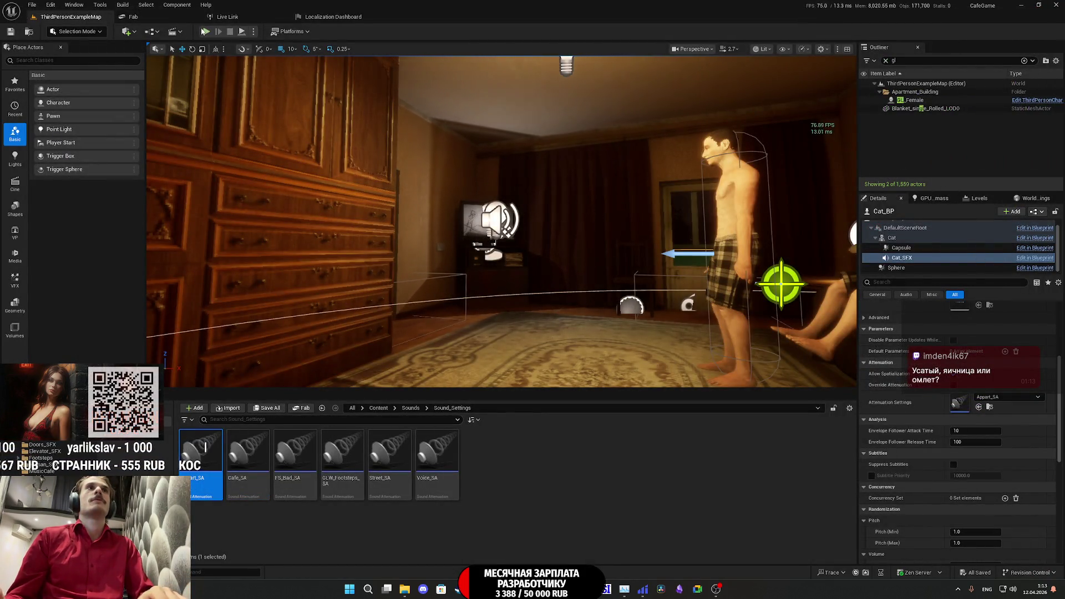
# - Pause the YouTube music and bring up the Twitch stream manager in Chrome
pyautogui.hotkey('alt', 'Tab')
pyautogui.press('space')
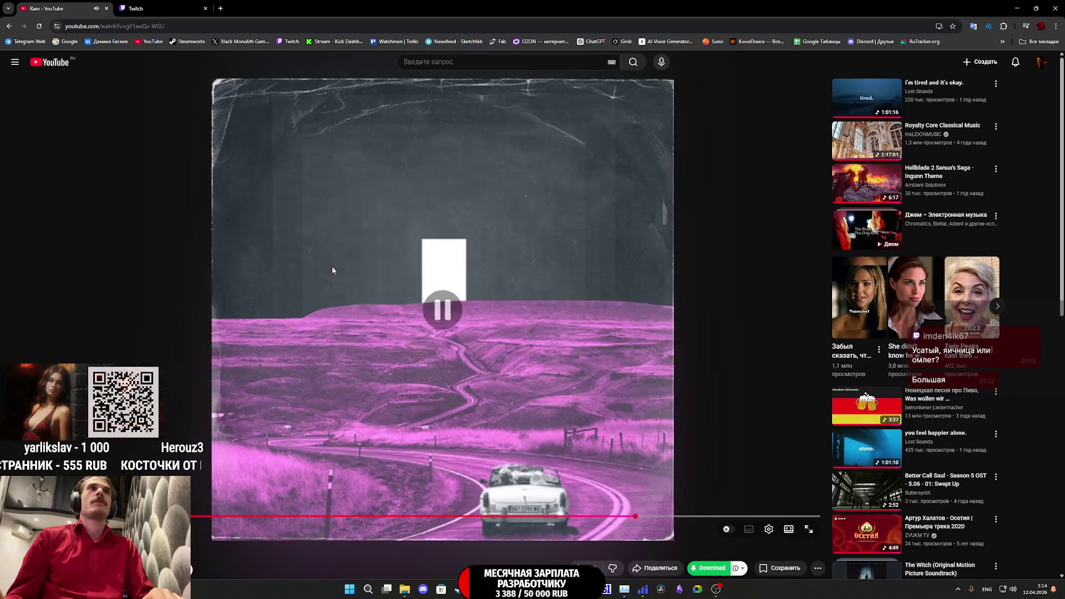
pyautogui.hotkey('ctrl', 'Tab')
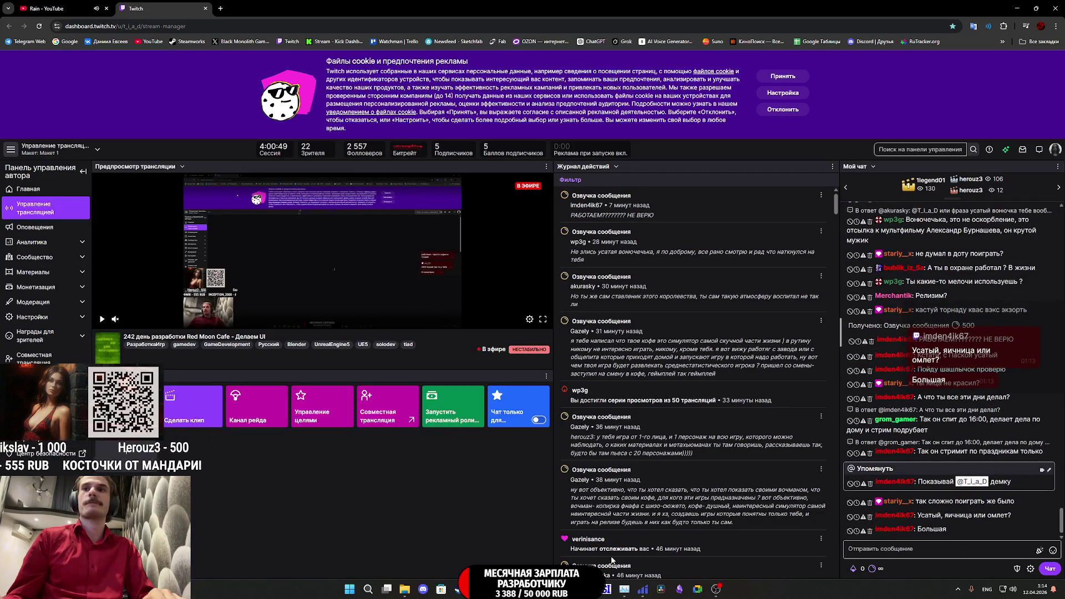